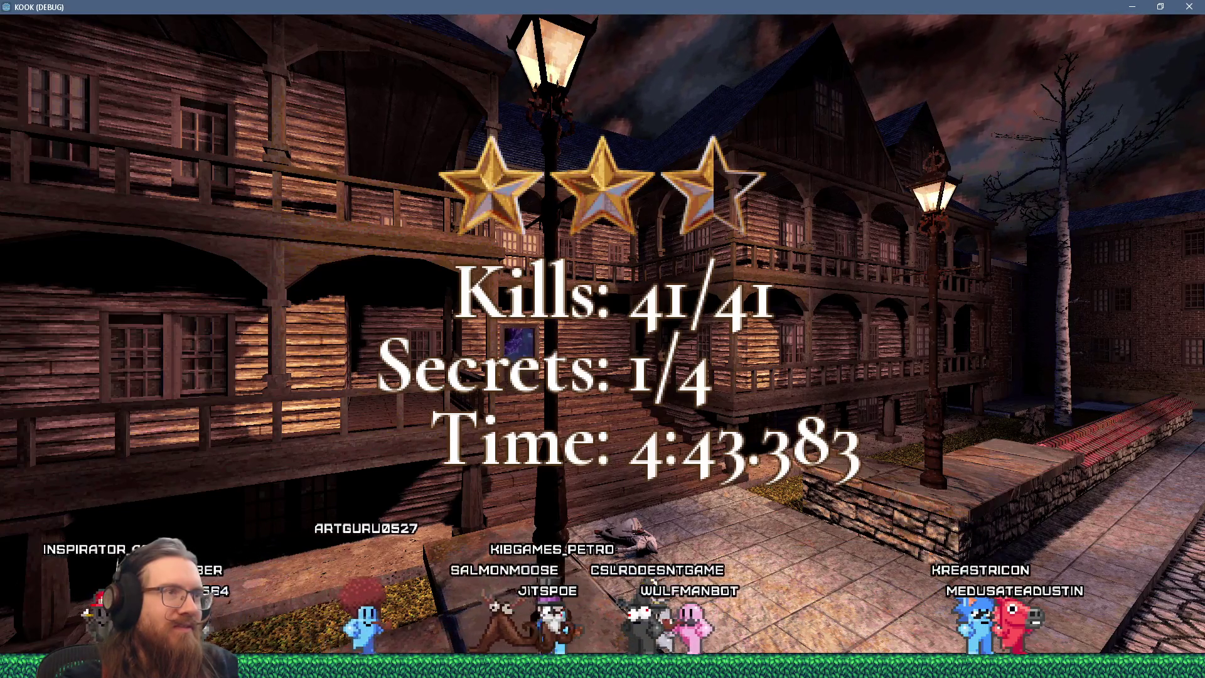
# Continue past the level results and walk along the pier toward the hooded figures.
pyautogui.press('space')
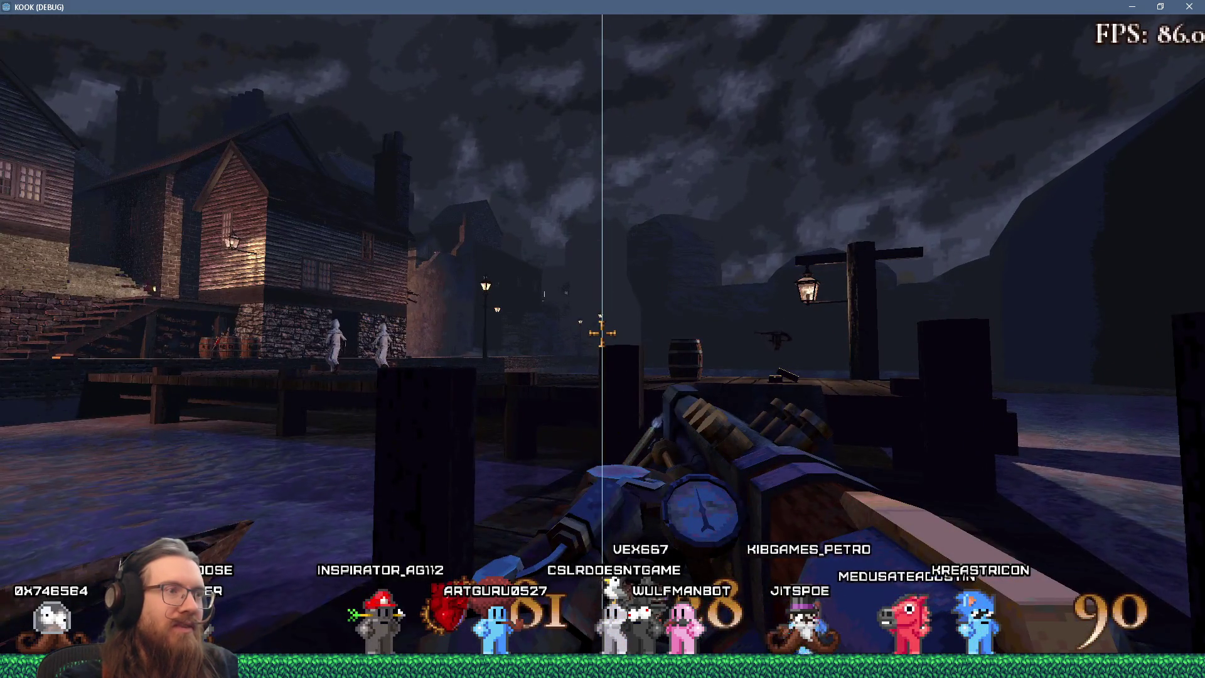
pyautogui.press('w')
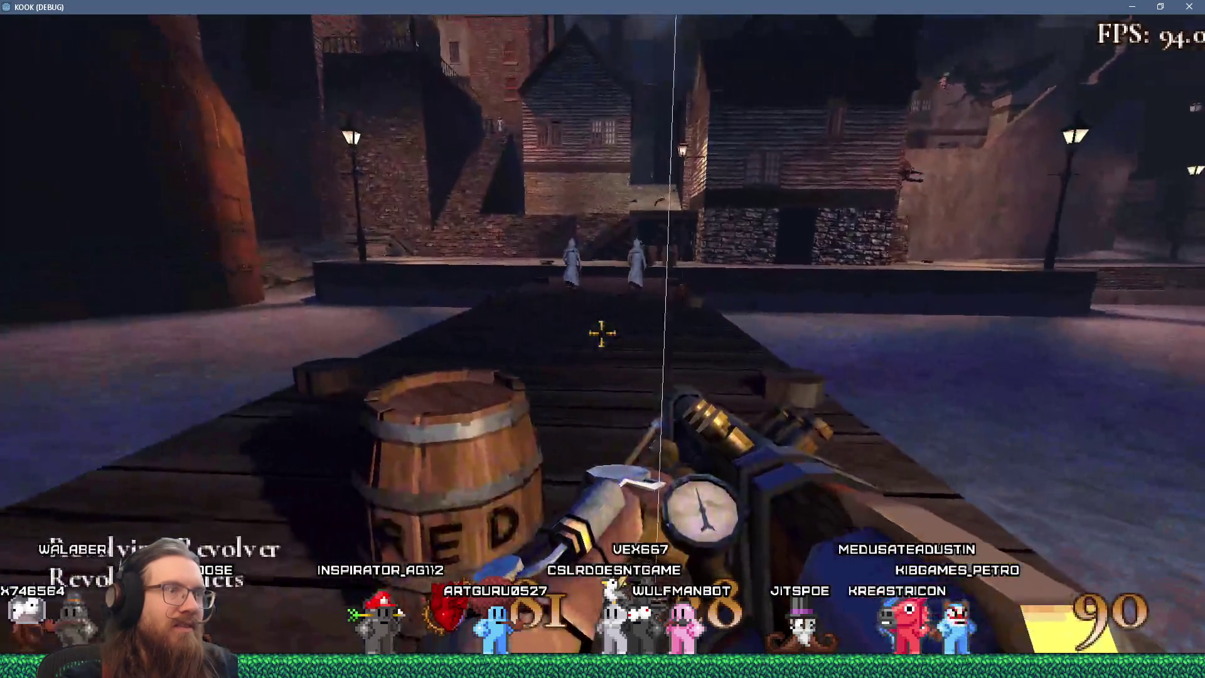
pyautogui.press('w')
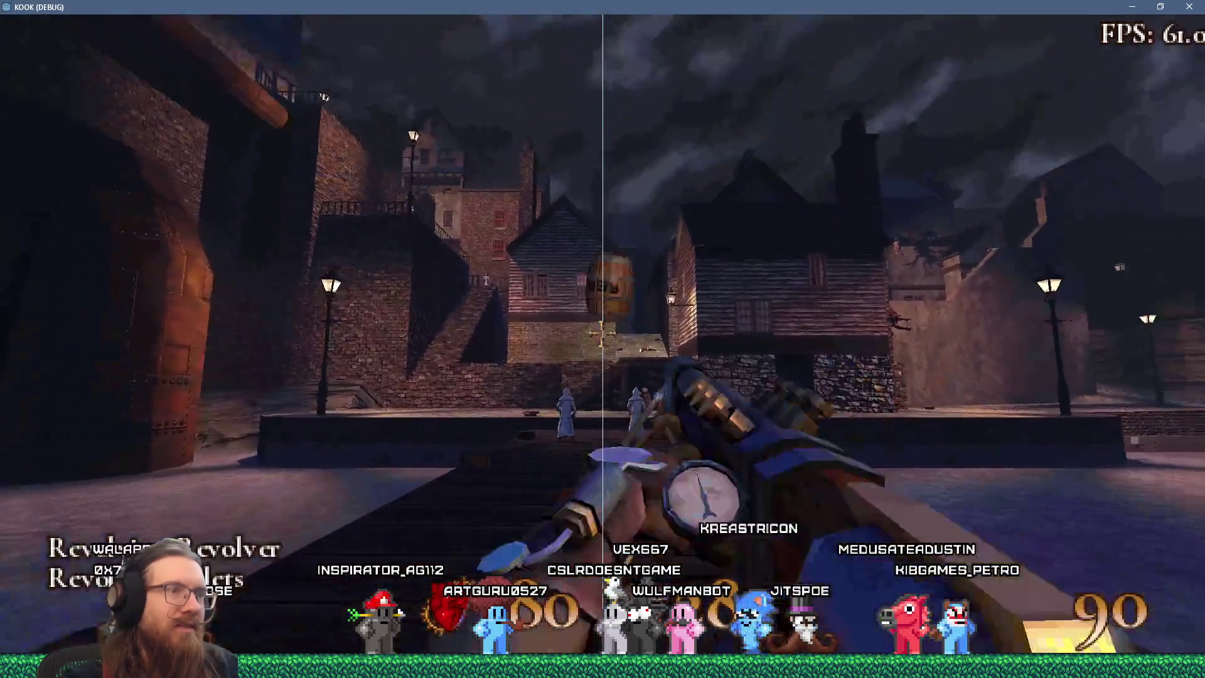
# Burn the hooded figures with the flamethrower, backing off and firing again.
pyautogui.click(601, 333)
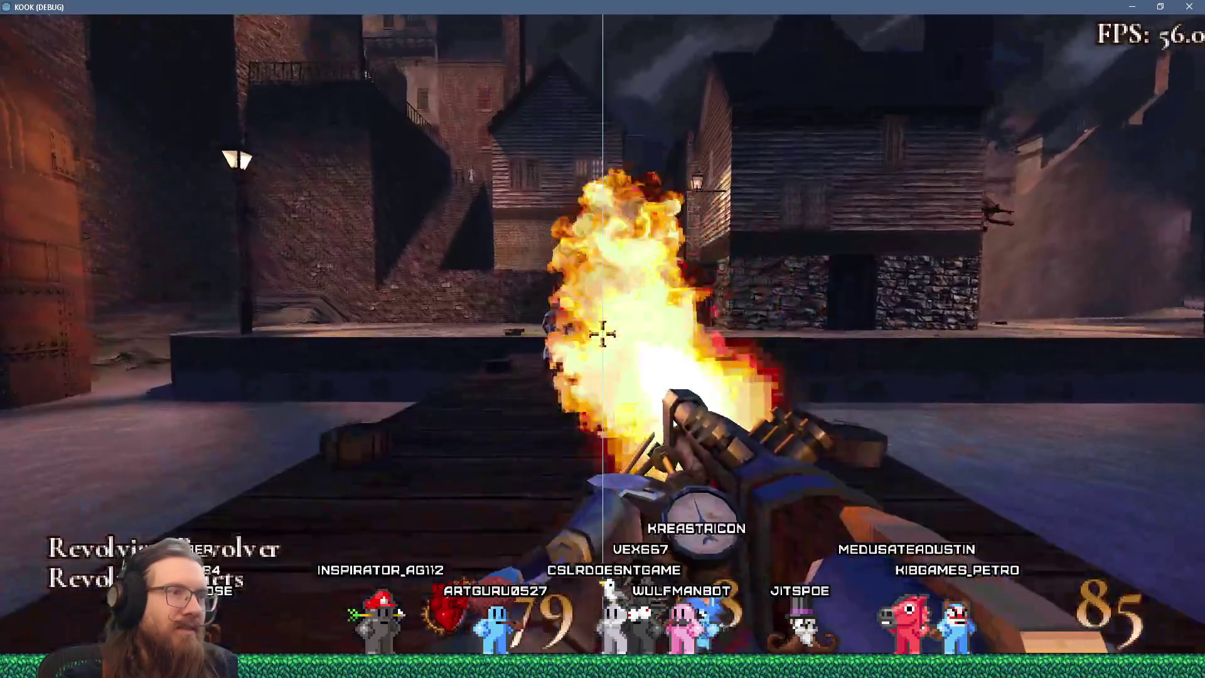
pyautogui.press('s')
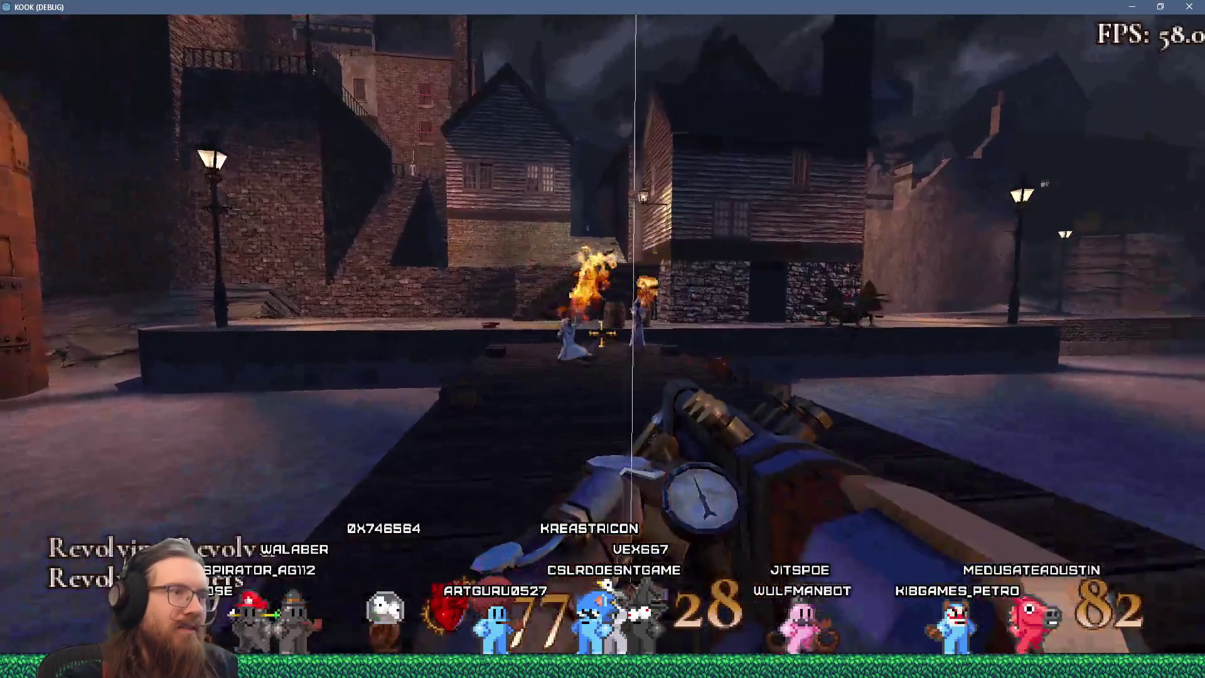
pyautogui.click(601, 333)
pyautogui.press('w')
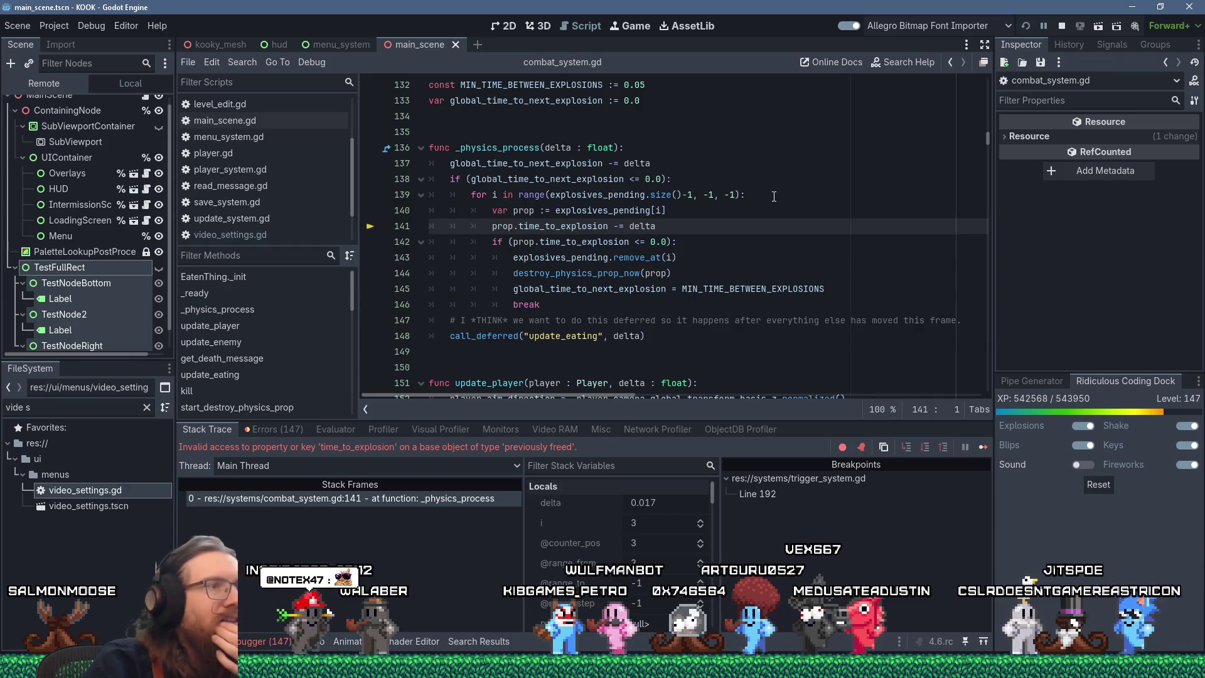
# Select line 140 and its explosives_pending name in the paused combat_system.gd.
pyautogui.tripleClick(621, 212)
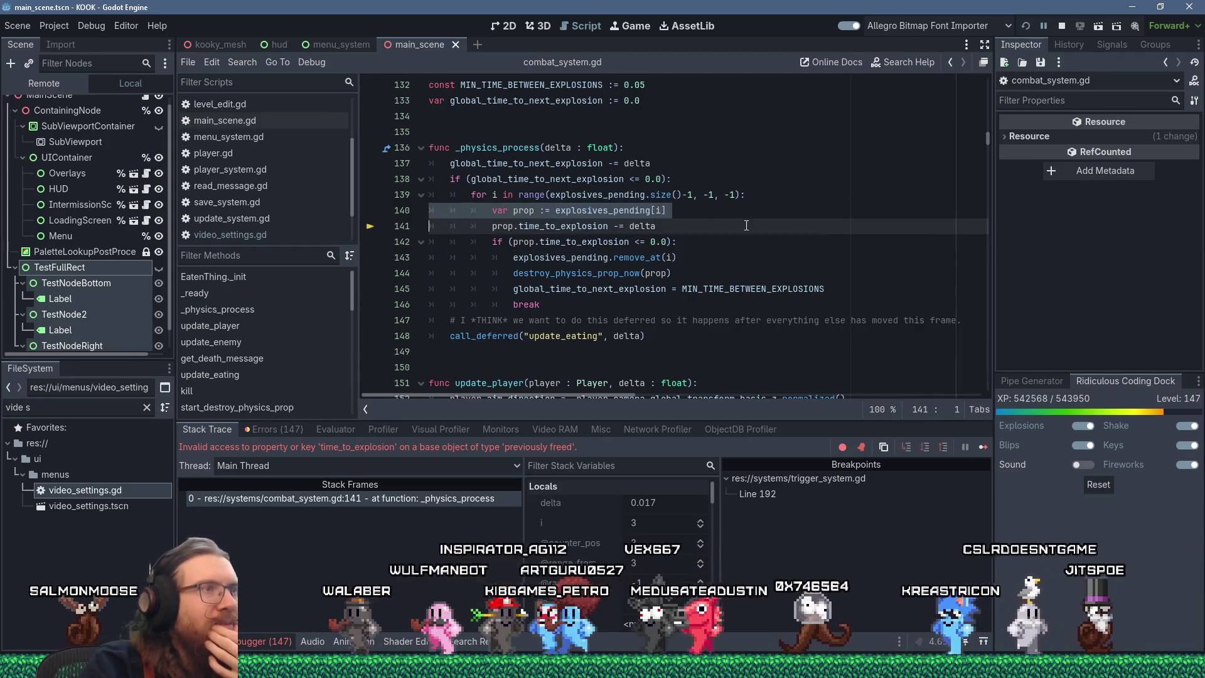
pyautogui.doubleClick(621, 212)
pyautogui.scroll(3, 829, 251)
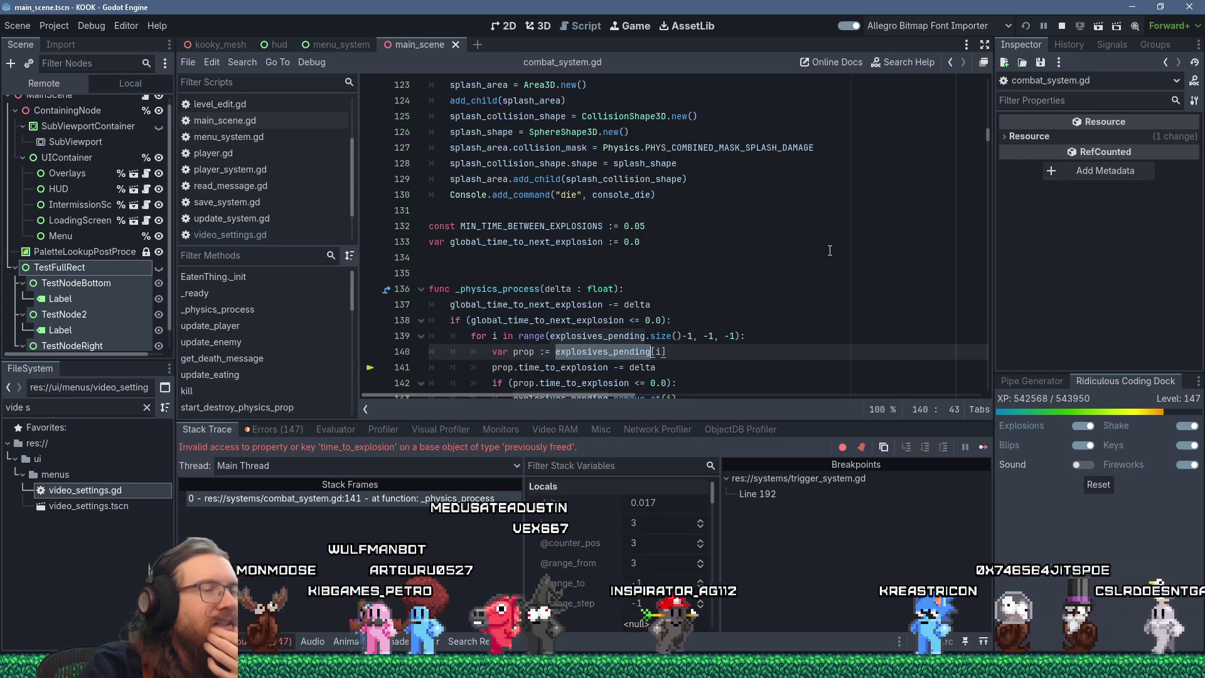
pyautogui.scroll(-5, 829, 251)
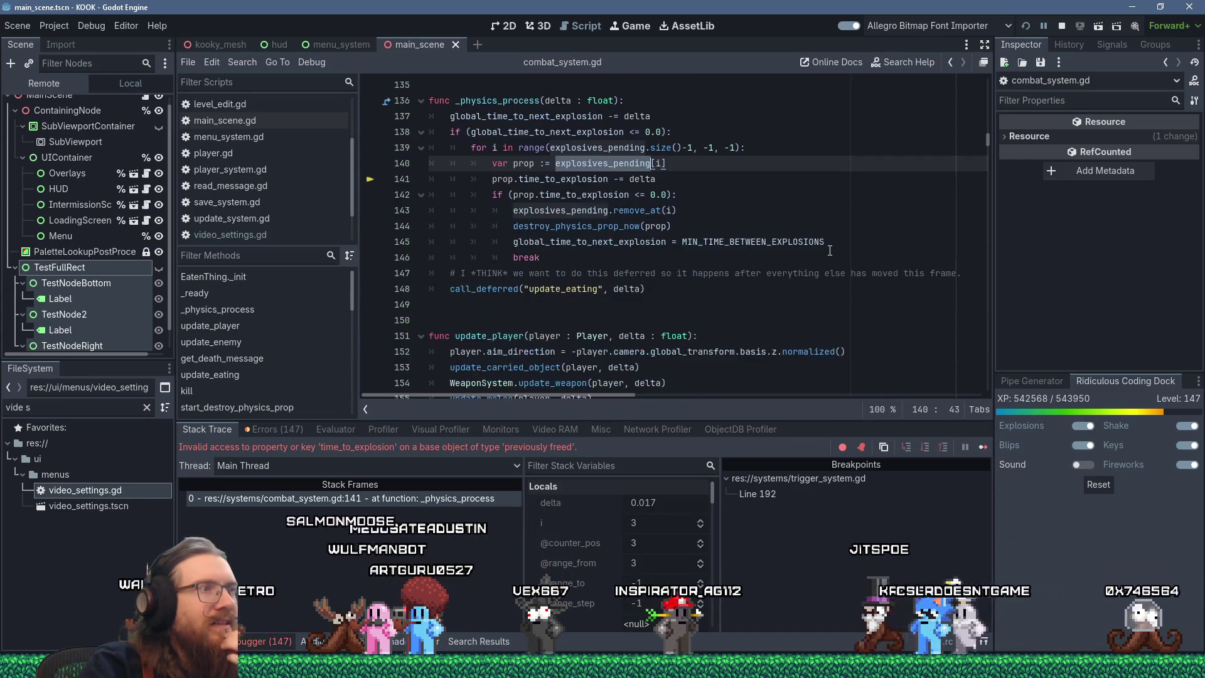
pyautogui.scroll(2, 830, 250)
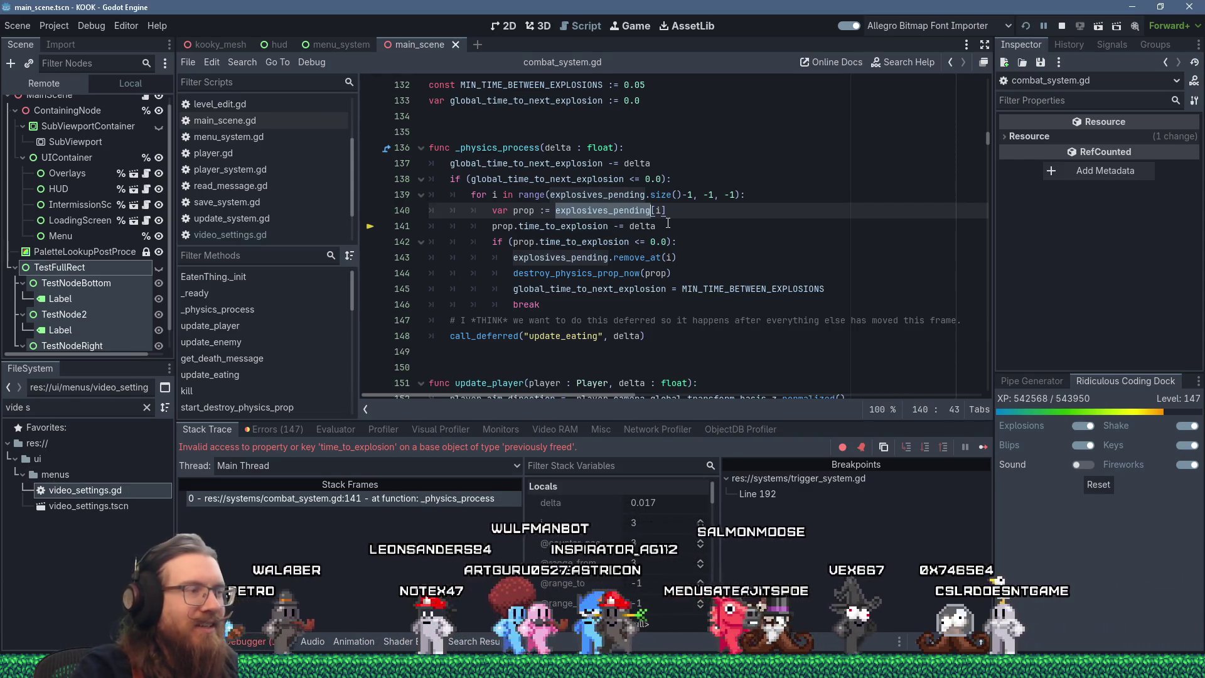
# Search for explosives_pending, stepping through its matches at lines 207, 215 and 216.
pyautogui.hotkey('ctrl', 'f')
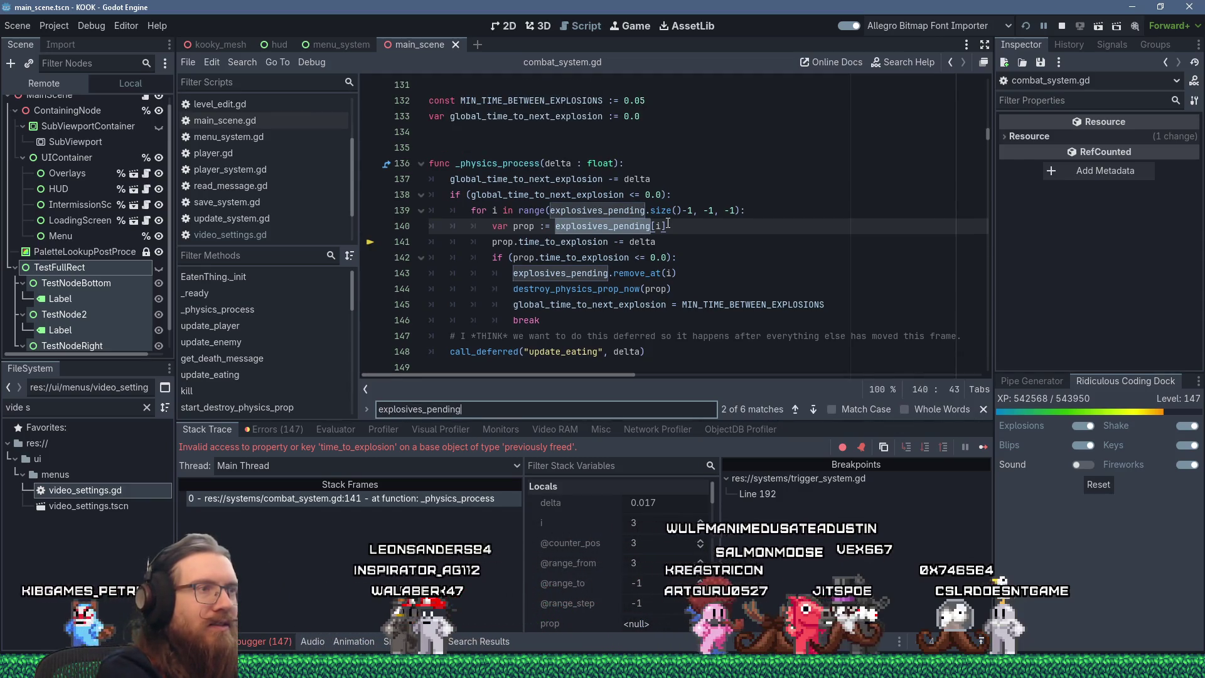
pyautogui.press('Return')
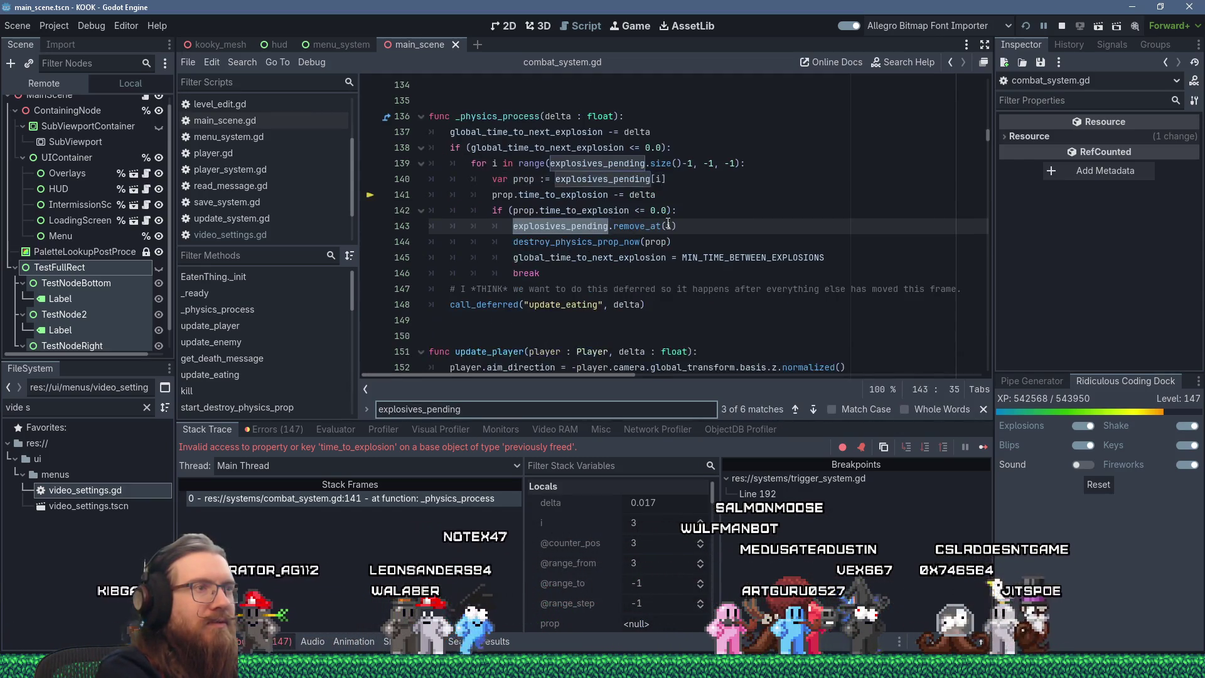
pyautogui.press('Return')
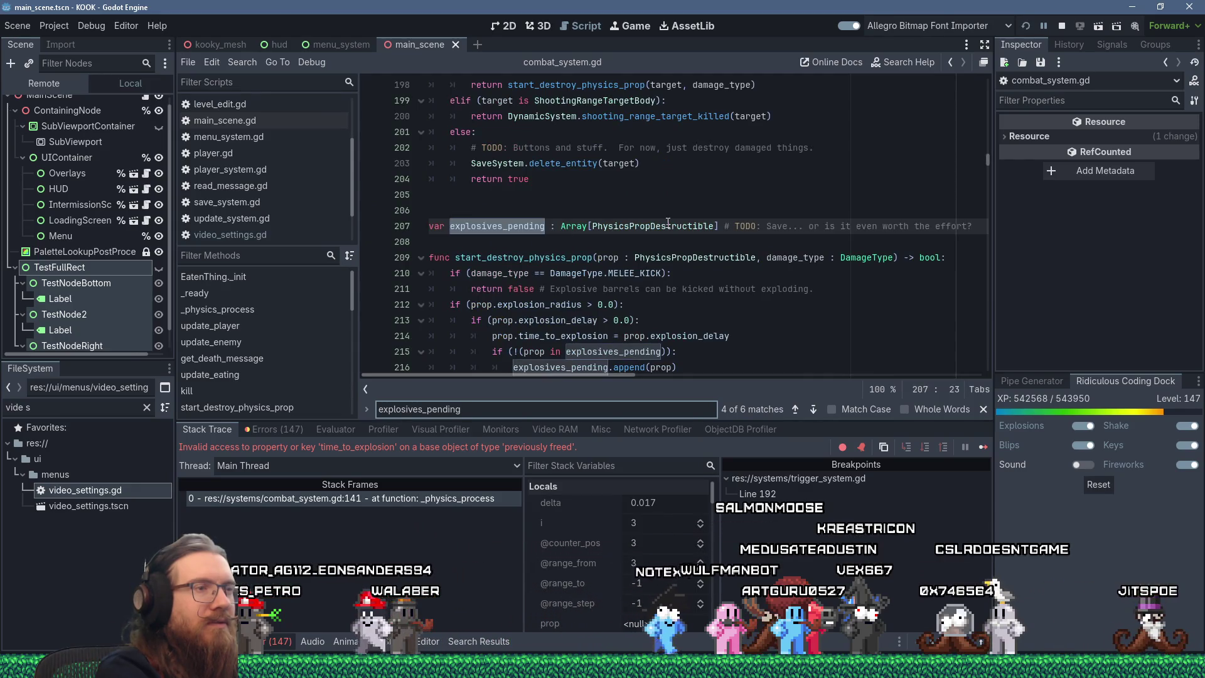
pyautogui.press('Return')
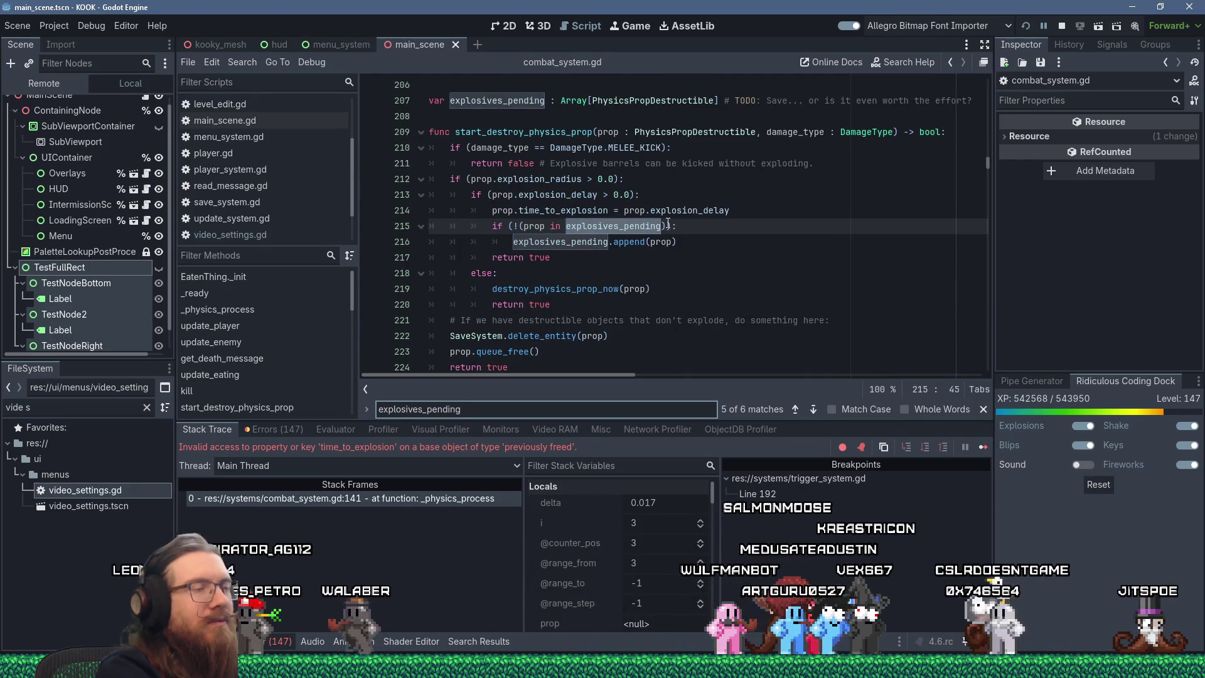
pyautogui.press('Return')
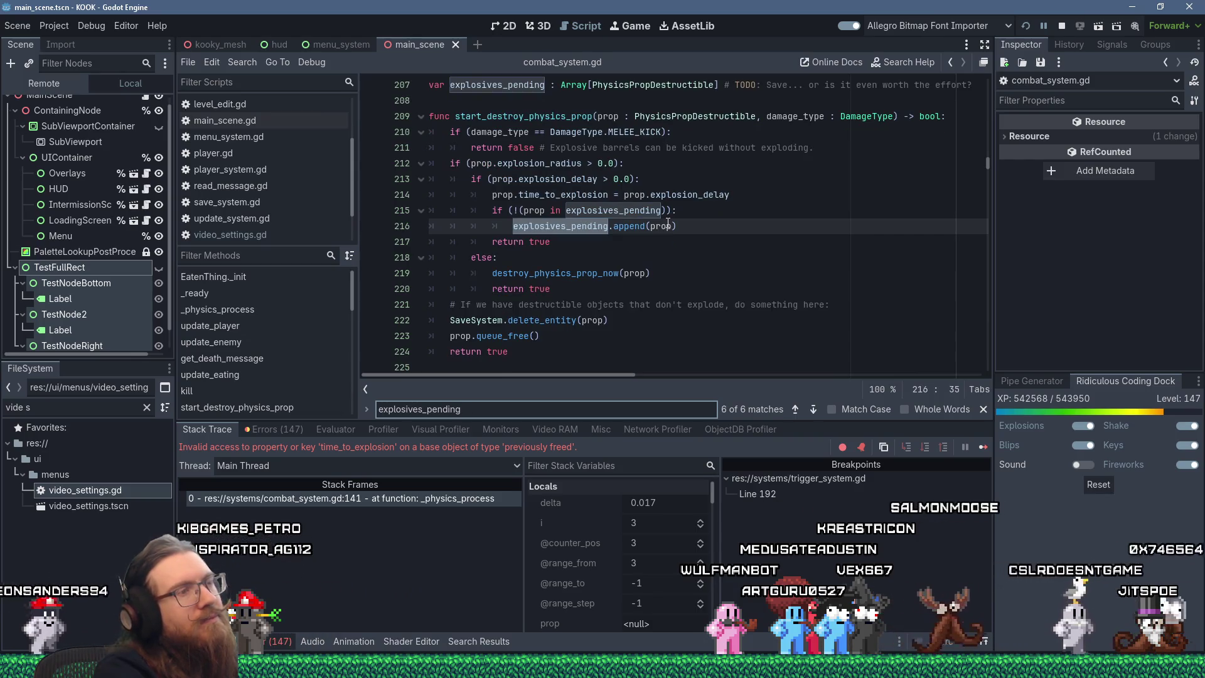
# Wrap back to line 139 and jump to the destroy_physics_prop_now definition at line 230.
pyautogui.press('Return')
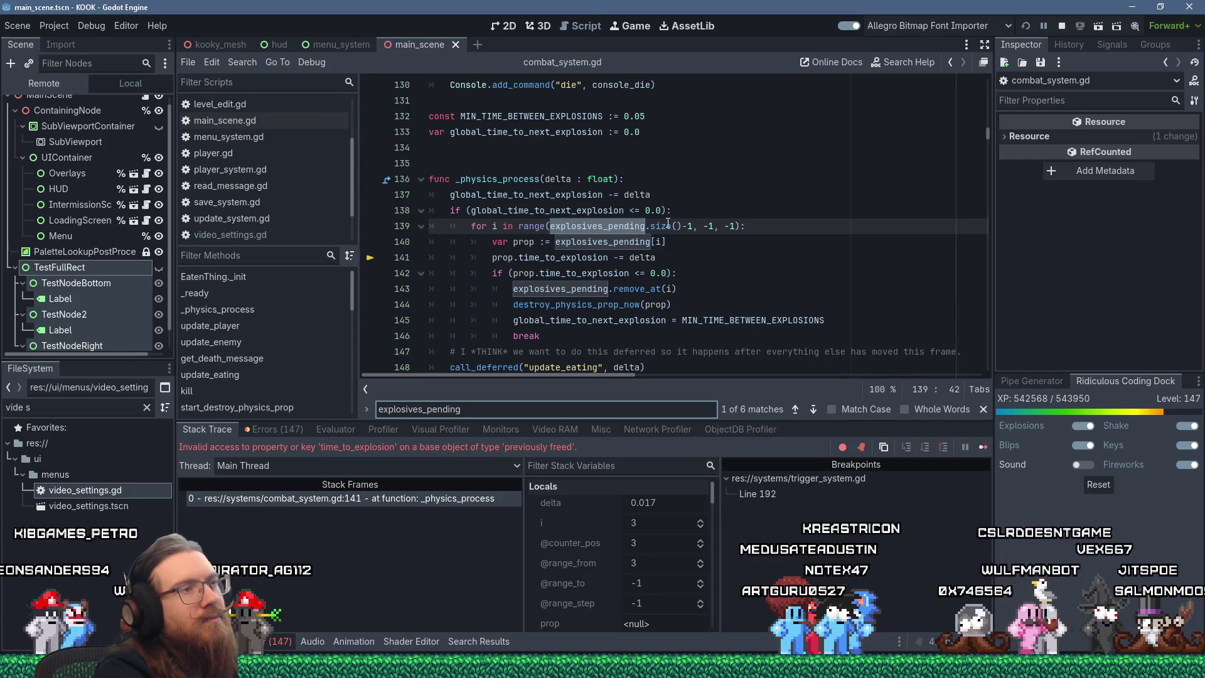
pyautogui.click(625, 307)
pyautogui.keyDown('ctrl'); pyautogui.click(625, 307); pyautogui.keyUp('ctrl')
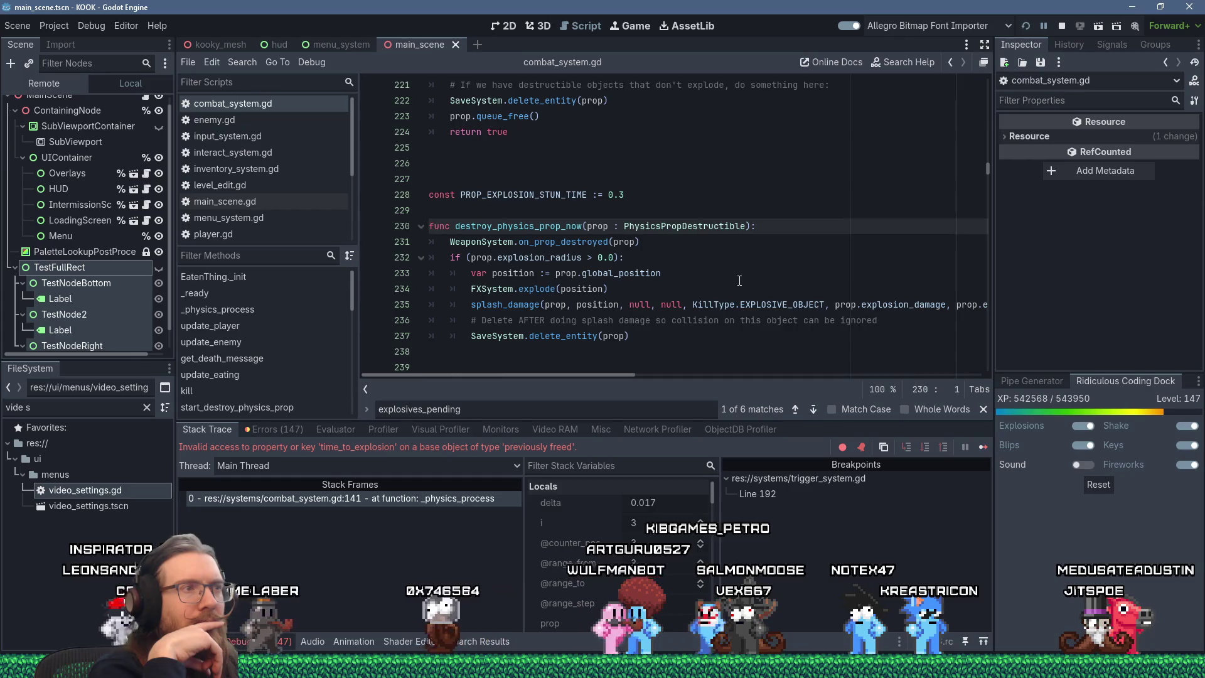
# Select destroy_physics_prop_now at line 230 and search all project files for it.
pyautogui.tripleClick(538, 227)
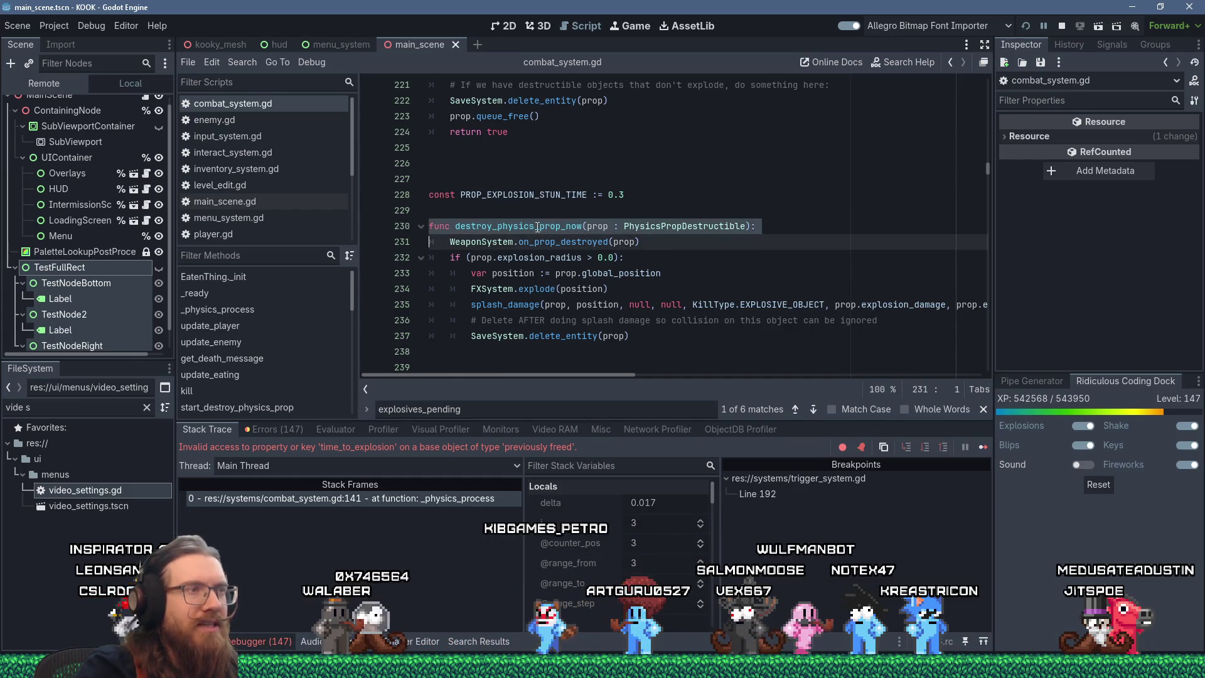
pyautogui.doubleClick(538, 228)
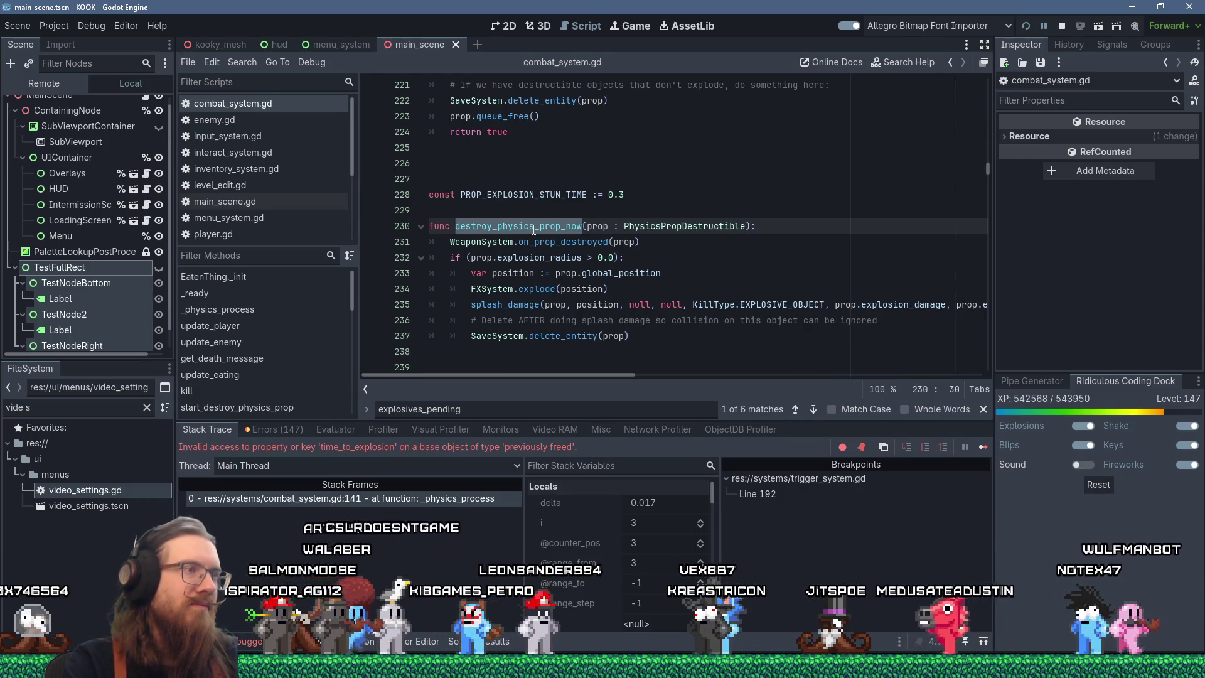
pyautogui.click(231, 63)
pyautogui.click(257, 153)
pyautogui.click(591, 400)
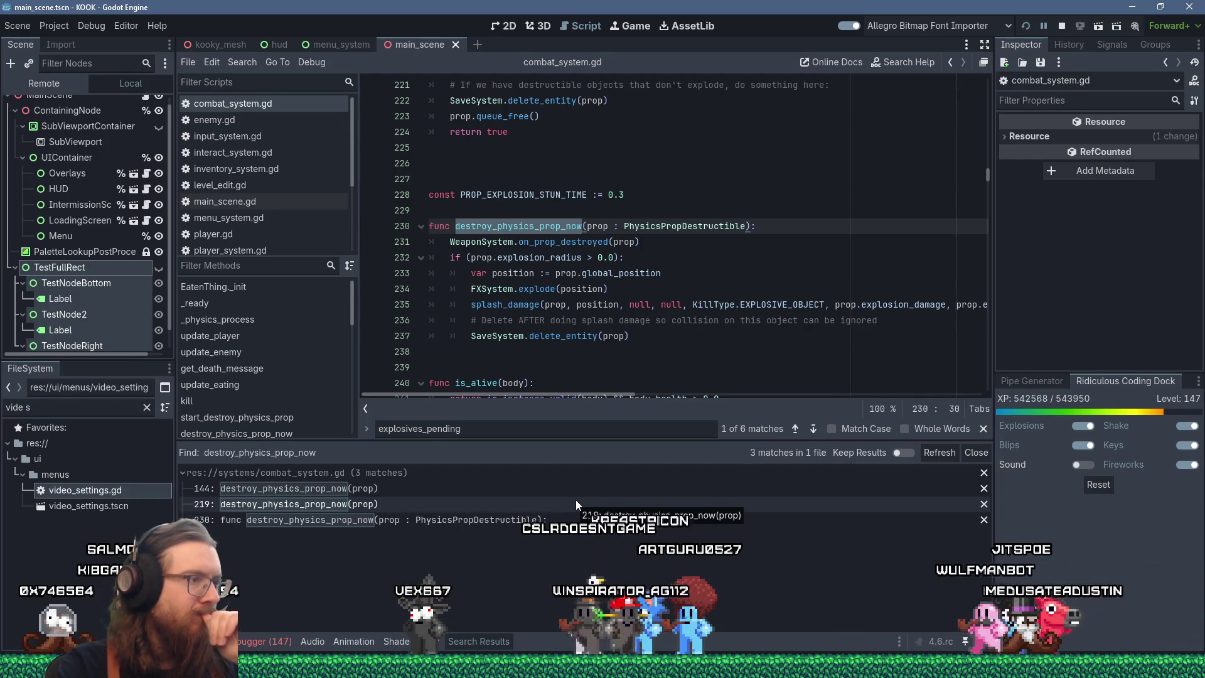
# Go to the destroy_physics_prop_now call at line 219 and read the nearby constants.
pyautogui.click(435, 503)
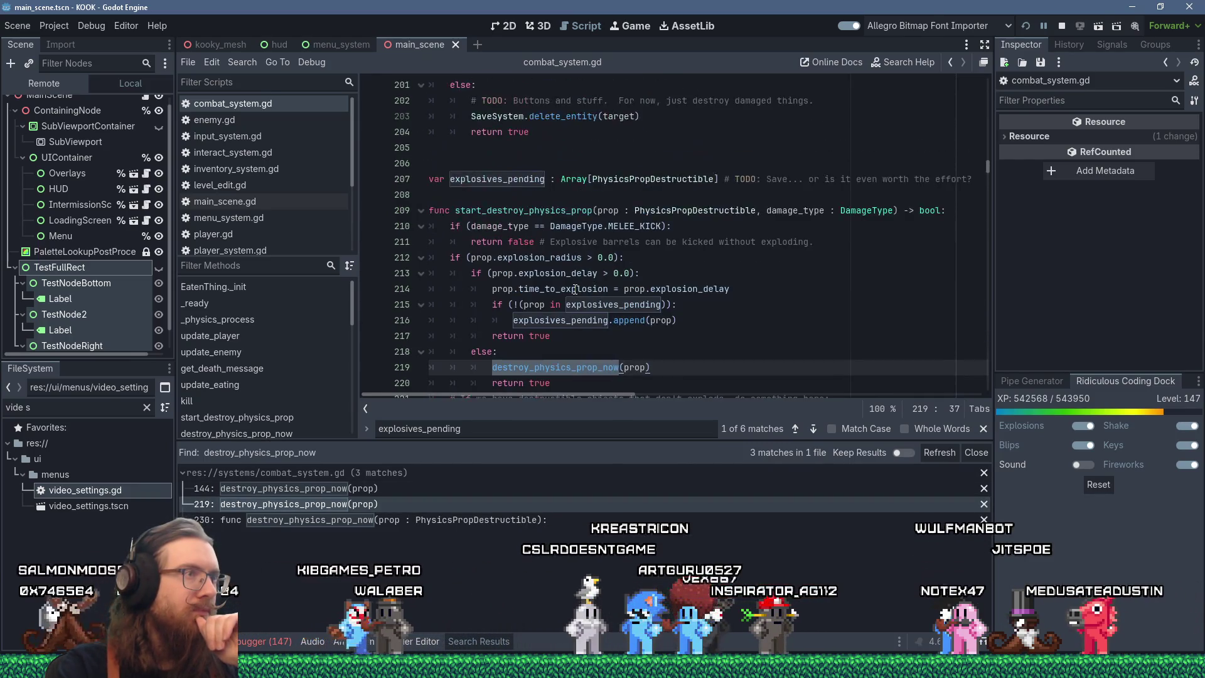
pyautogui.moveTo(575, 289)
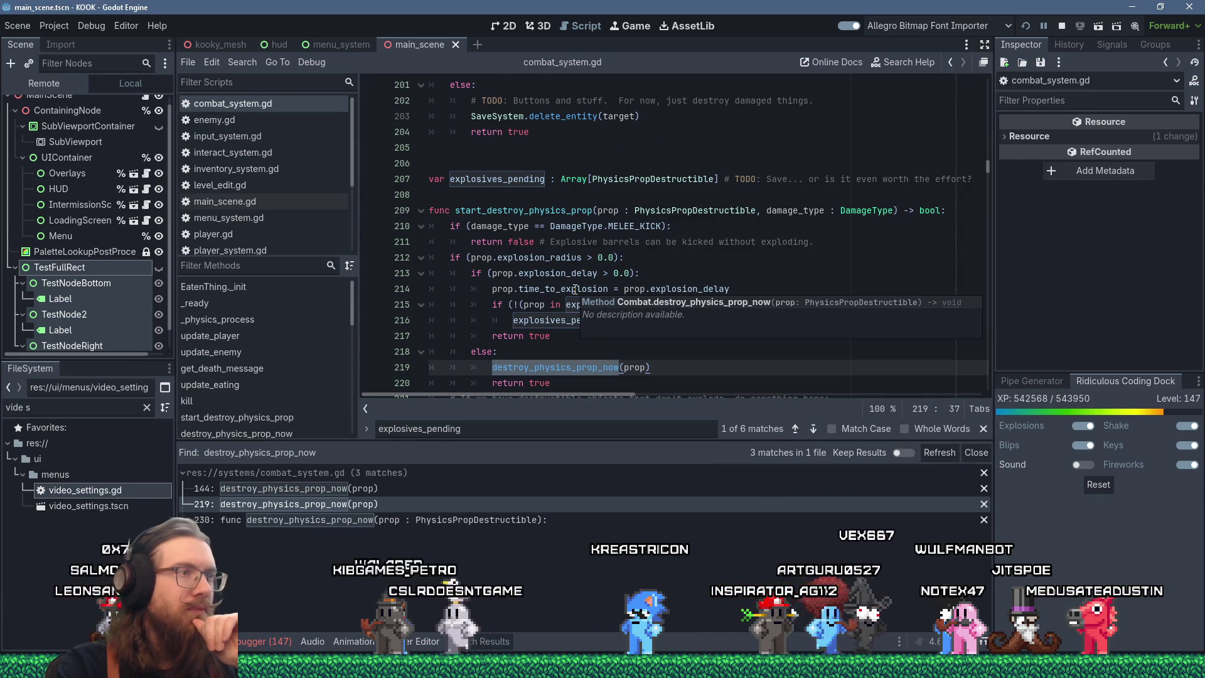
pyautogui.scroll(-1, 587, 309)
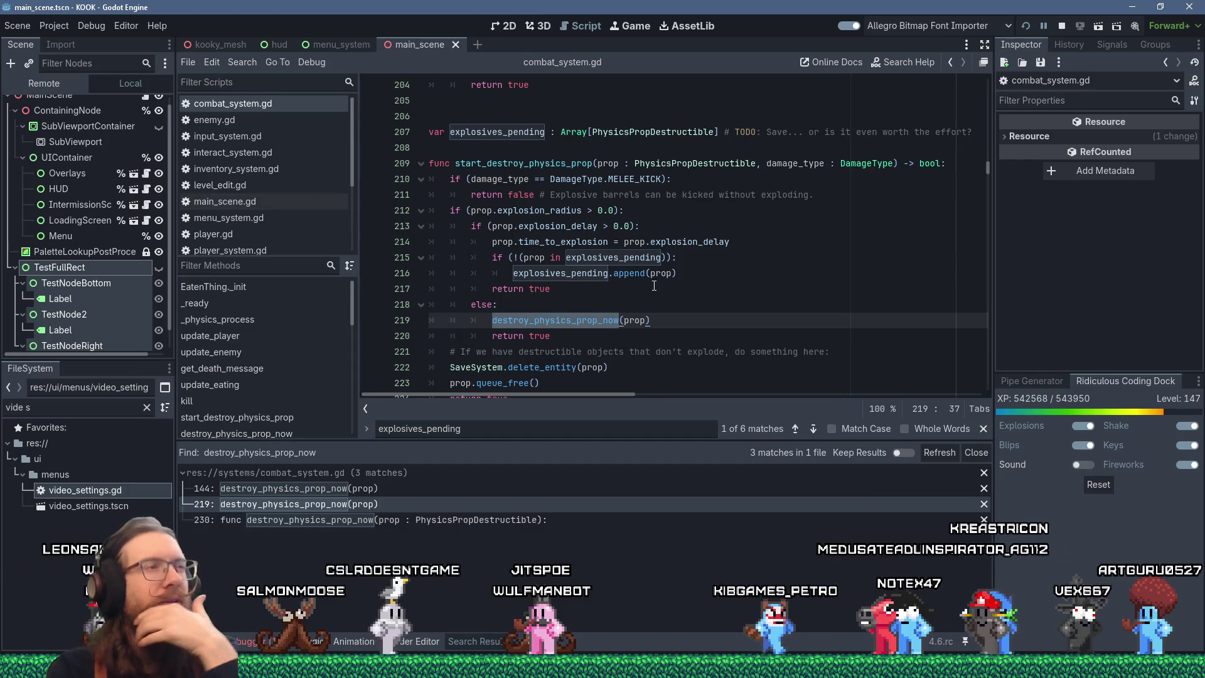
# Go to the call at line 144 in _physics_process and read its constants.
pyautogui.click(378, 494)
pyautogui.scroll(4, 685, 291)
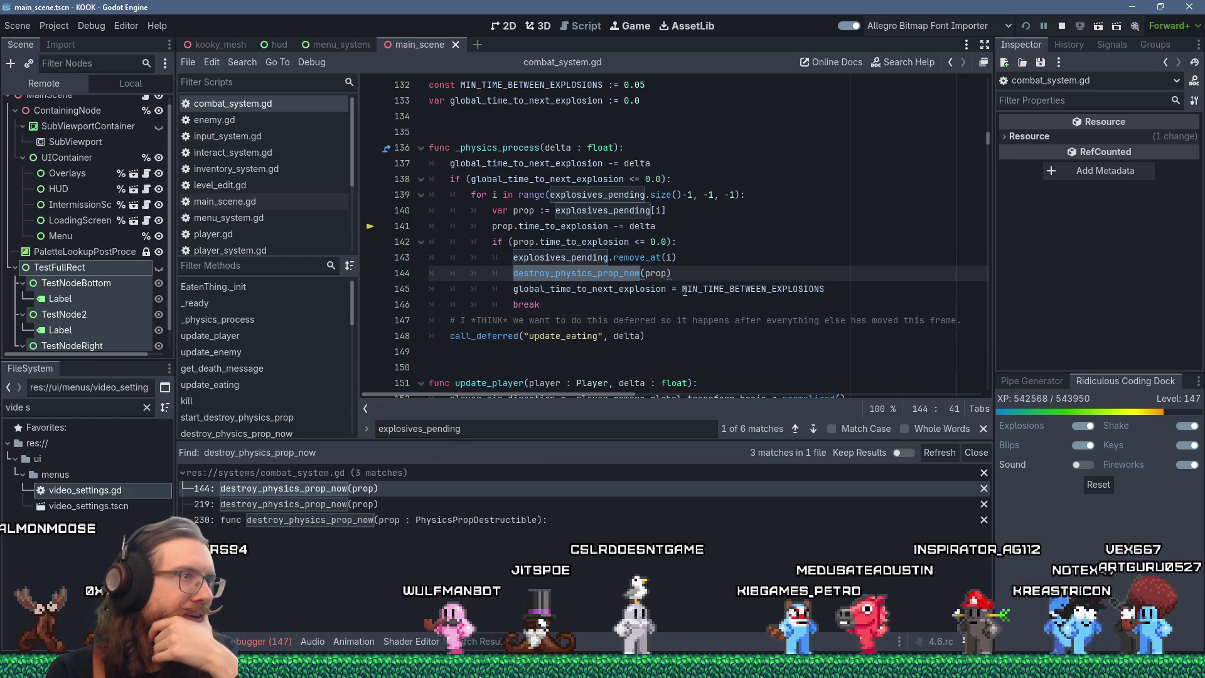
pyautogui.moveTo(685, 290)
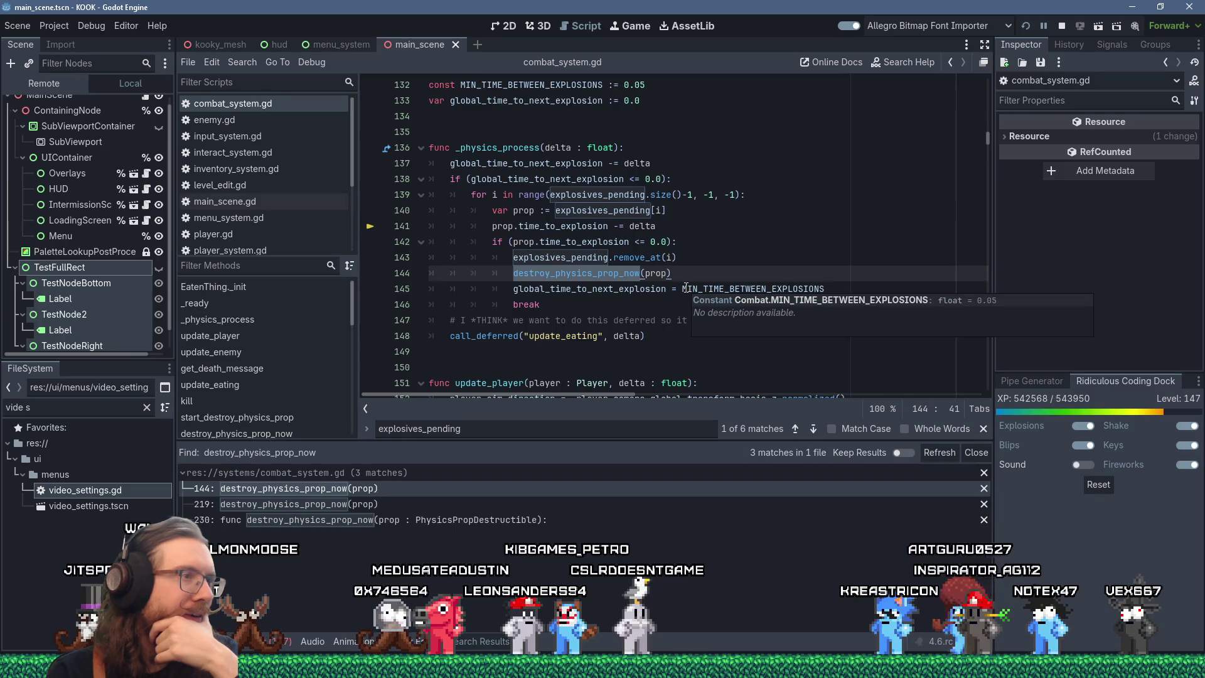
pyautogui.scroll(-2, 686, 287)
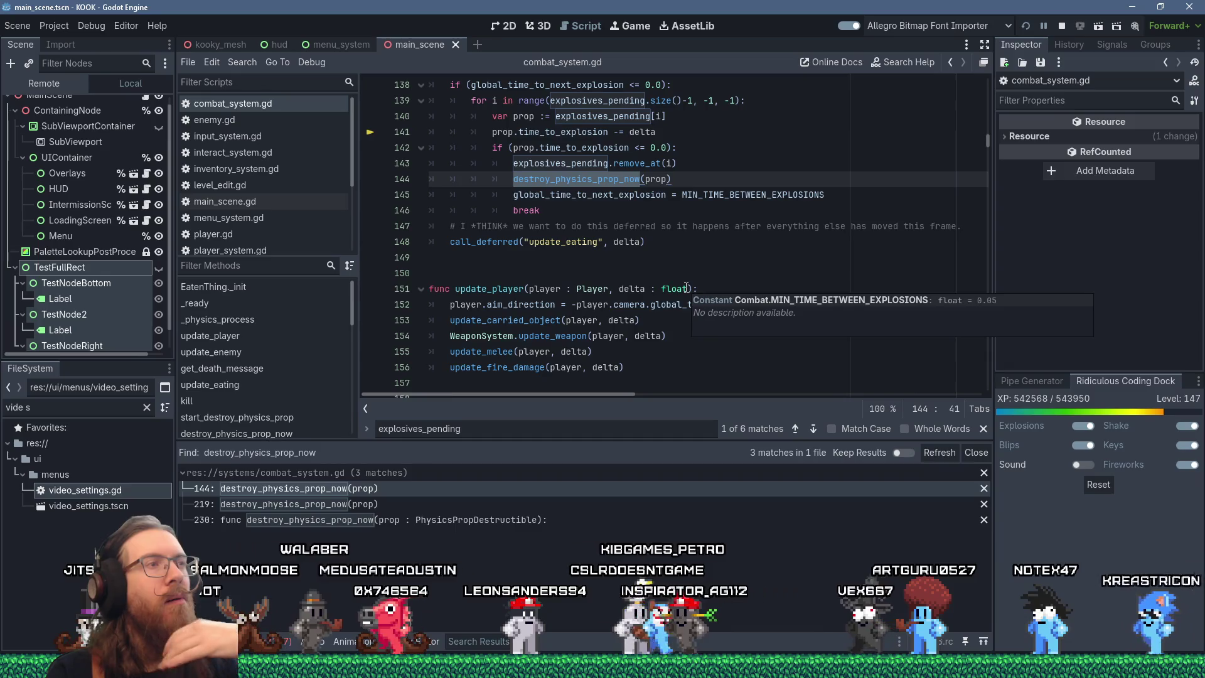
pyautogui.scroll(3, 686, 287)
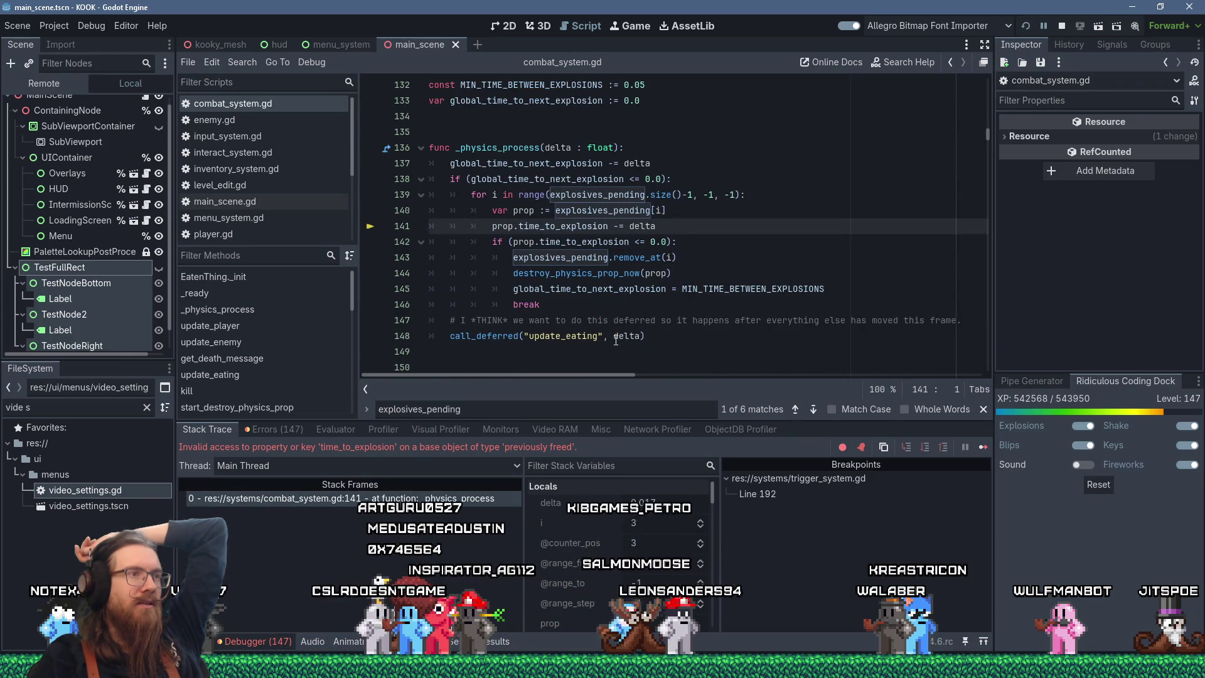
# Search explosives_pending and step to its append at line 215 in start_destroy_physics_prop.
pyautogui.moveTo(626, 334)
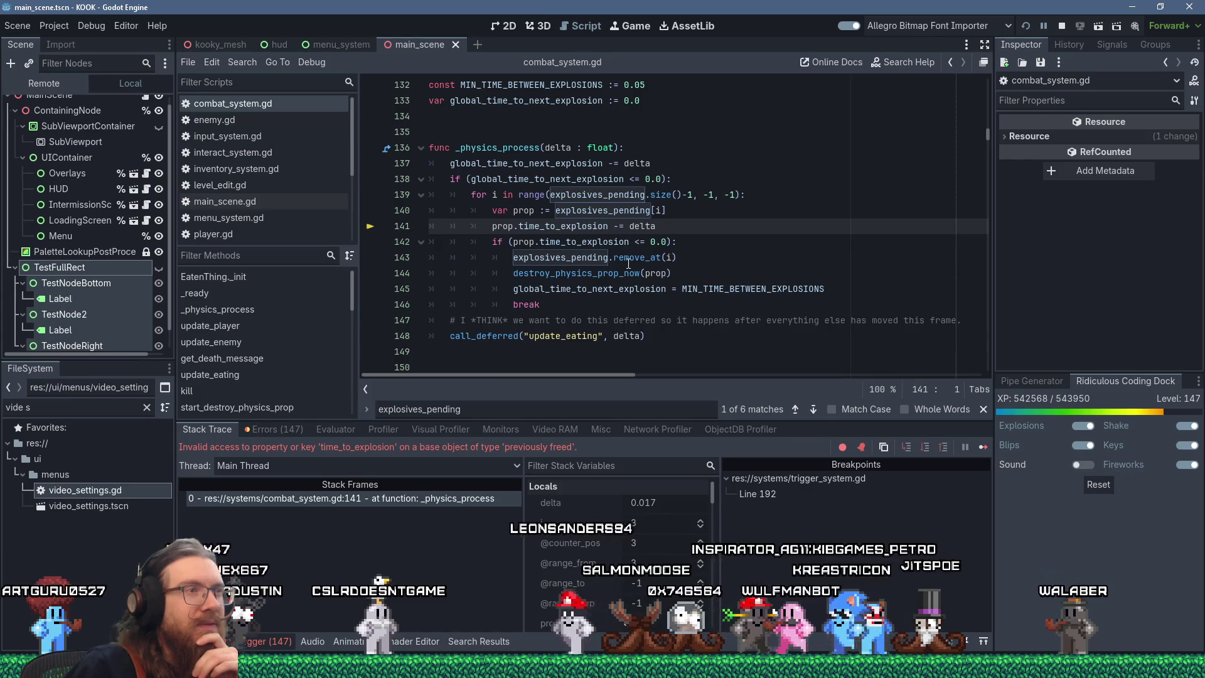
pyautogui.moveTo(571, 264)
pyautogui.moveTo(542, 261)
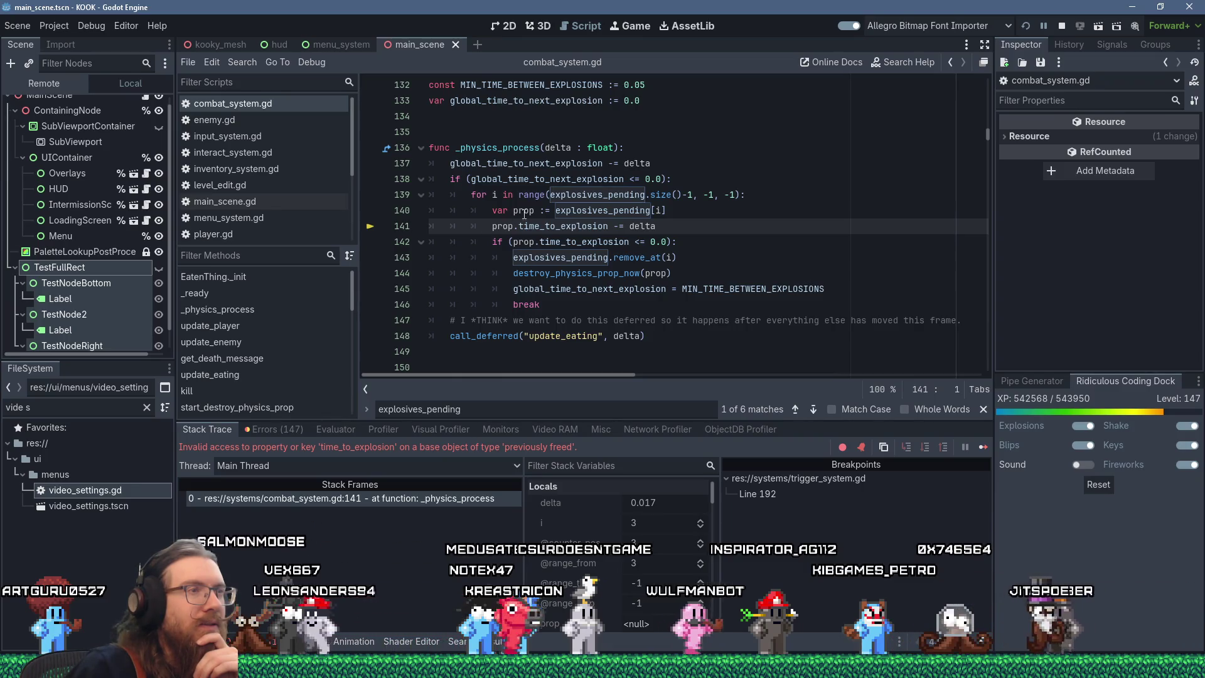
pyautogui.moveTo(524, 224)
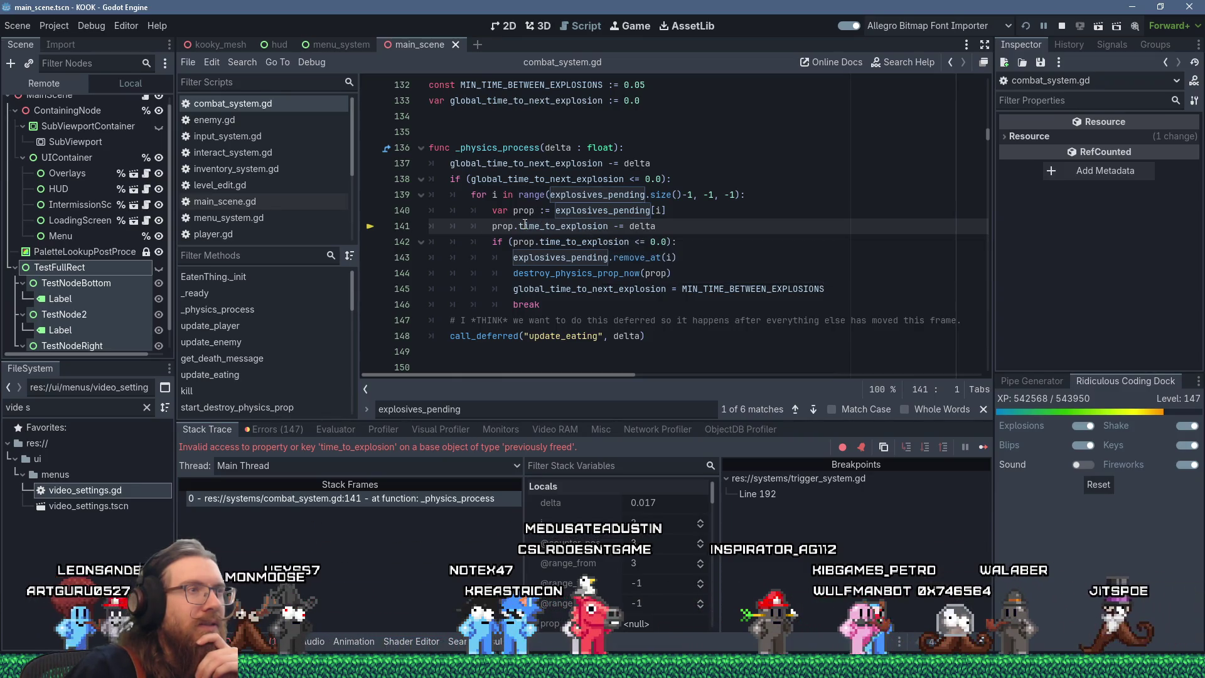
pyautogui.doubleClick(603, 211)
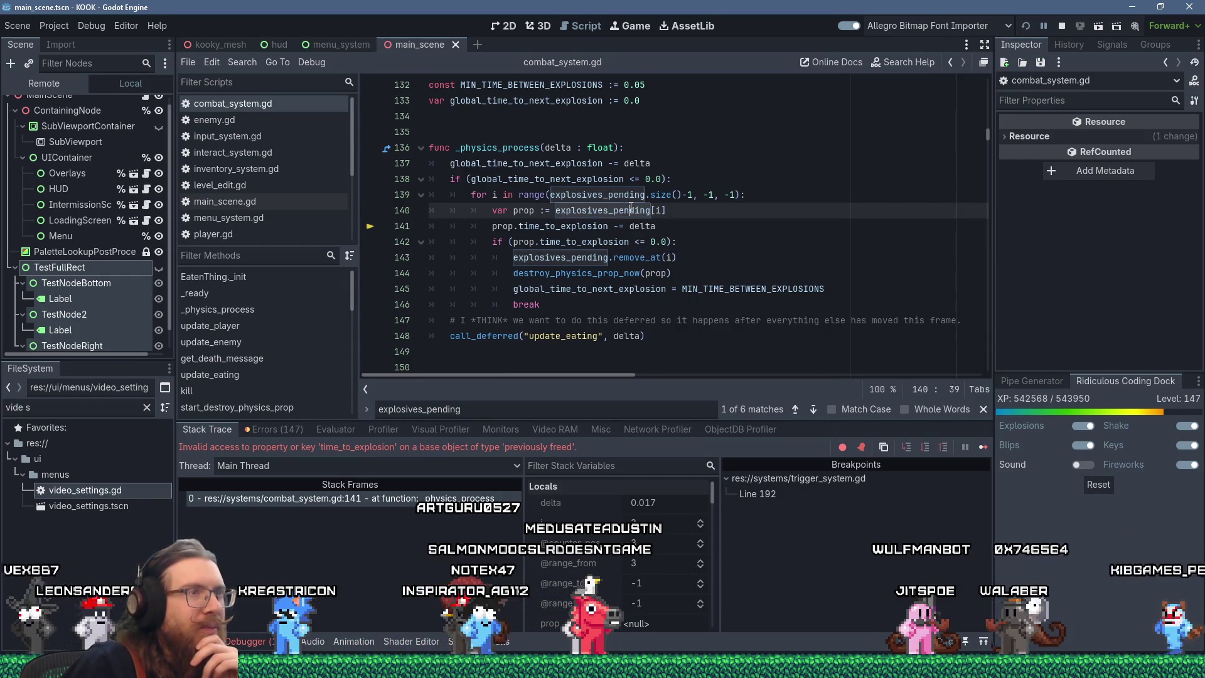
pyautogui.moveTo(631, 208)
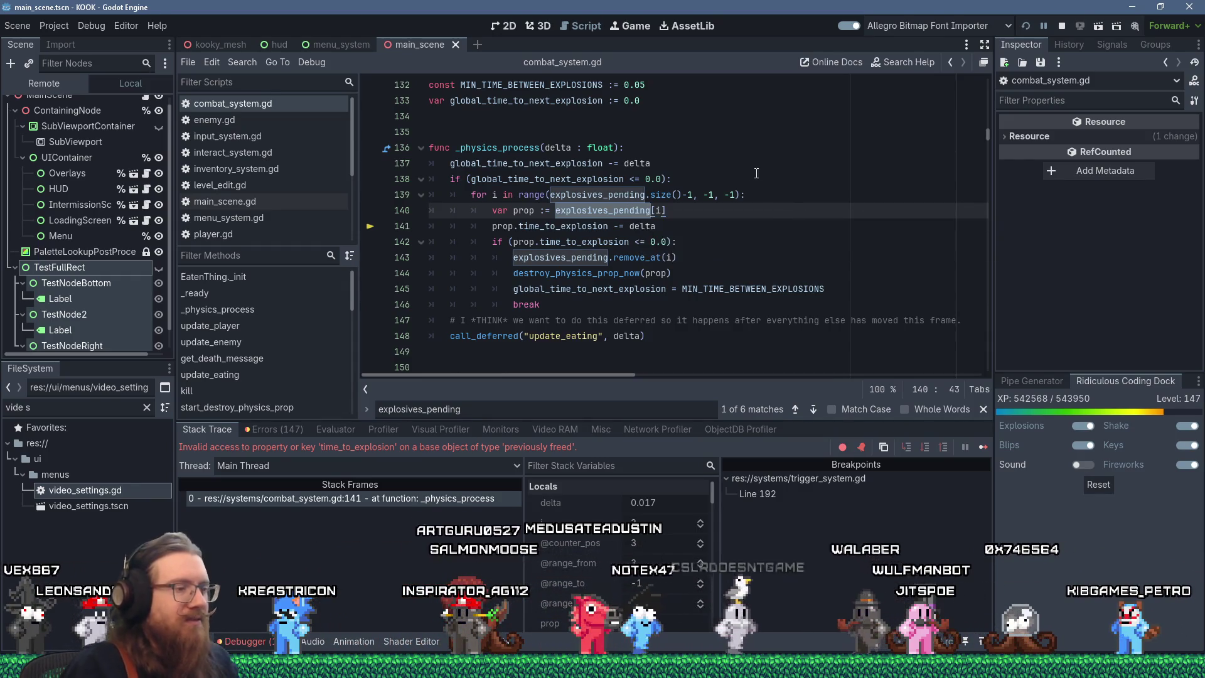
pyautogui.hotkey('ctrl', 'f')
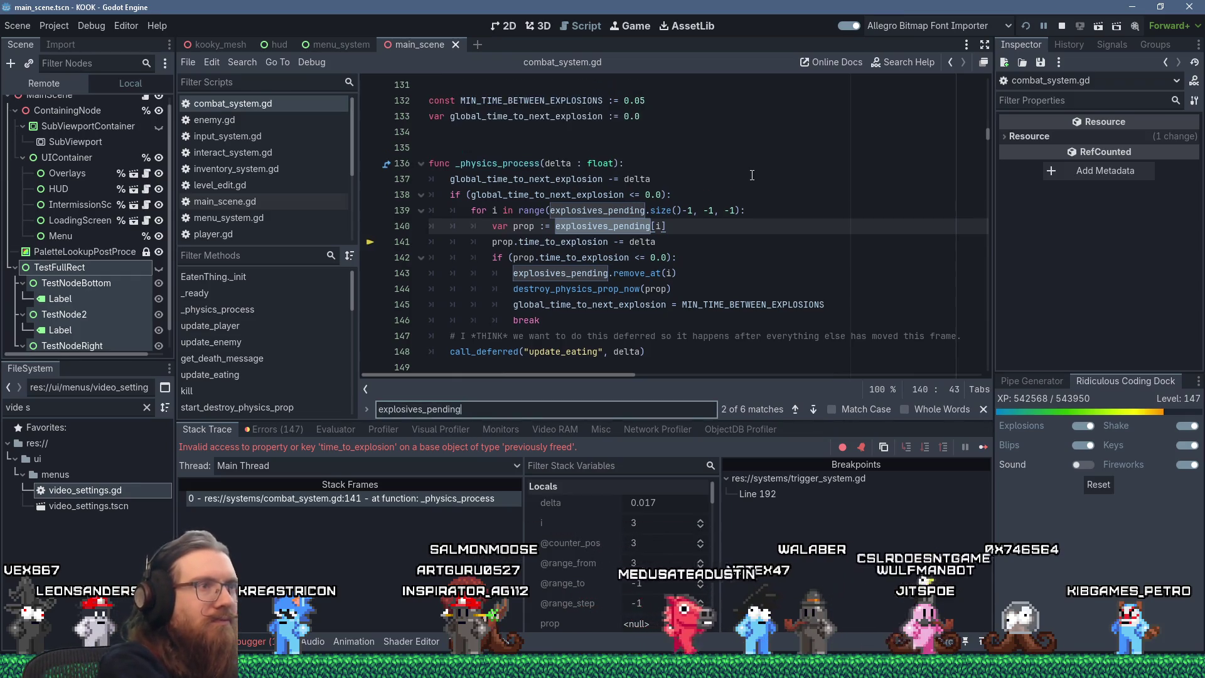
pyautogui.press('Return')
pyautogui.press('Return')
pyautogui.press('Return')
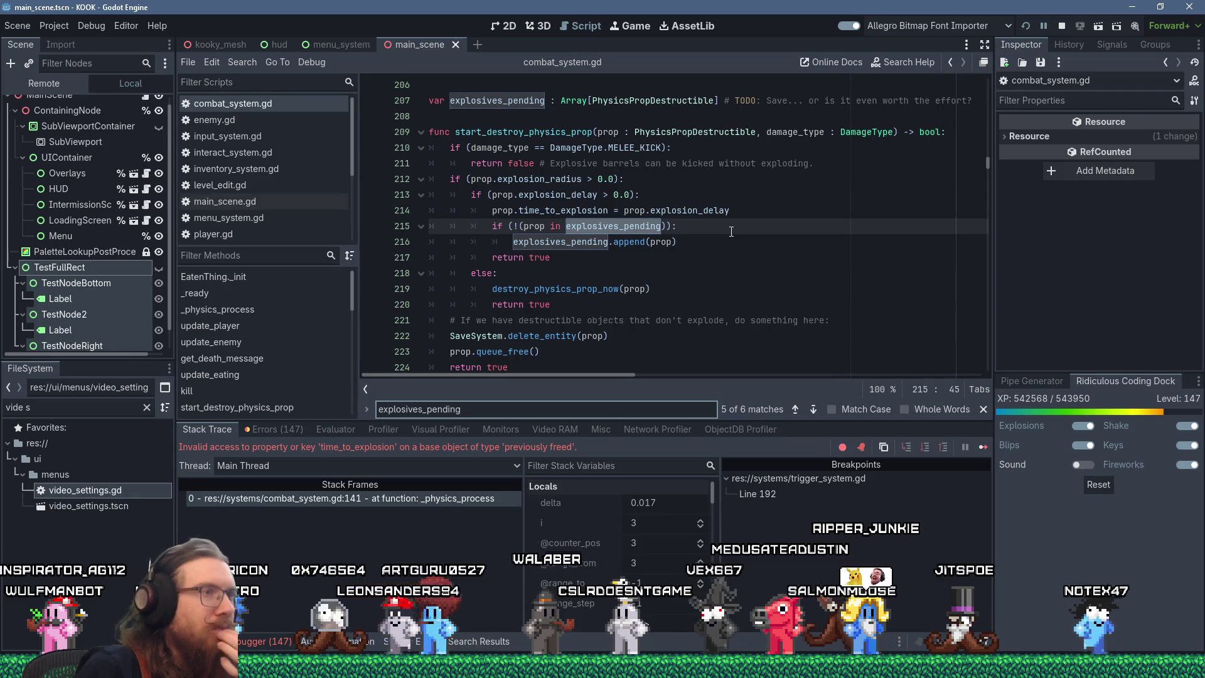
pyautogui.click(445, 500)
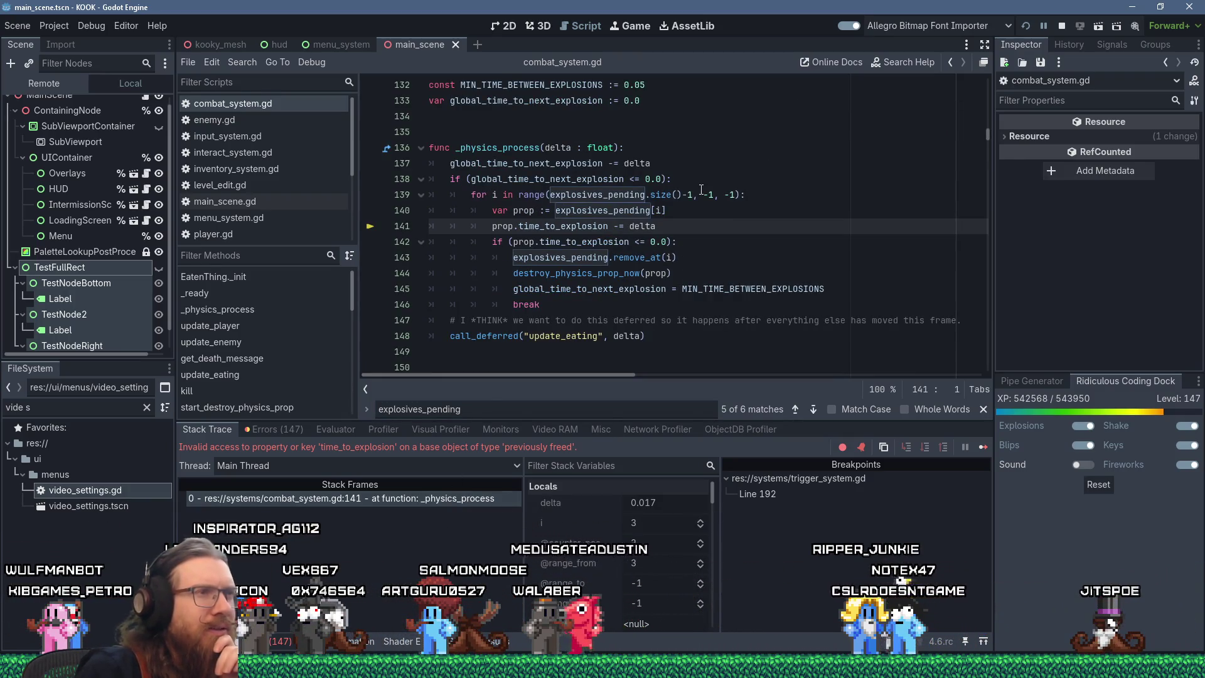
# Select the explosives loop at lines 139–144 and the destroy_physics_prop_now call.
pyautogui.moveTo(506, 195)
pyautogui.mouseDown()
pyautogui.moveTo(782, 194)
pyautogui.moveTo(784, 254)
pyautogui.mouseUp()
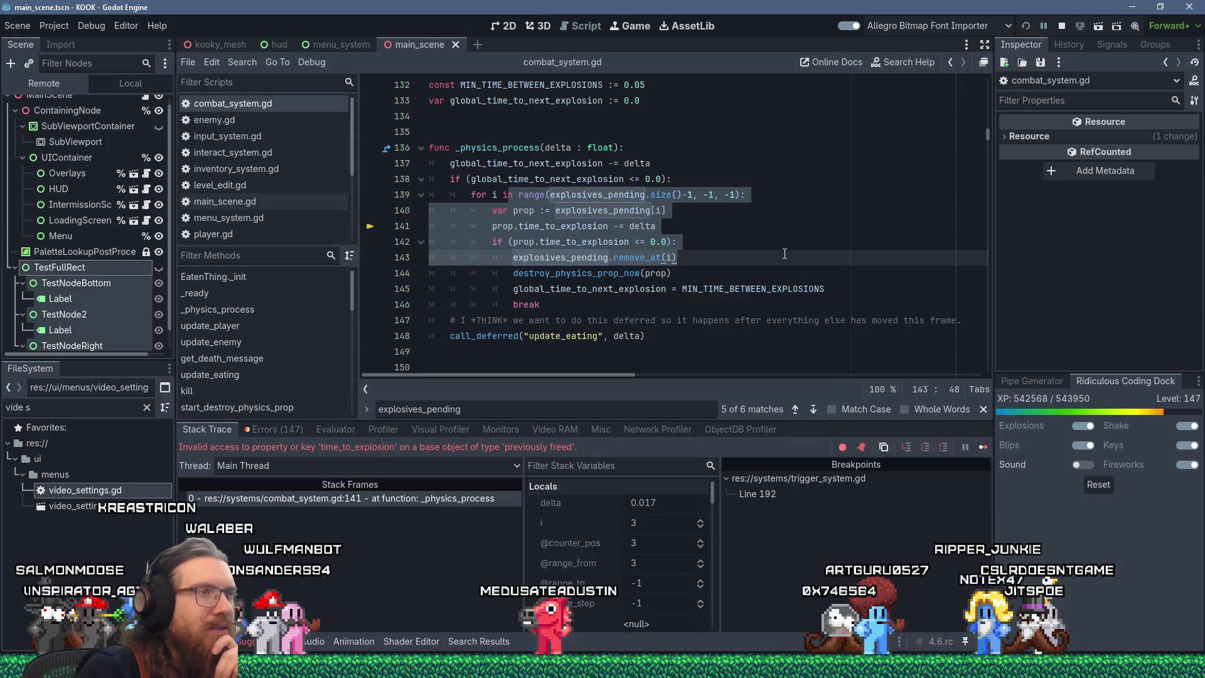
pyautogui.moveTo(785, 254); pyautogui.dragTo(783, 274)
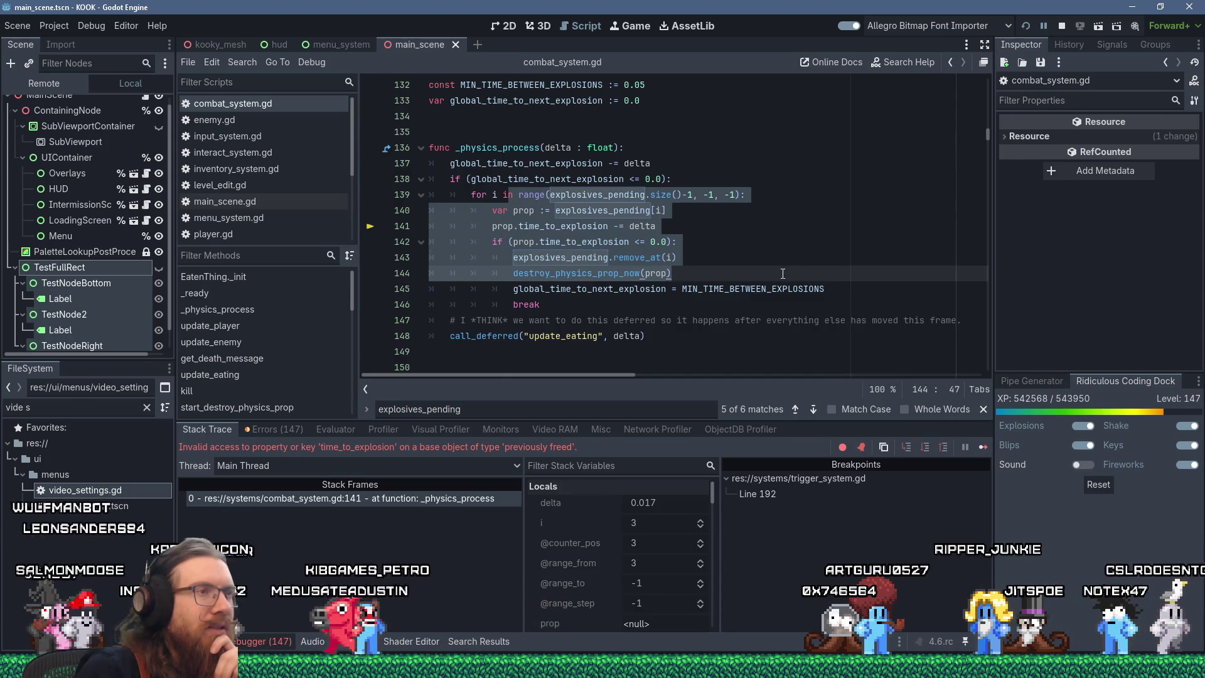
pyautogui.doubleClick(614, 273)
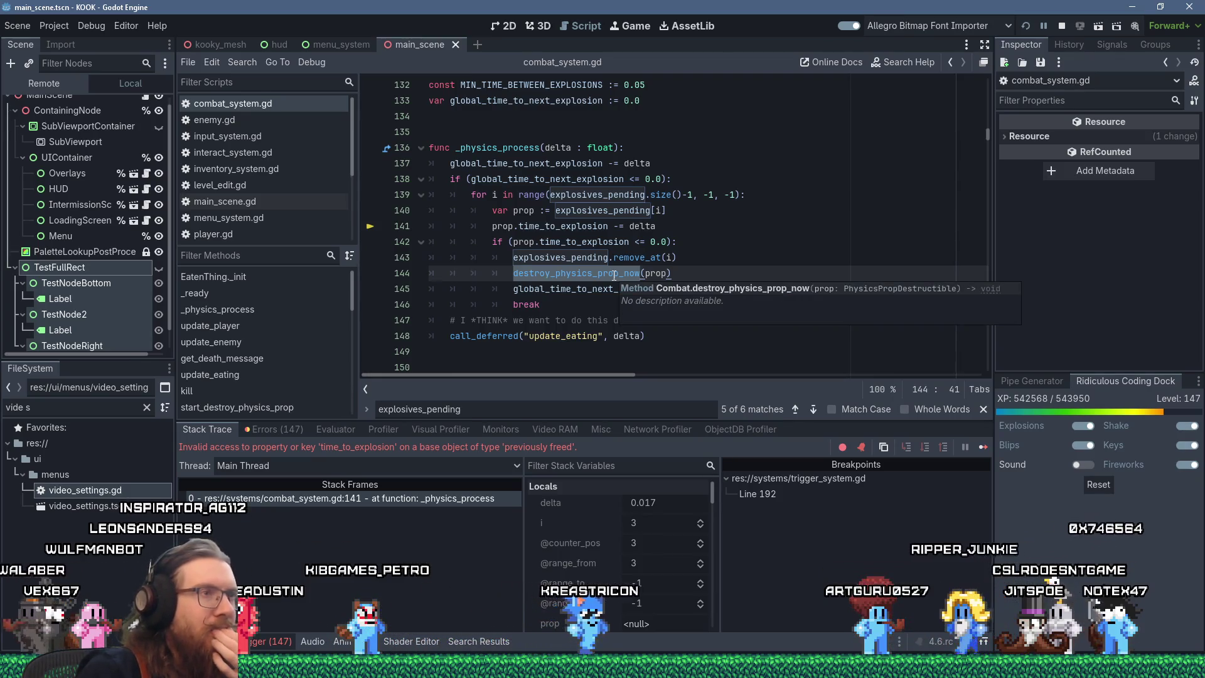
# Jump from the destroy_physics_prop_now call to its definition at line 230.
pyautogui.click(614, 274)
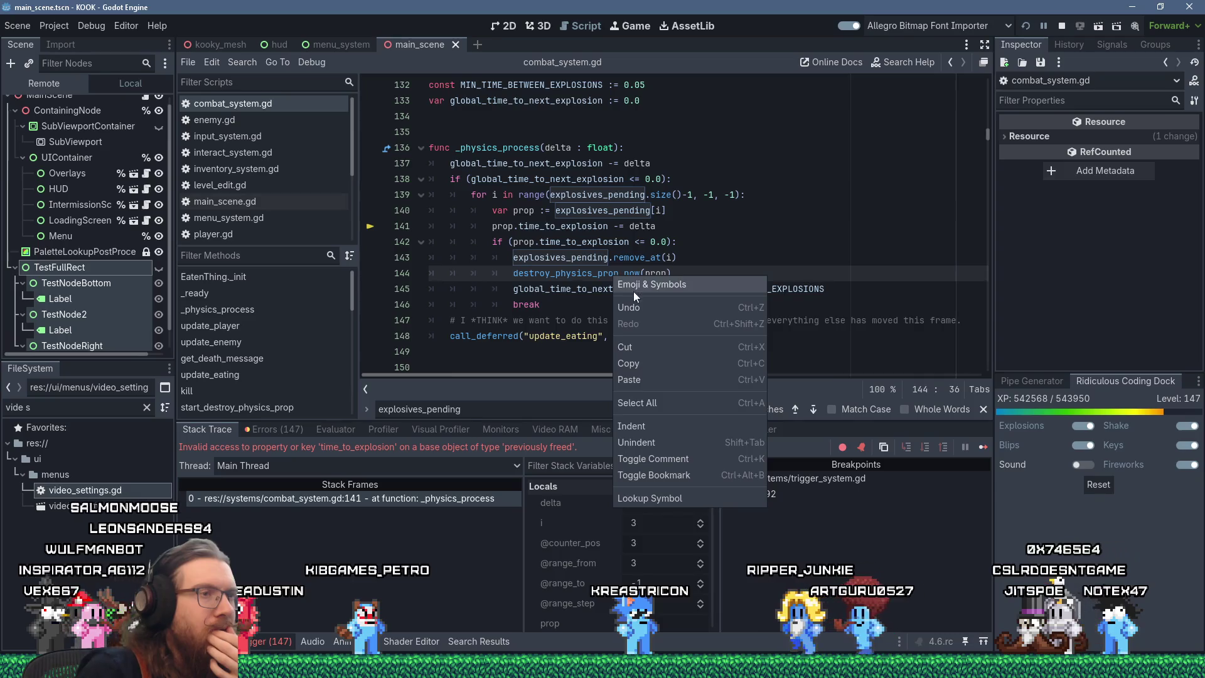
pyautogui.click(568, 276)
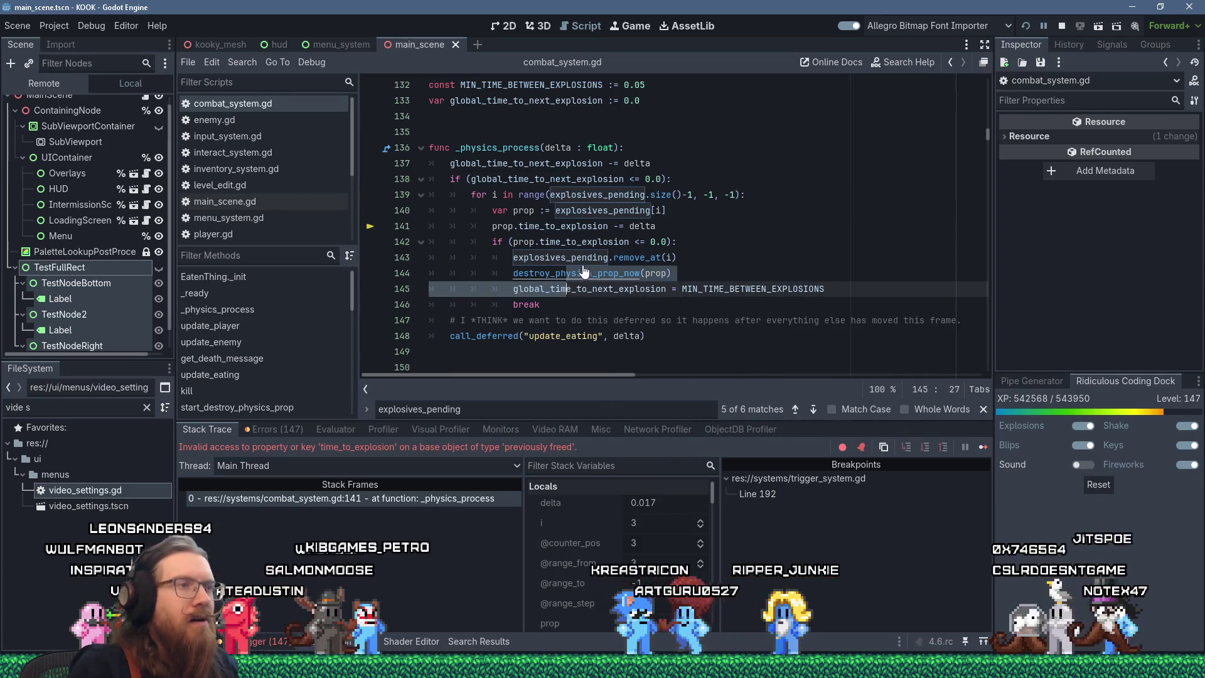
pyautogui.keyDown('ctrl'); pyautogui.click(596, 276); pyautogui.keyUp('ctrl')
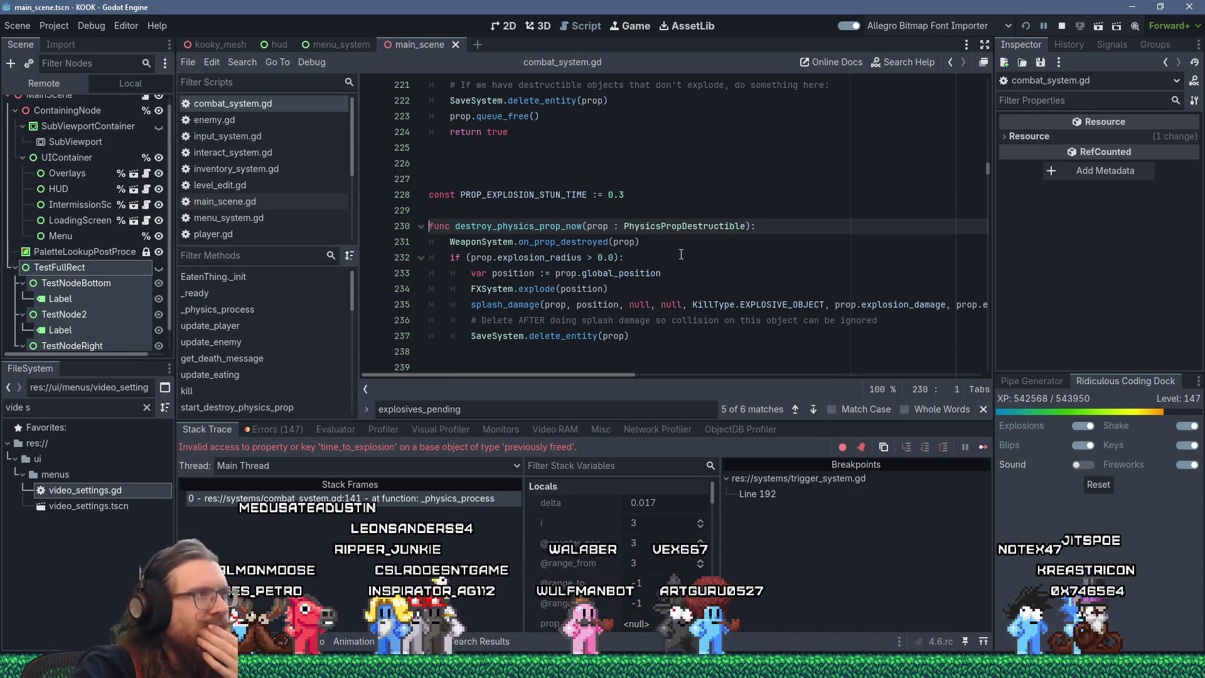
# Check prop's value, then read destroy_physics_prop_now down through is_alive and kill_delete.
pyautogui.moveTo(606, 224)
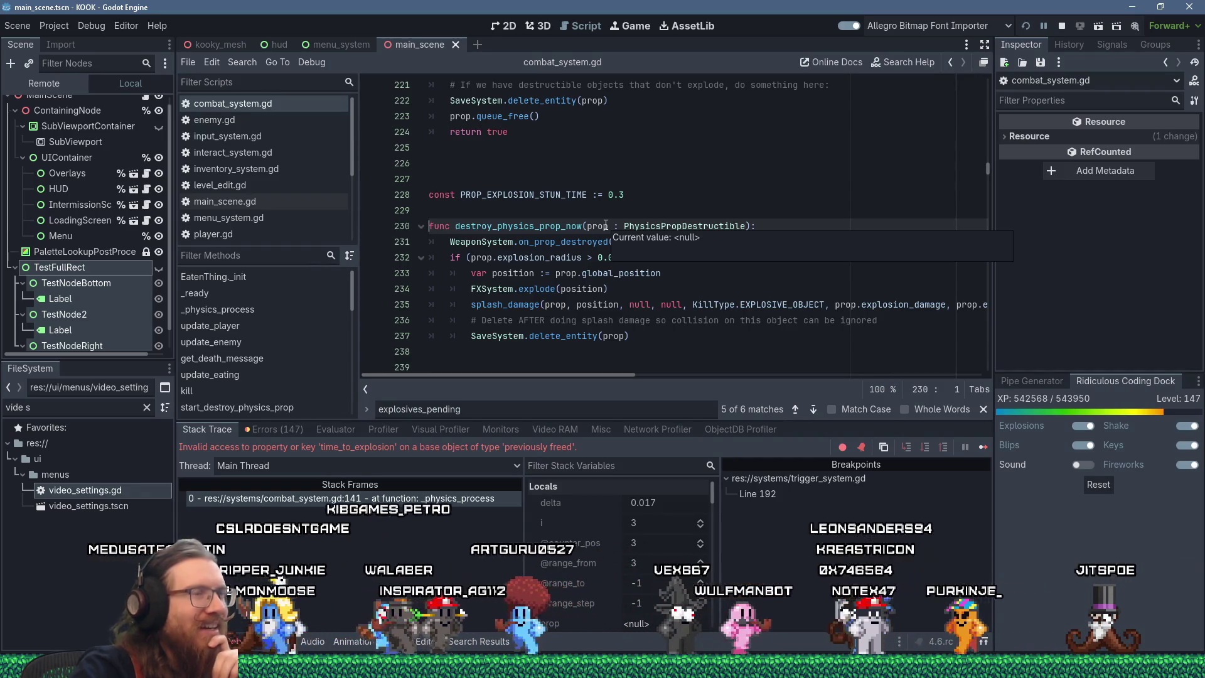
pyautogui.click(607, 208)
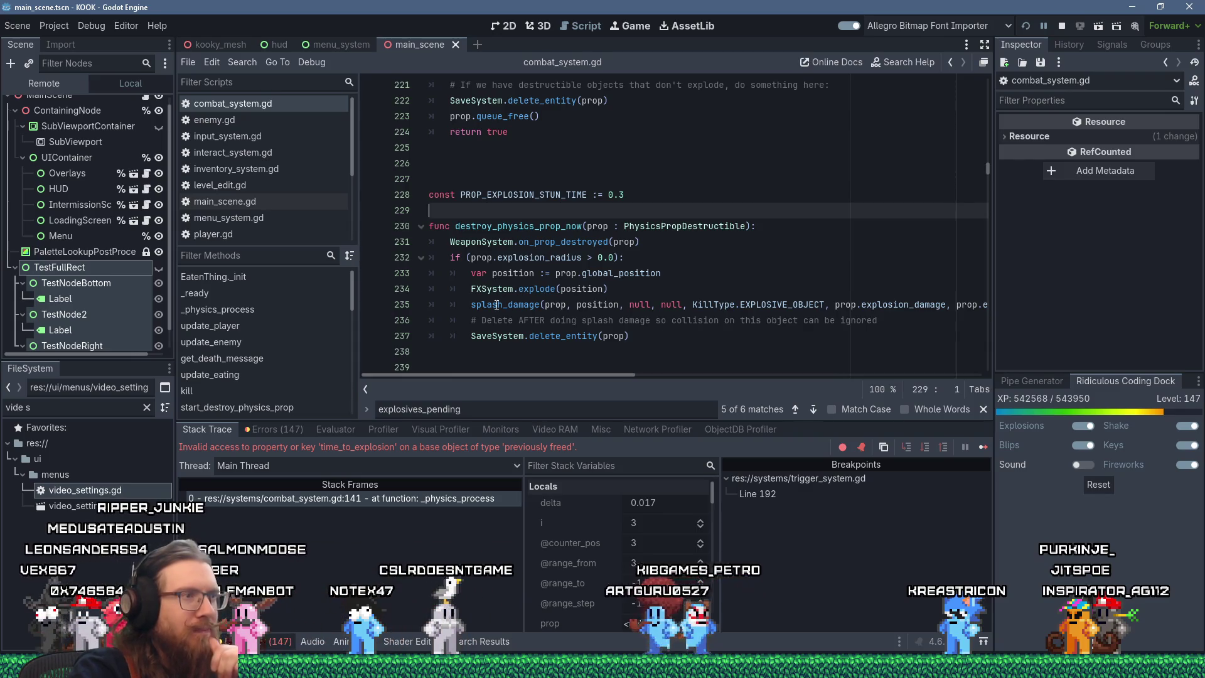
pyautogui.click(584, 345)
pyautogui.scroll(-3, 583, 345)
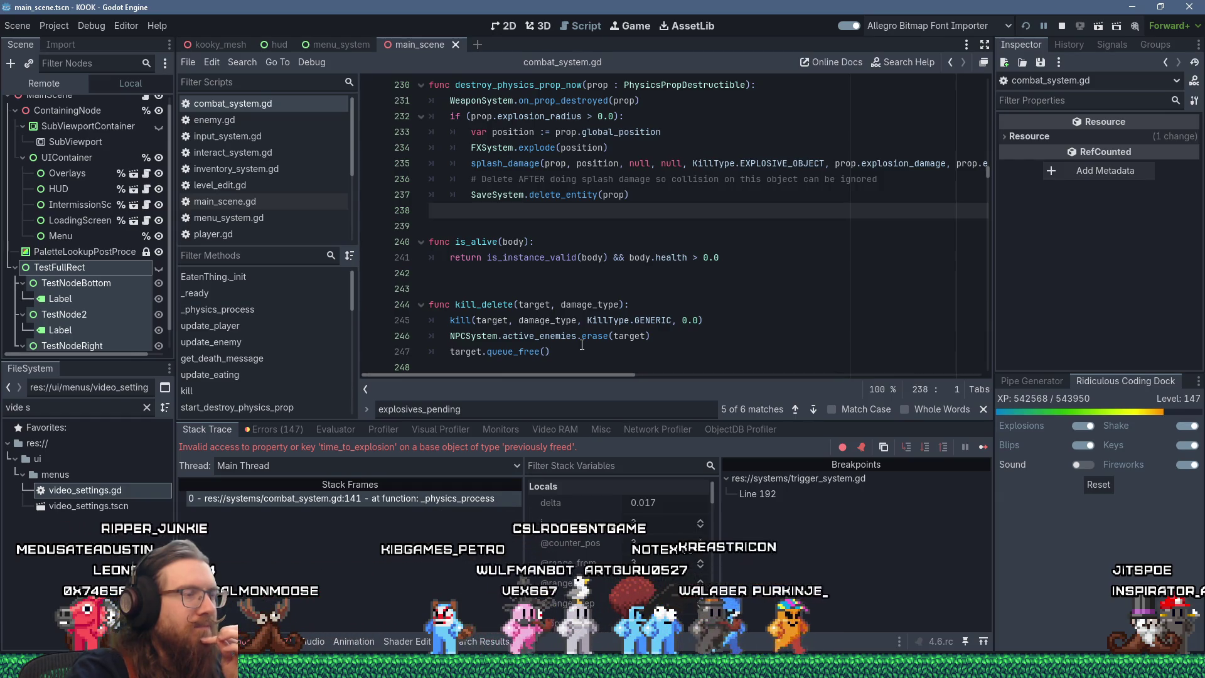
pyautogui.scroll(2, 582, 345)
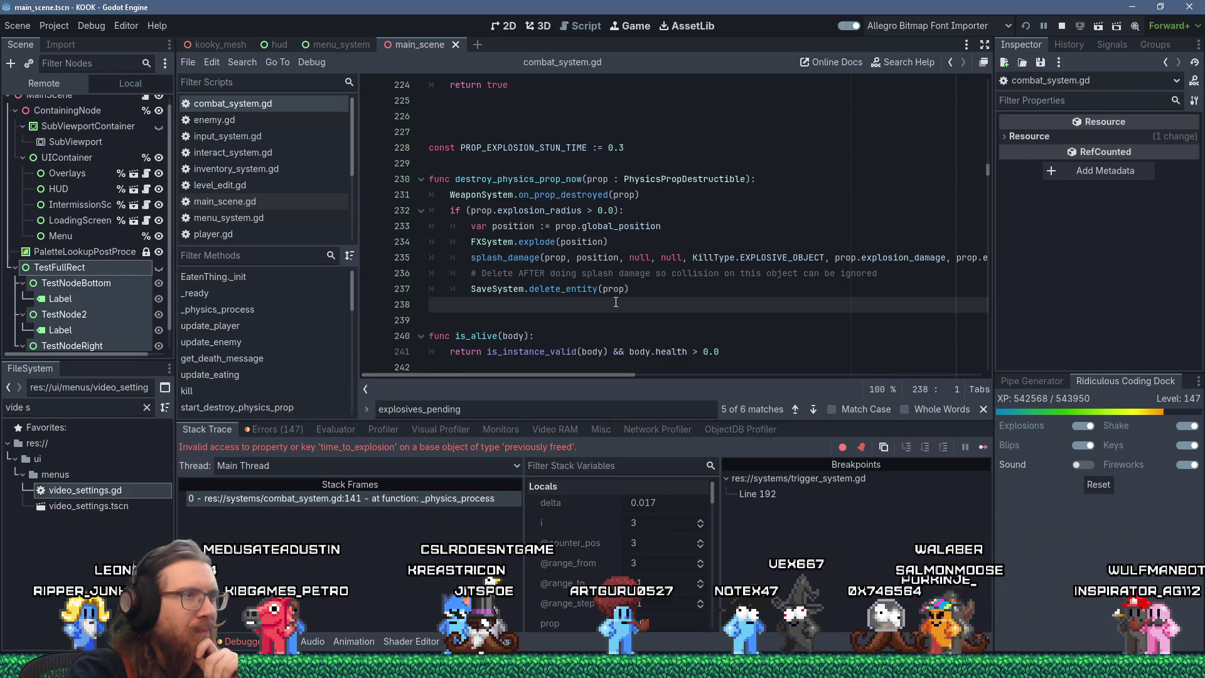
pyautogui.doubleClick(584, 290)
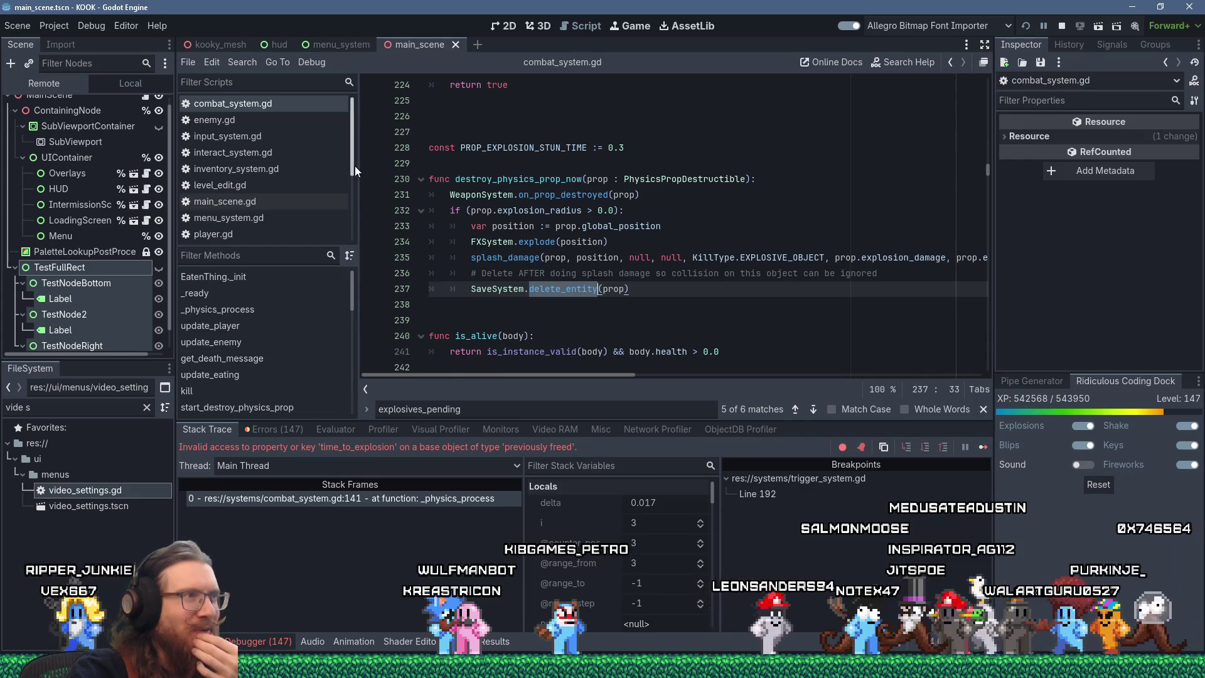
# Scroll through the Filter Scripts list.
pyautogui.scroll(-1, 322, 169)
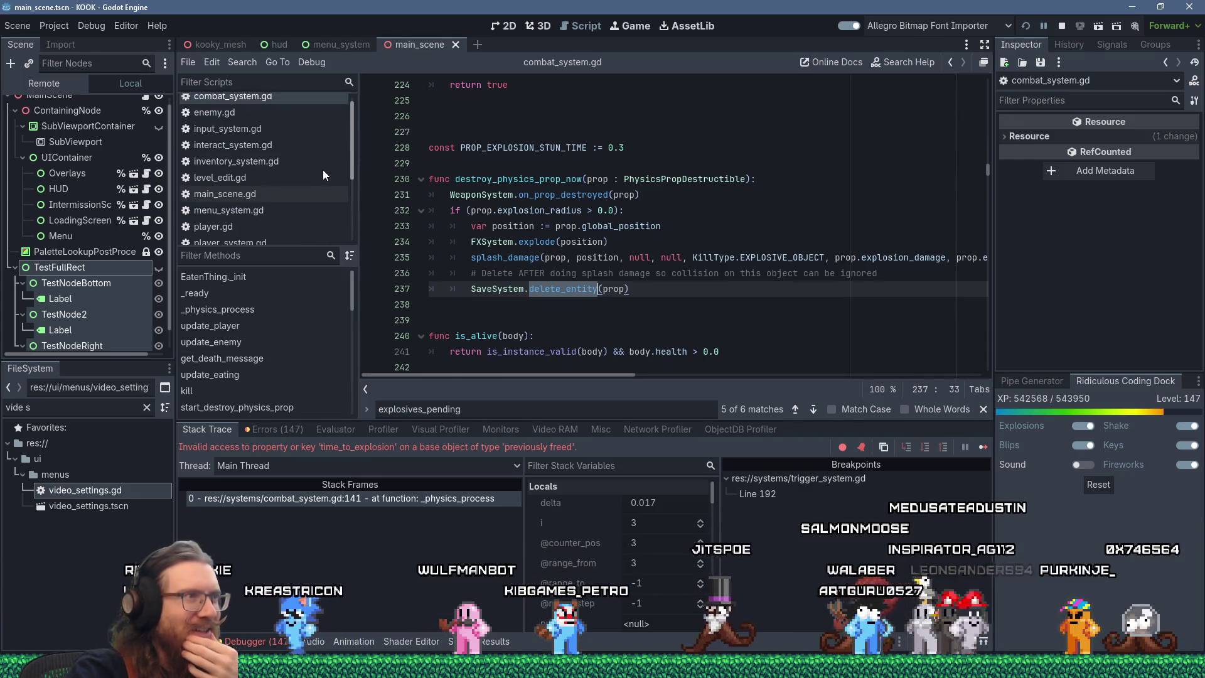
pyautogui.scroll(-2, 323, 194)
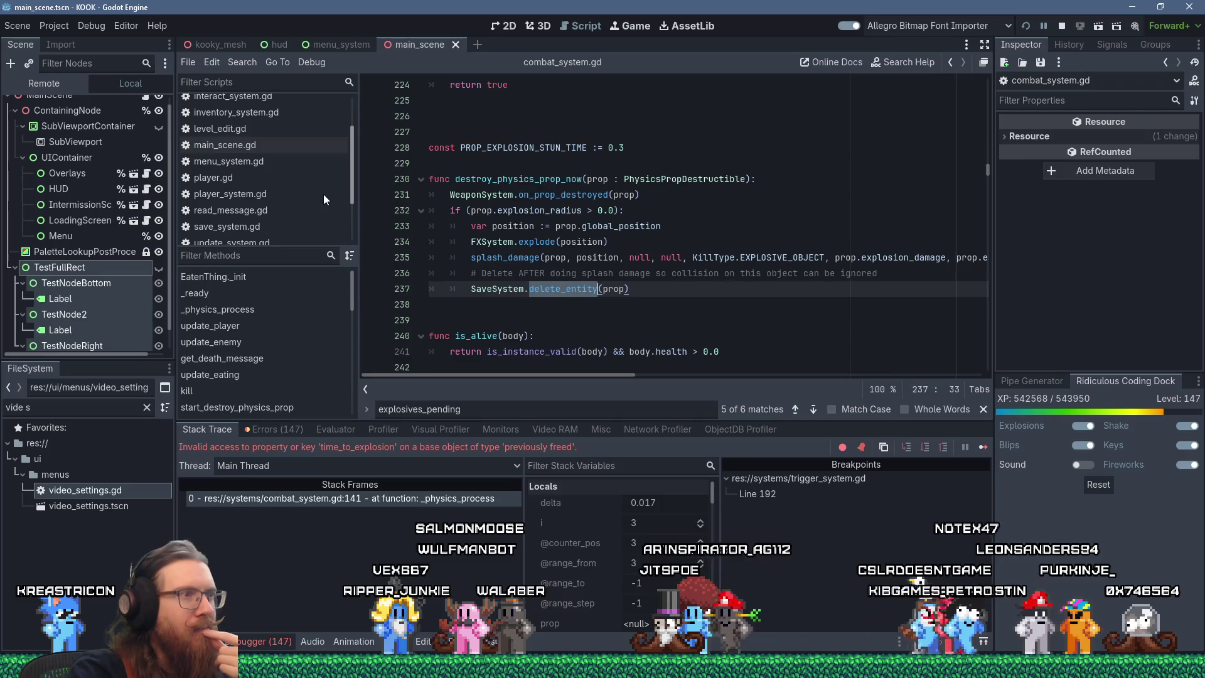
pyautogui.scroll(-3, 325, 224)
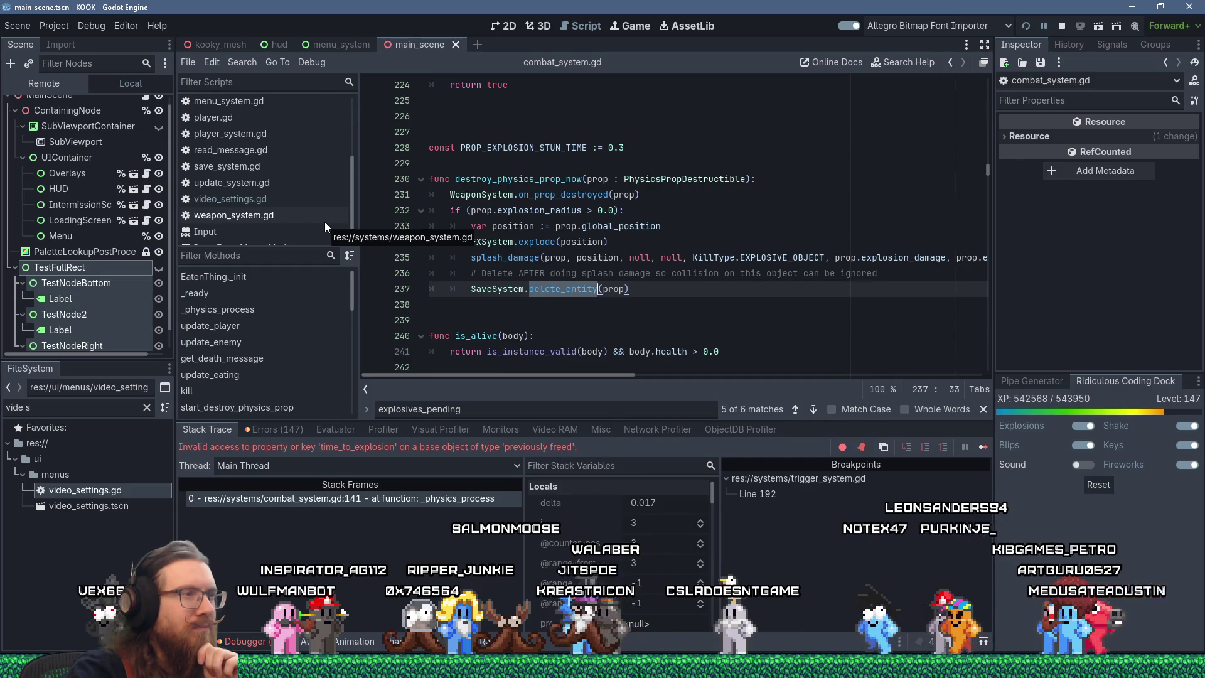
pyautogui.scroll(3, 273, 202)
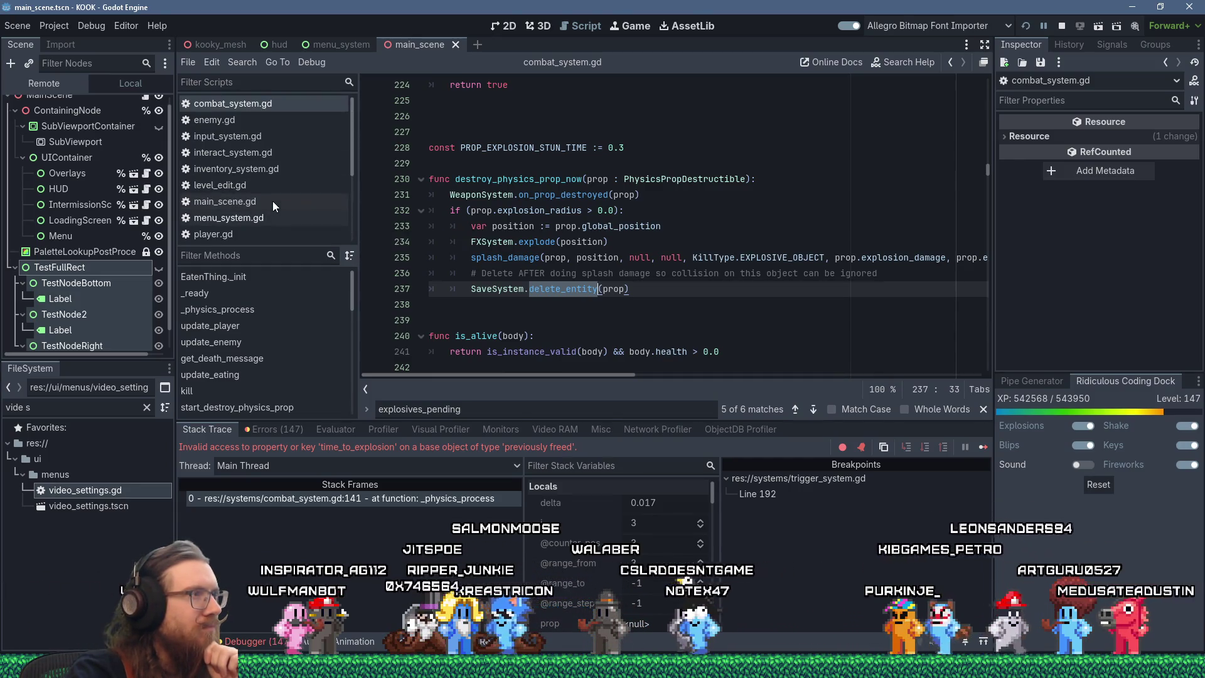
pyautogui.scroll(-1, 272, 201)
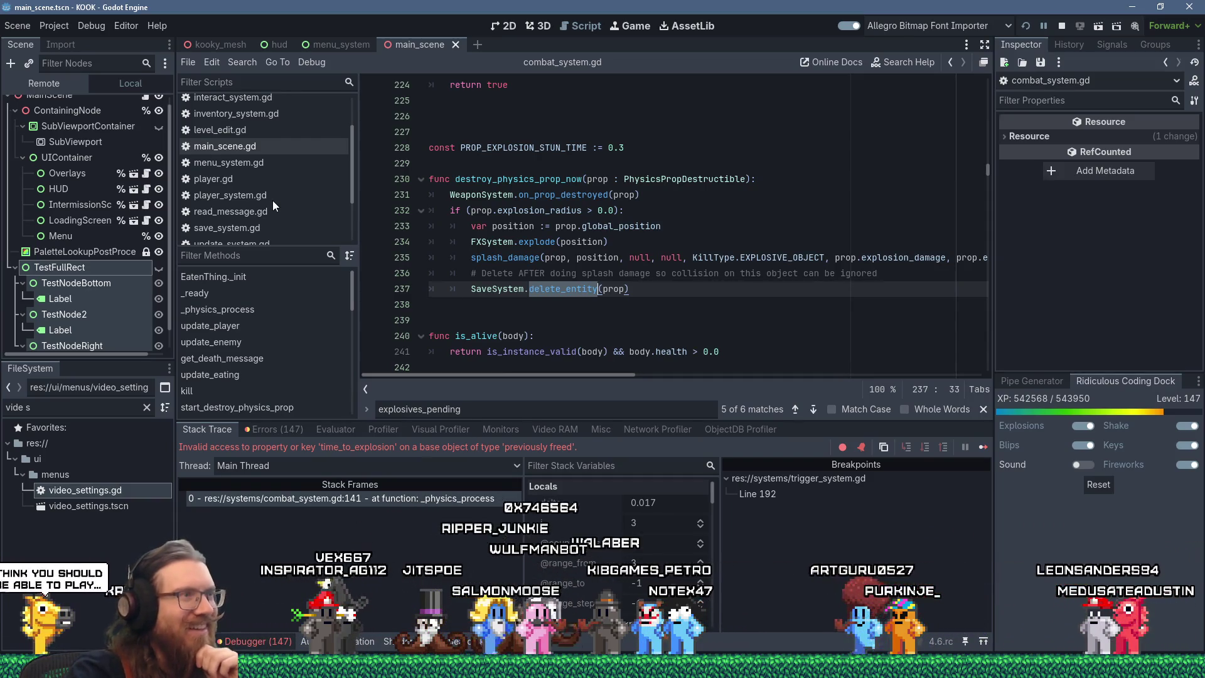
pyautogui.scroll(-2, 272, 201)
pyautogui.scroll(-2, 272, 201)
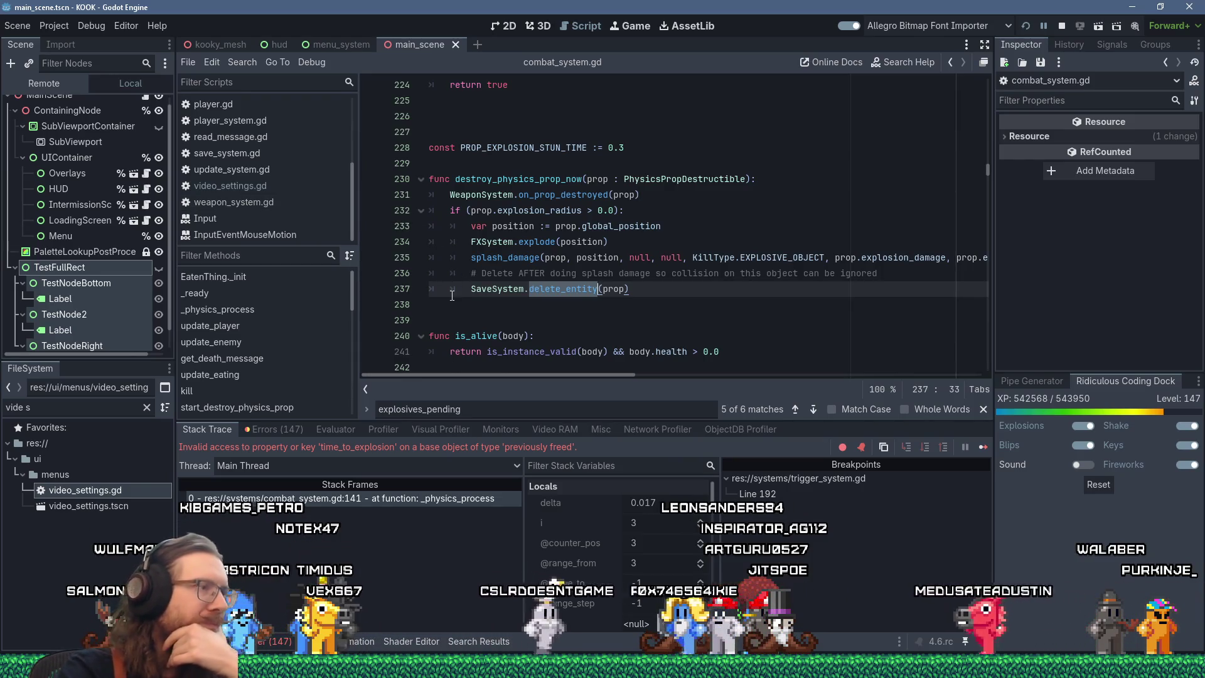
# Drag the editor/debugger splitter down so kill_delete shows below is_alive.
pyautogui.moveTo(521, 421); pyautogui.dragTo(528, 466)
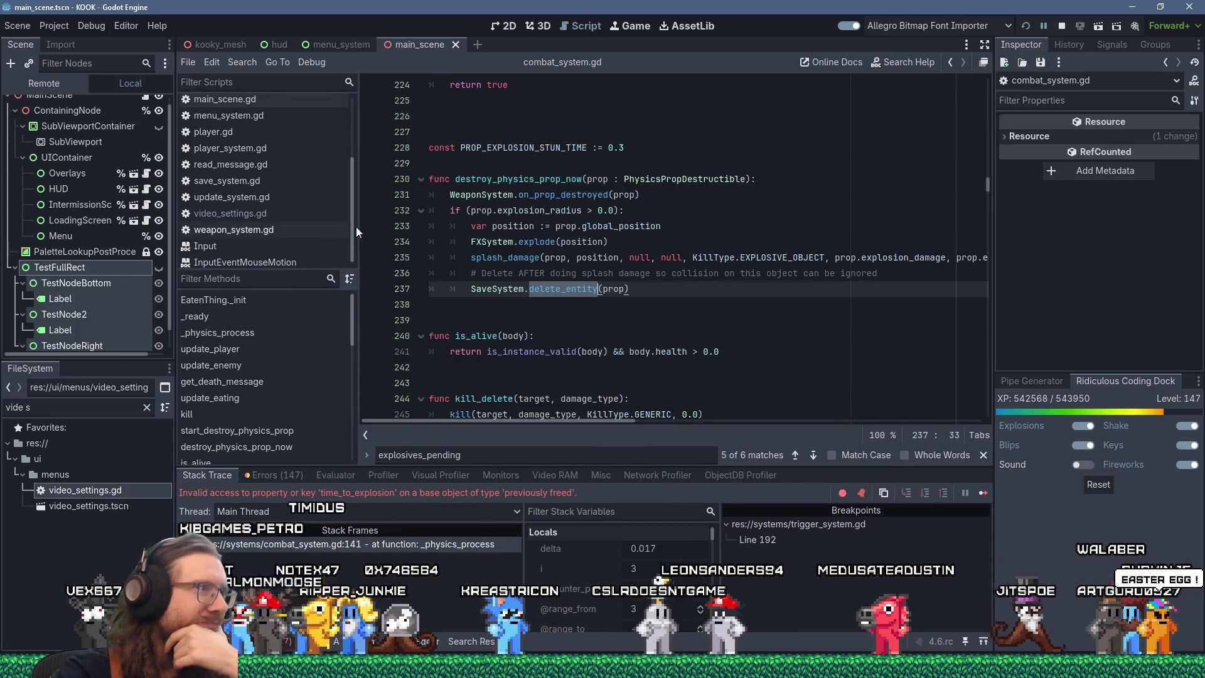
pyautogui.scroll(-1, 356, 227)
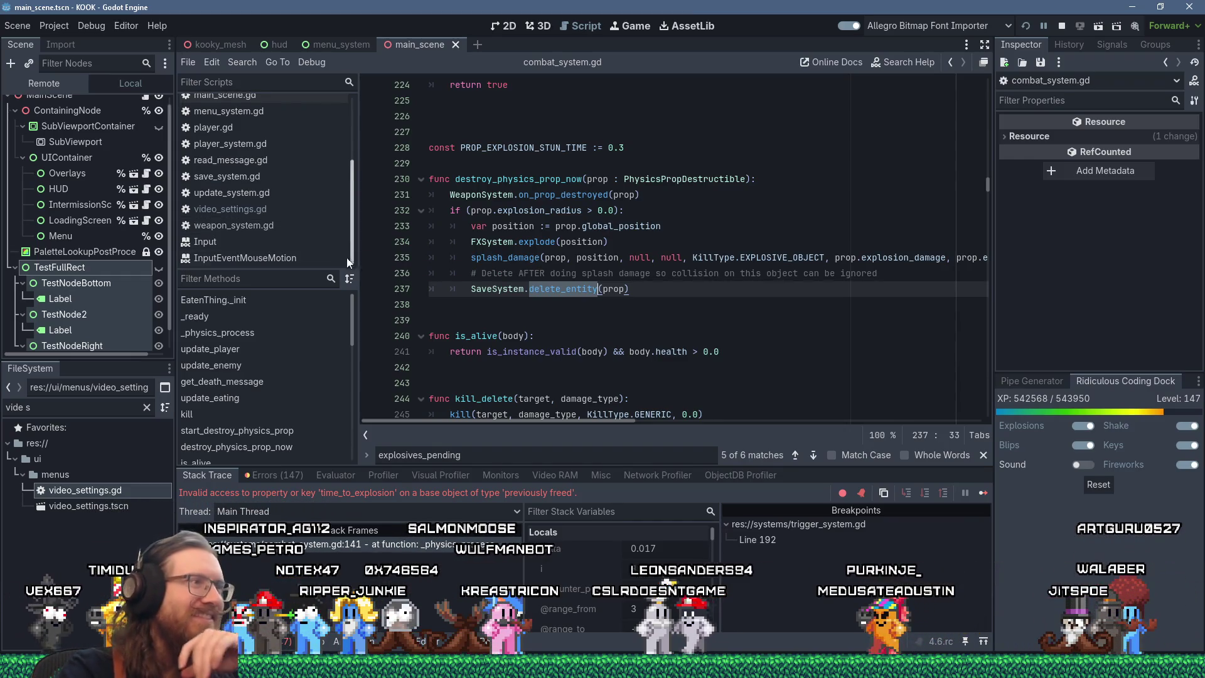
pyautogui.scroll(2, 255, 239)
pyautogui.scroll(3, 255, 239)
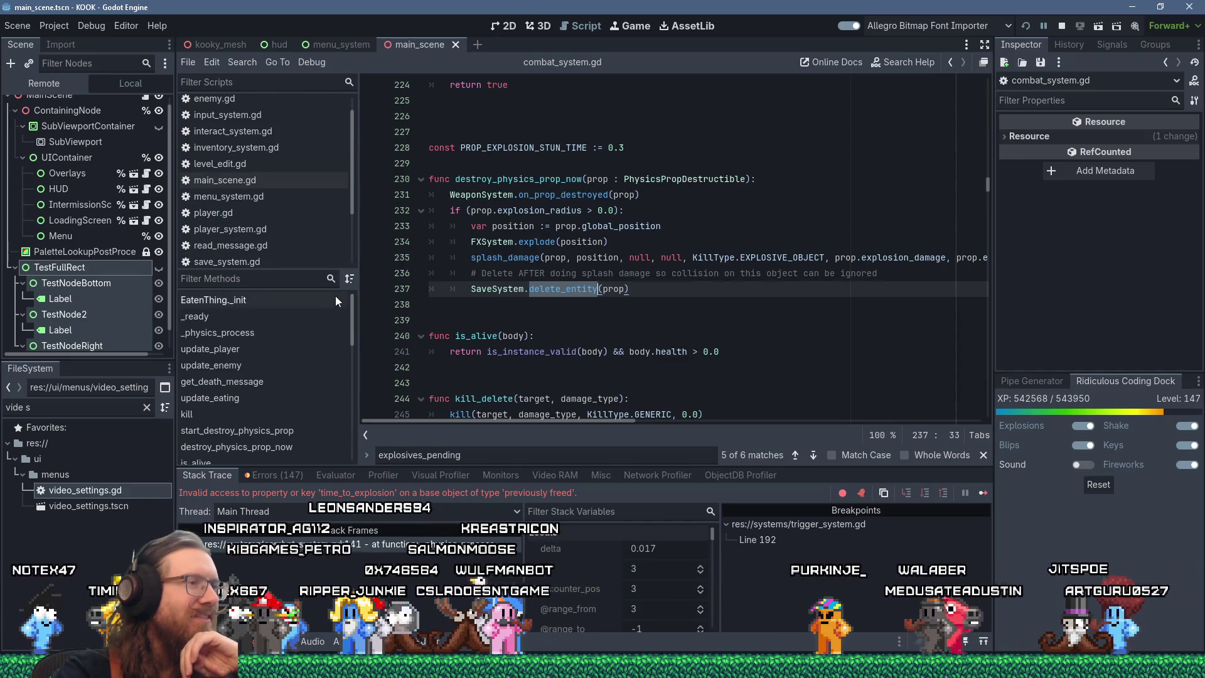
# Return to line 141 and enlarge the open-scripts list so it shows down to video_settings.gd.
pyautogui.click(354, 549)
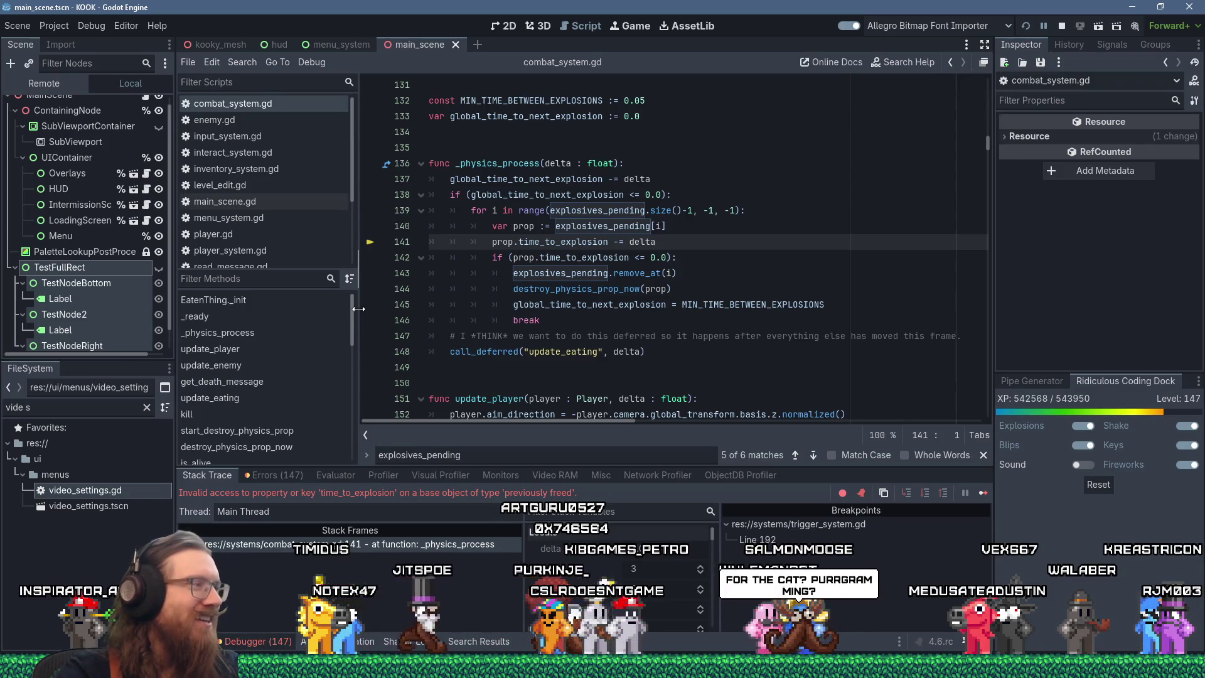
pyautogui.moveTo(349, 189)
pyautogui.mouseDown()
pyautogui.moveTo(350, 239)
pyautogui.moveTo(351, 164)
pyautogui.mouseUp()
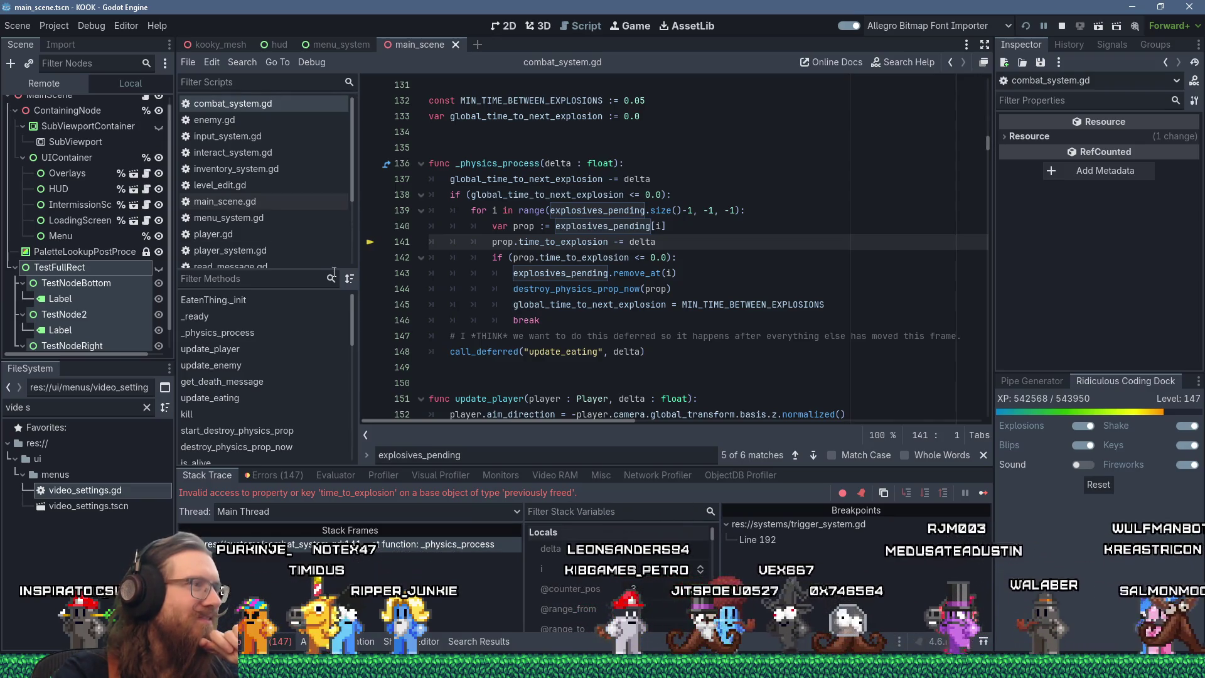
pyautogui.moveTo(333, 270); pyautogui.dragTo(333, 327)
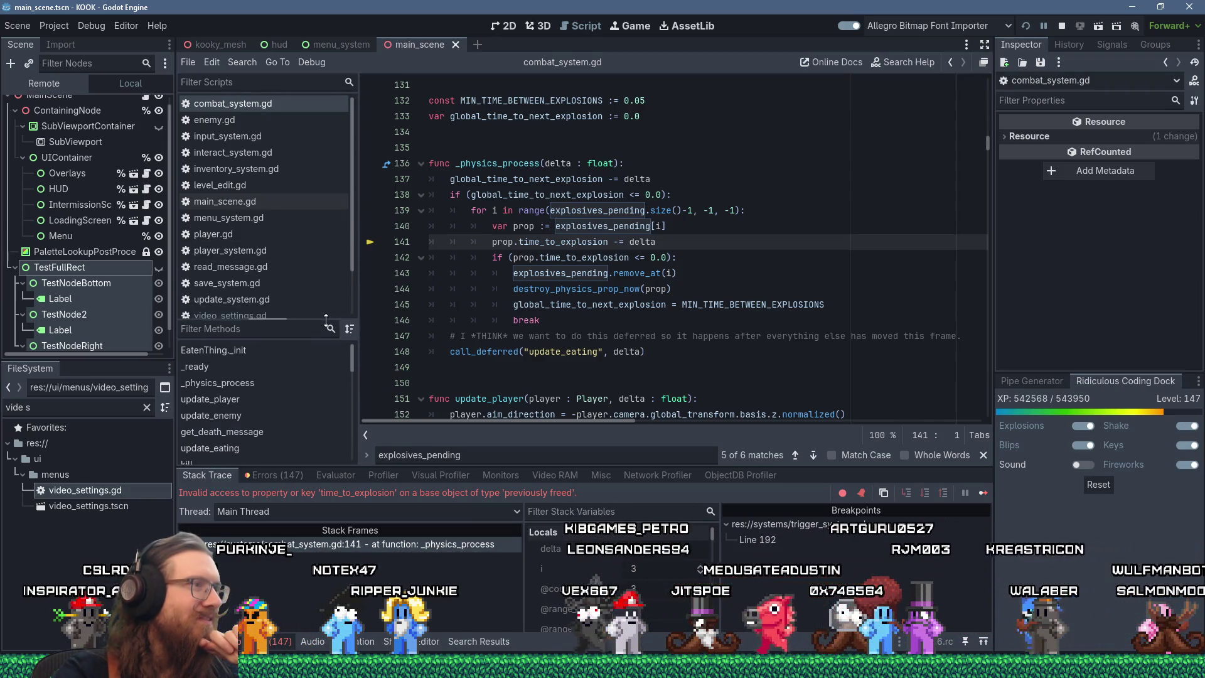
pyautogui.scroll(-1, 349, 282)
pyautogui.scroll(1, 352, 280)
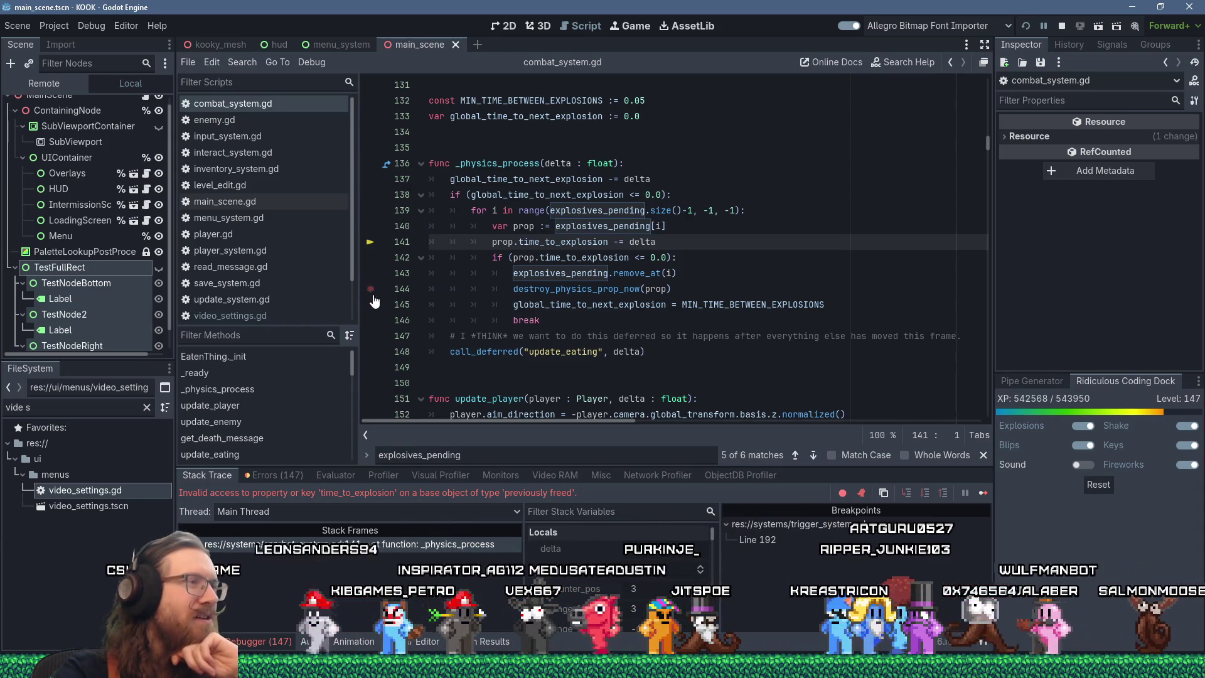
# Resize the open-scripts list panel in the script editor.
pyautogui.moveTo(352, 276); pyautogui.dragTo(356, 315)
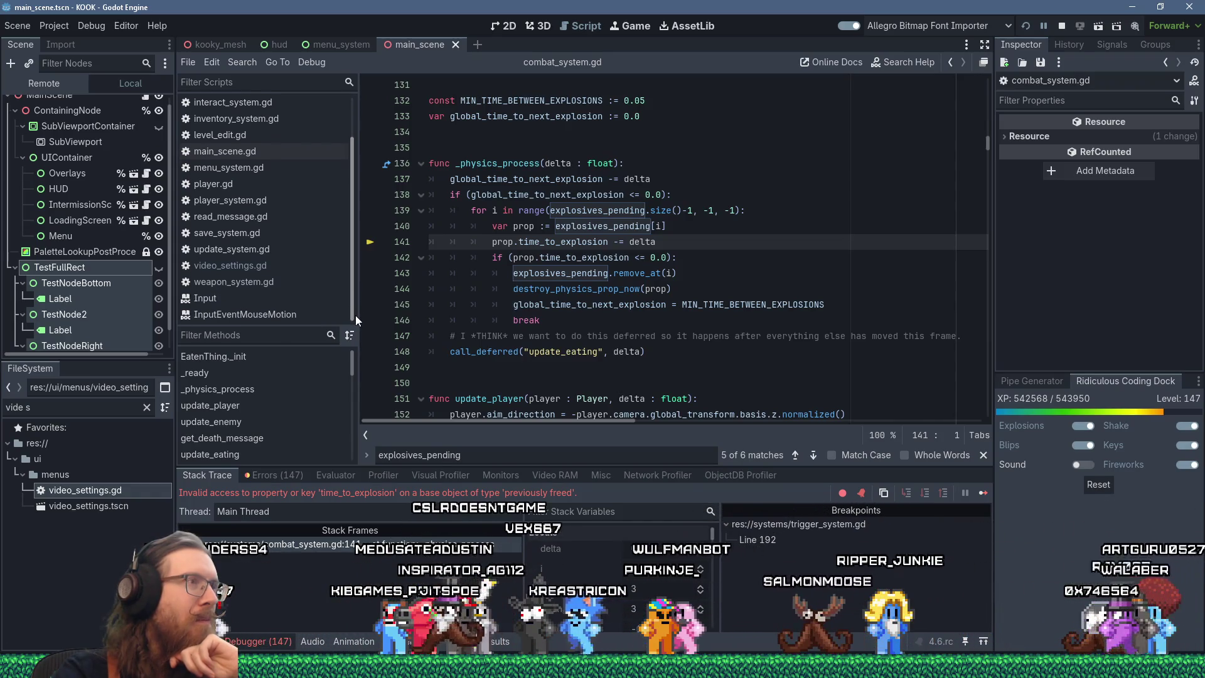
pyautogui.click(368, 263)
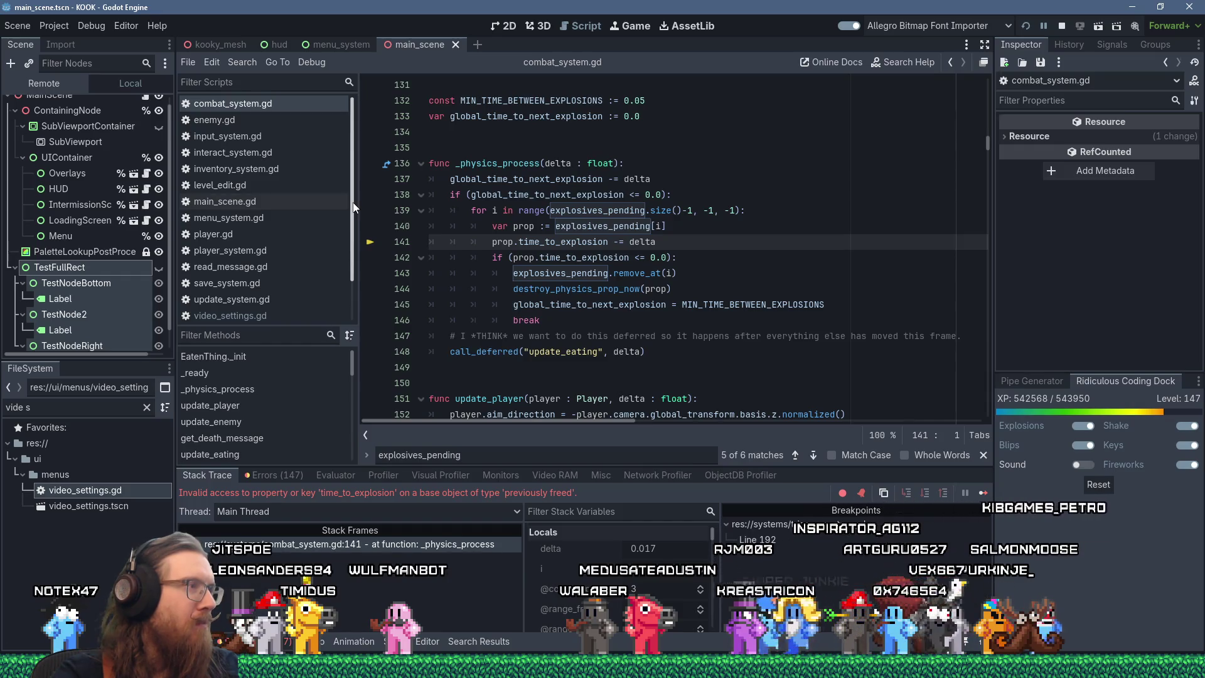
pyautogui.moveTo(352, 202)
pyautogui.mouseDown()
pyautogui.moveTo(356, 235)
pyautogui.moveTo(354, 156)
pyautogui.mouseUp()
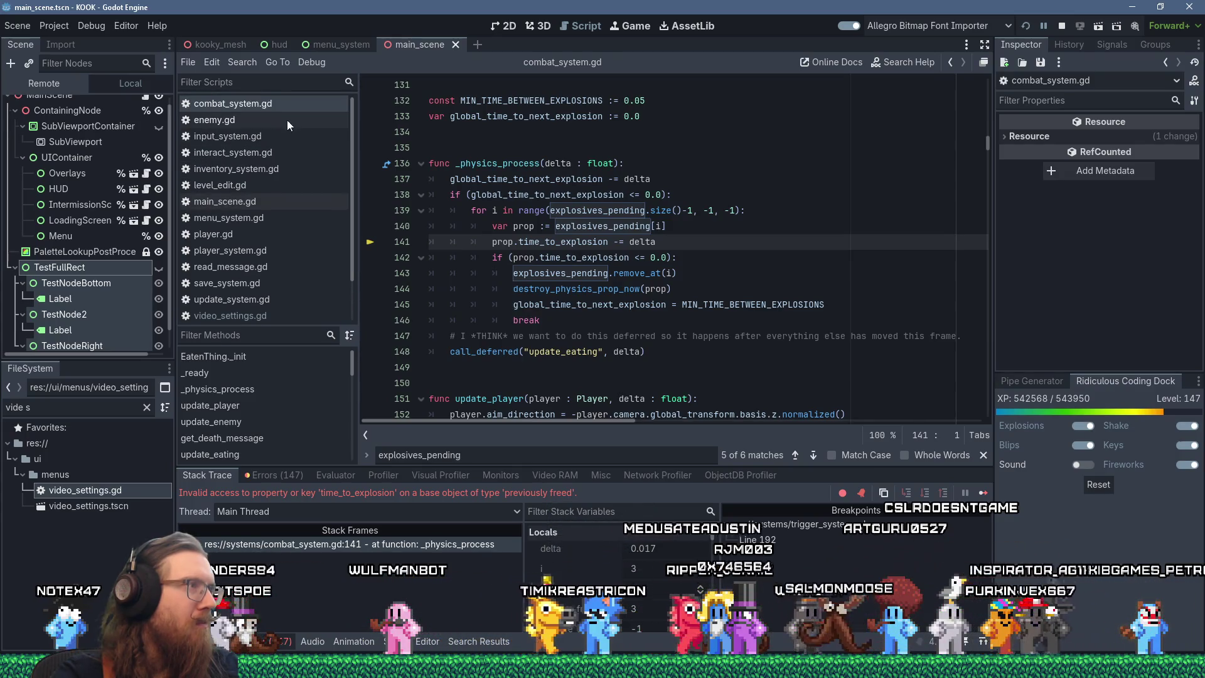
# Close every open script except combat_system.gd with Close Other Tabs.
pyautogui.rightClick(285, 104)
pyautogui.press('Escape')
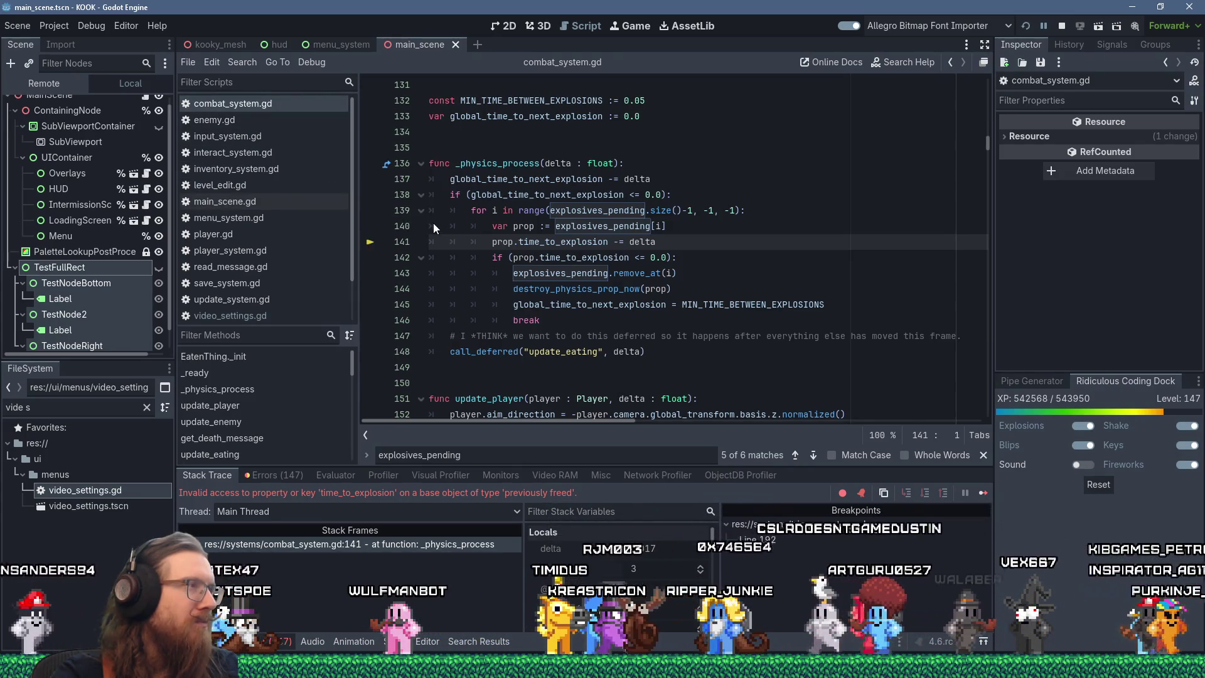
pyautogui.rightClick(238, 110)
pyautogui.click(216, 157)
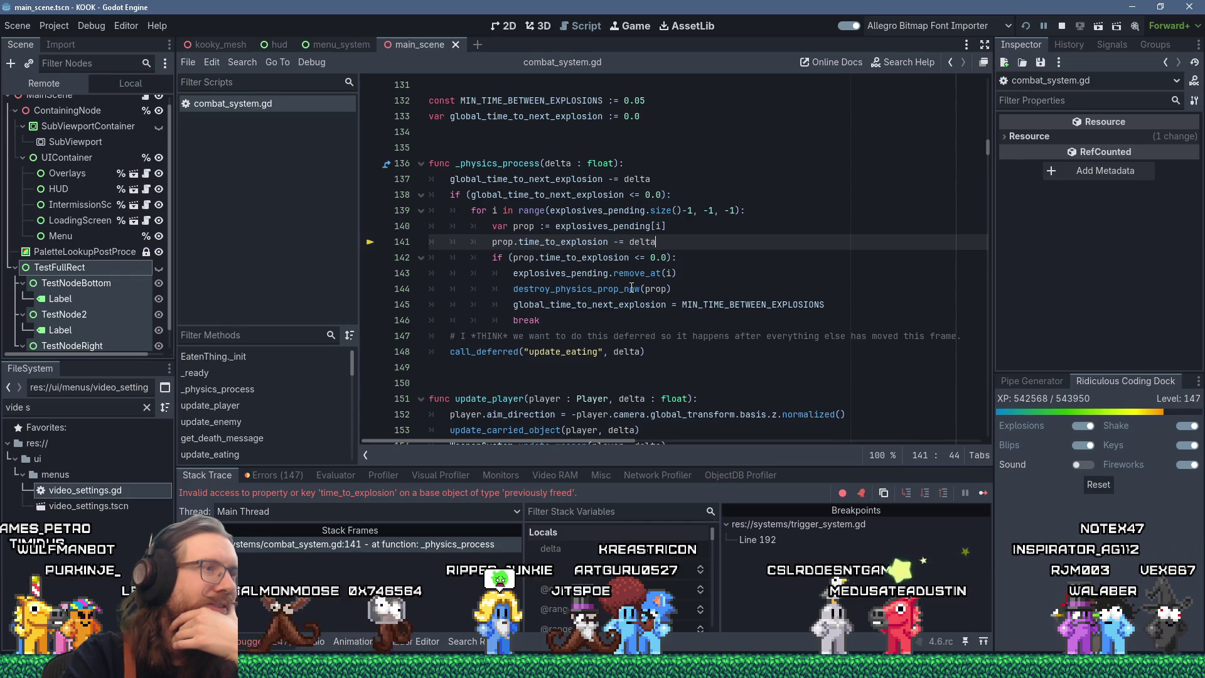
pyautogui.moveTo(631, 289)
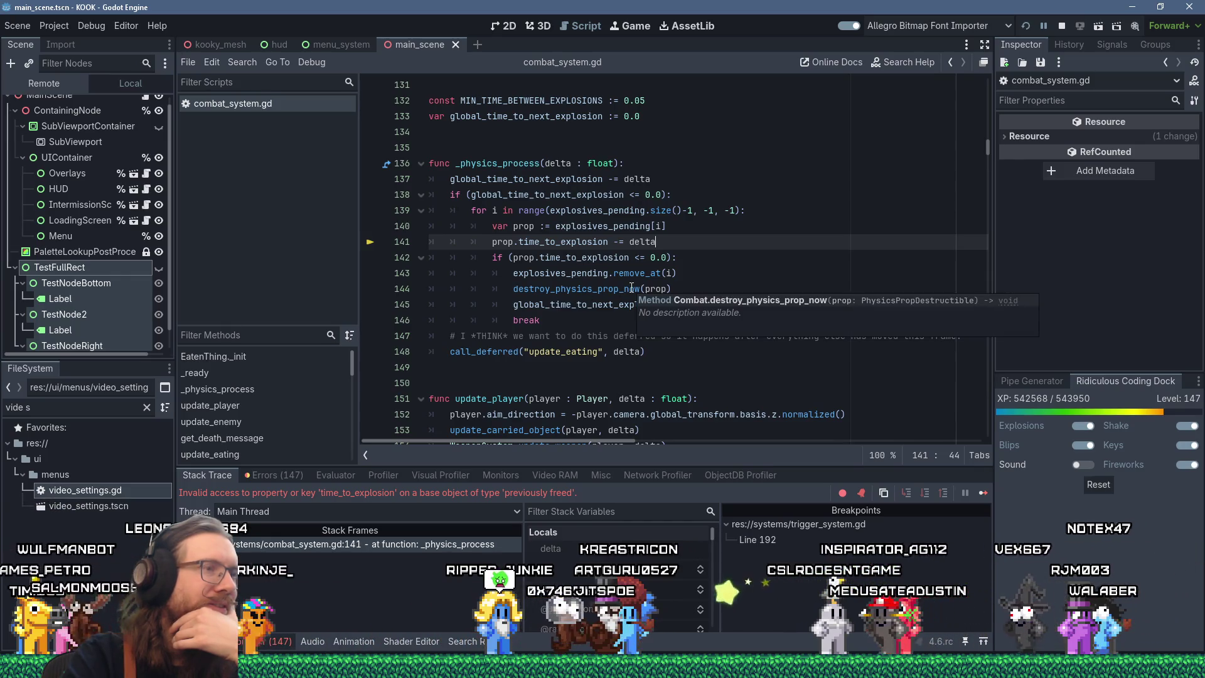
pyautogui.click(242, 62)
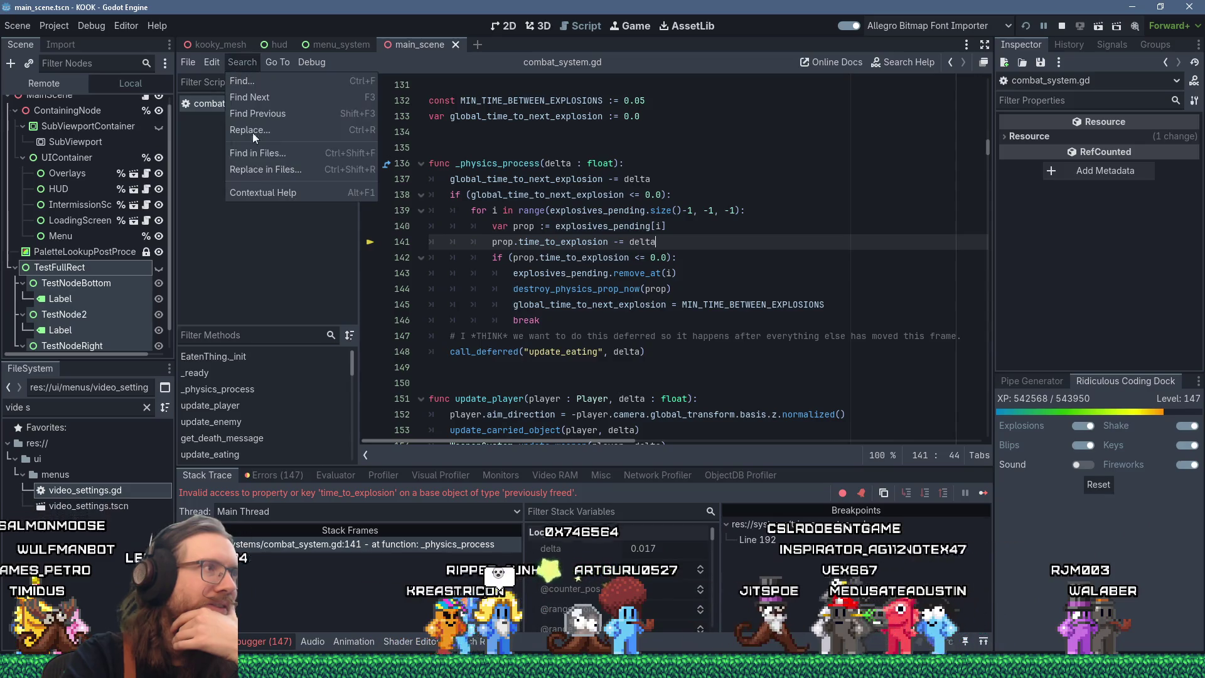
# Find queue_free in all project files and enlarge the results panel showing 43 matches.
pyautogui.click(266, 155)
pyautogui.write('queue_free')
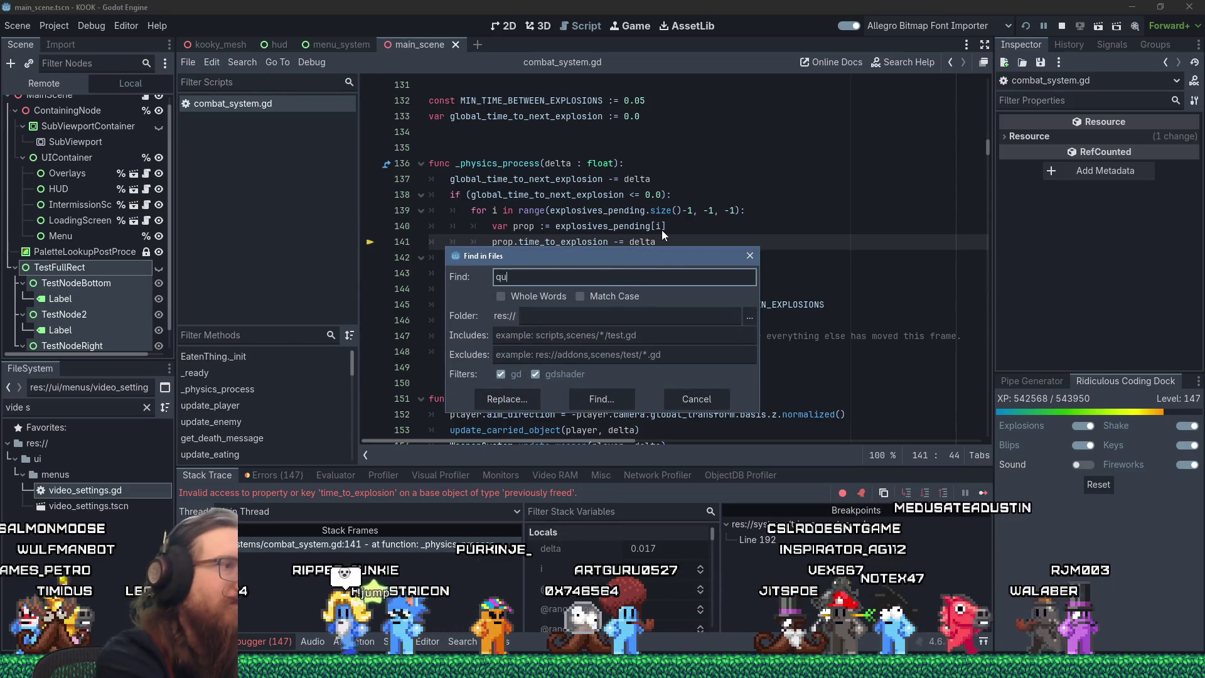
pyautogui.press('Return')
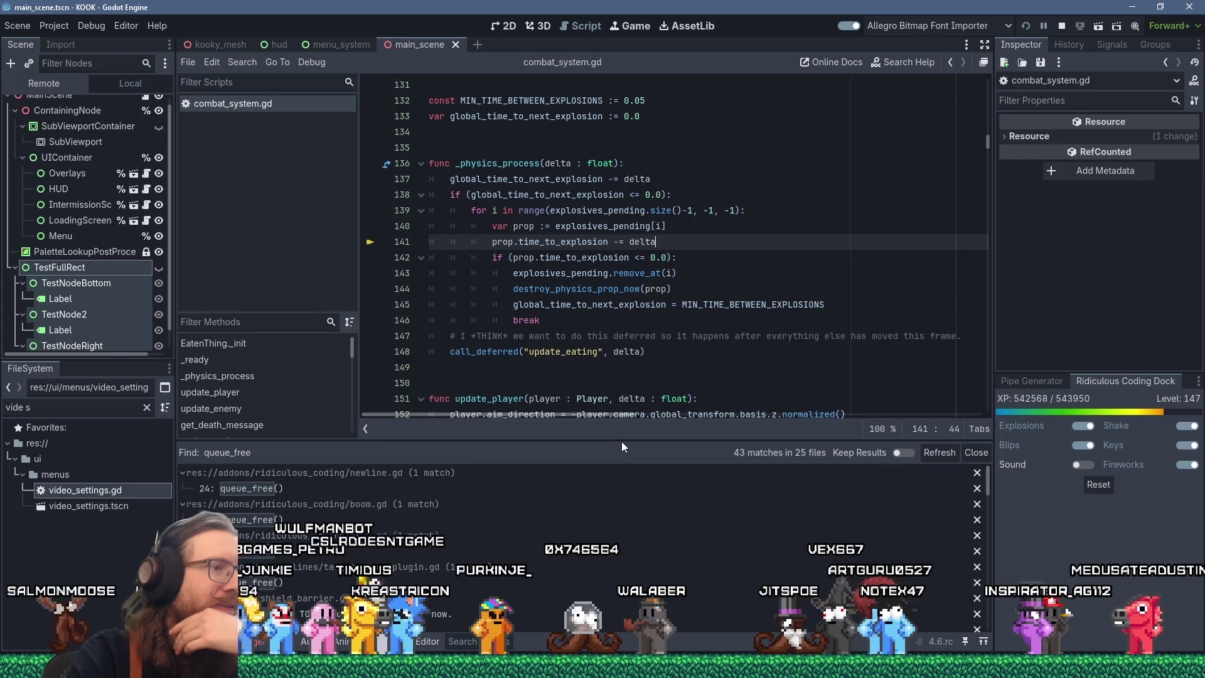
pyautogui.moveTo(627, 441); pyautogui.dragTo(628, 328)
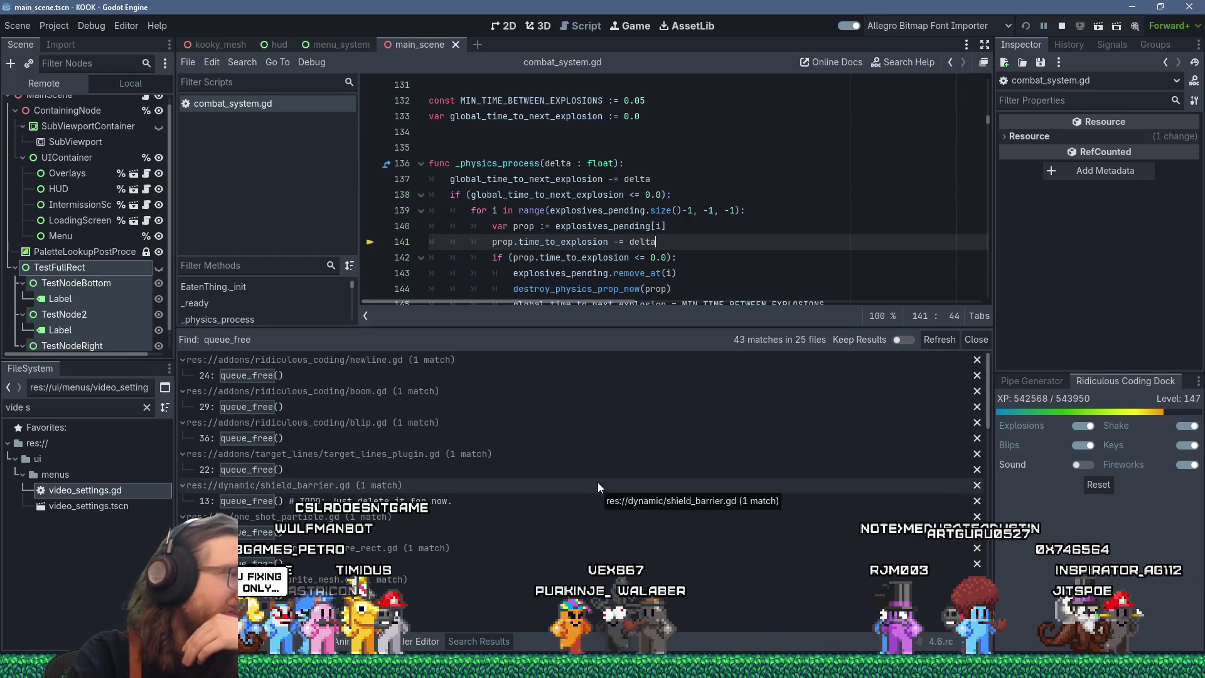
pyautogui.scroll(-3, 655, 505)
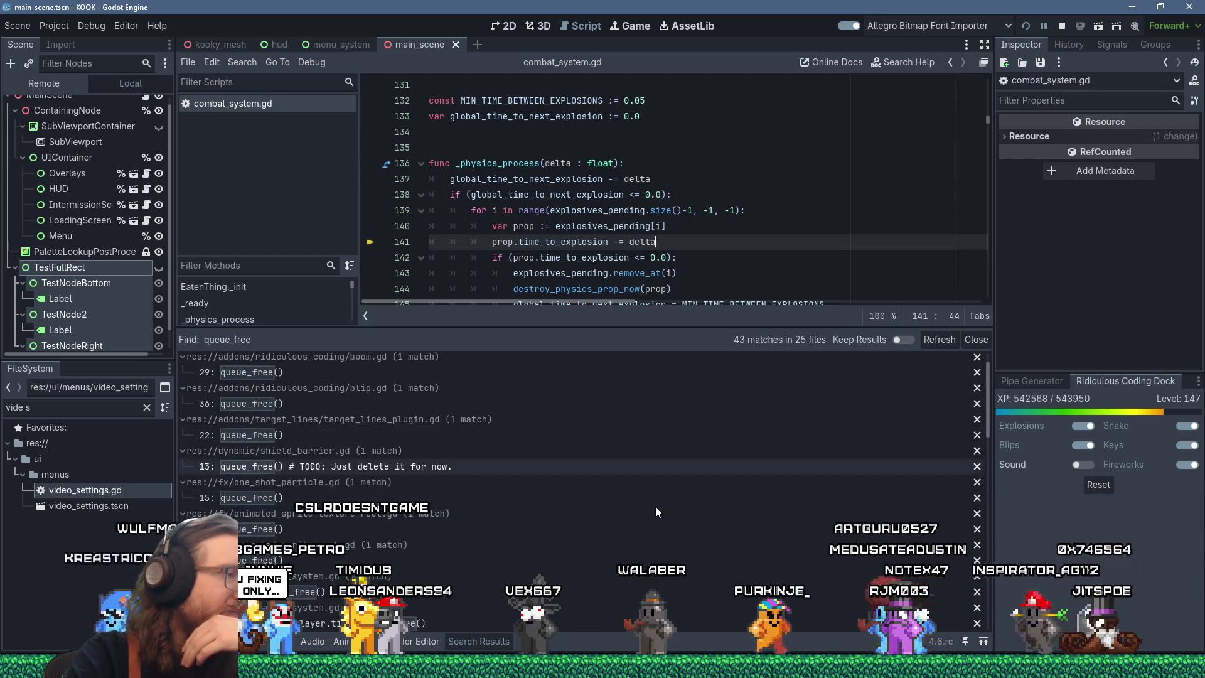
pyautogui.scroll(-1, 656, 509)
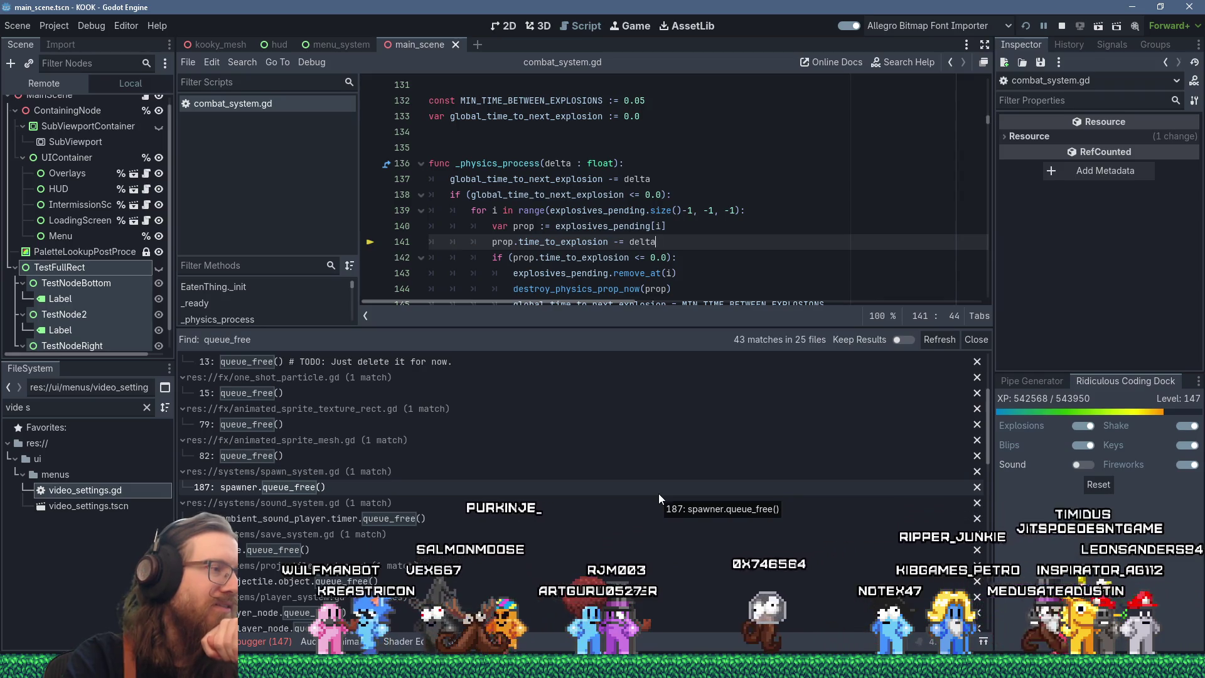
pyautogui.scroll(-1, 658, 493)
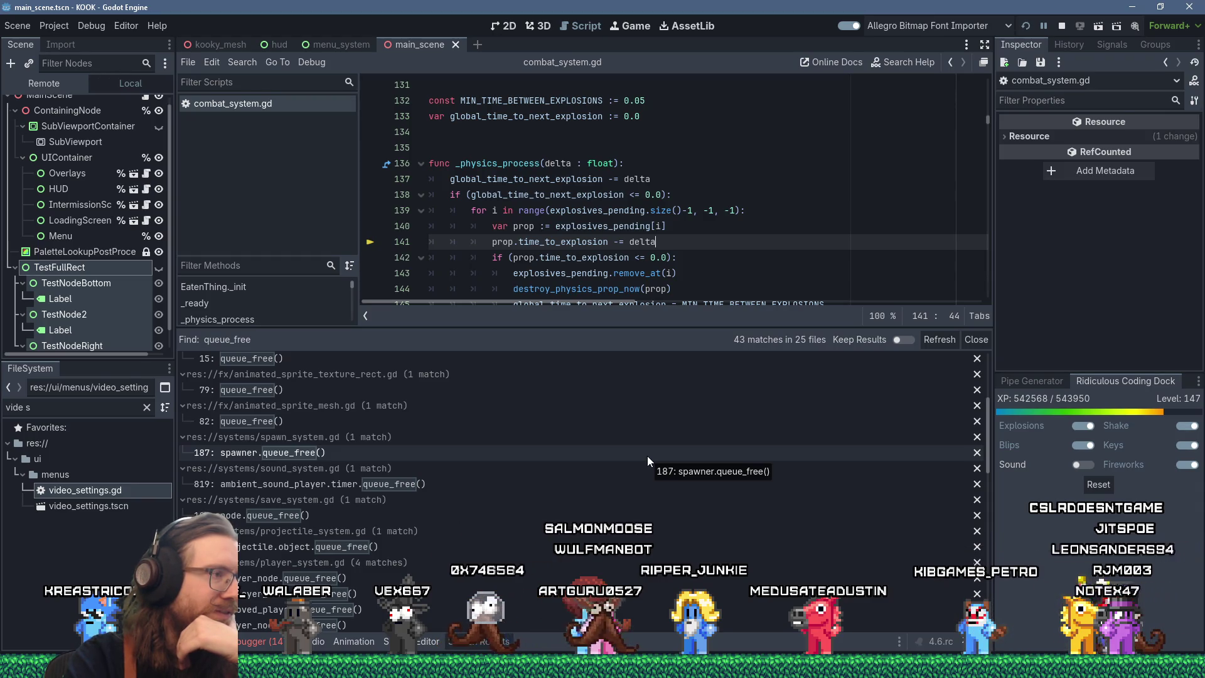
pyautogui.click(496, 457)
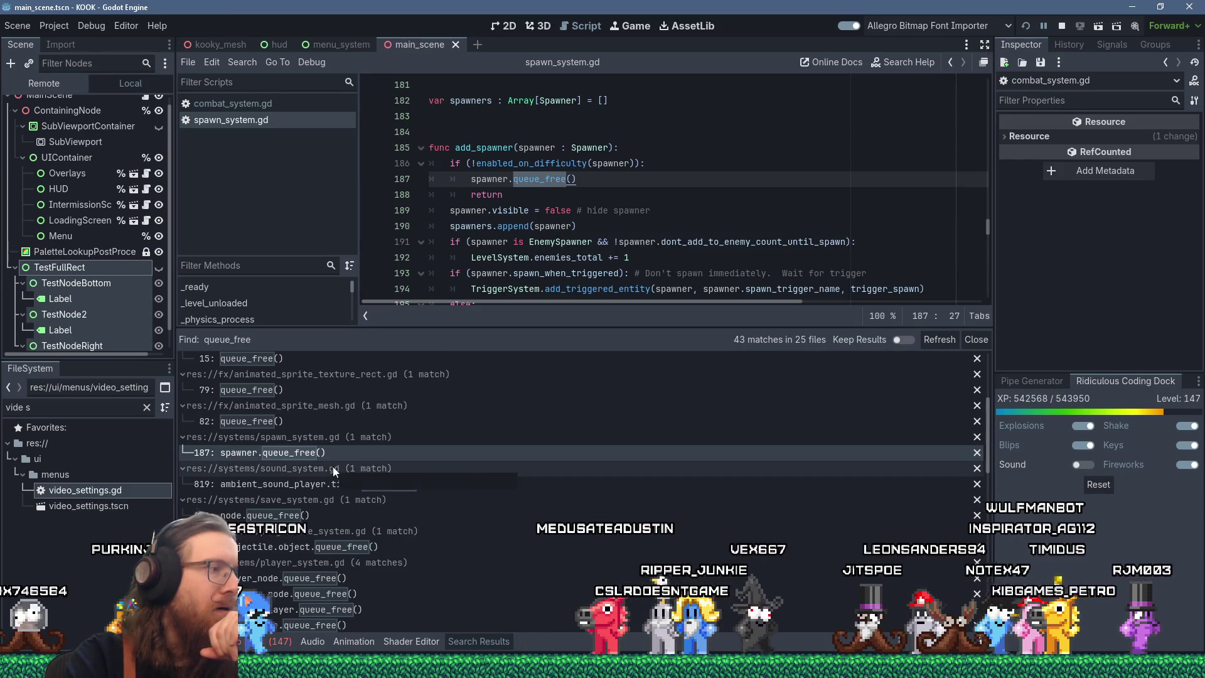
# Close spawn_system.gd and sound_system.gd, then open save_system.gd's node.queue_free() match on line 104.
pyautogui.middleClick(238, 120)
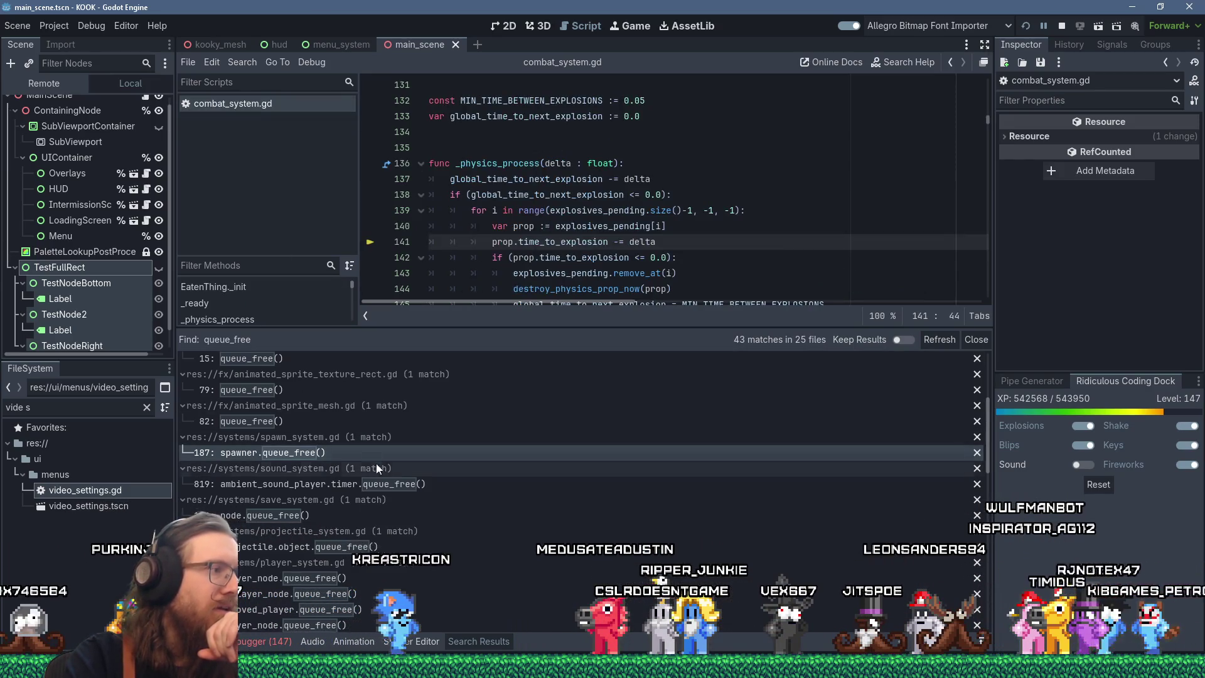
pyautogui.click(425, 487)
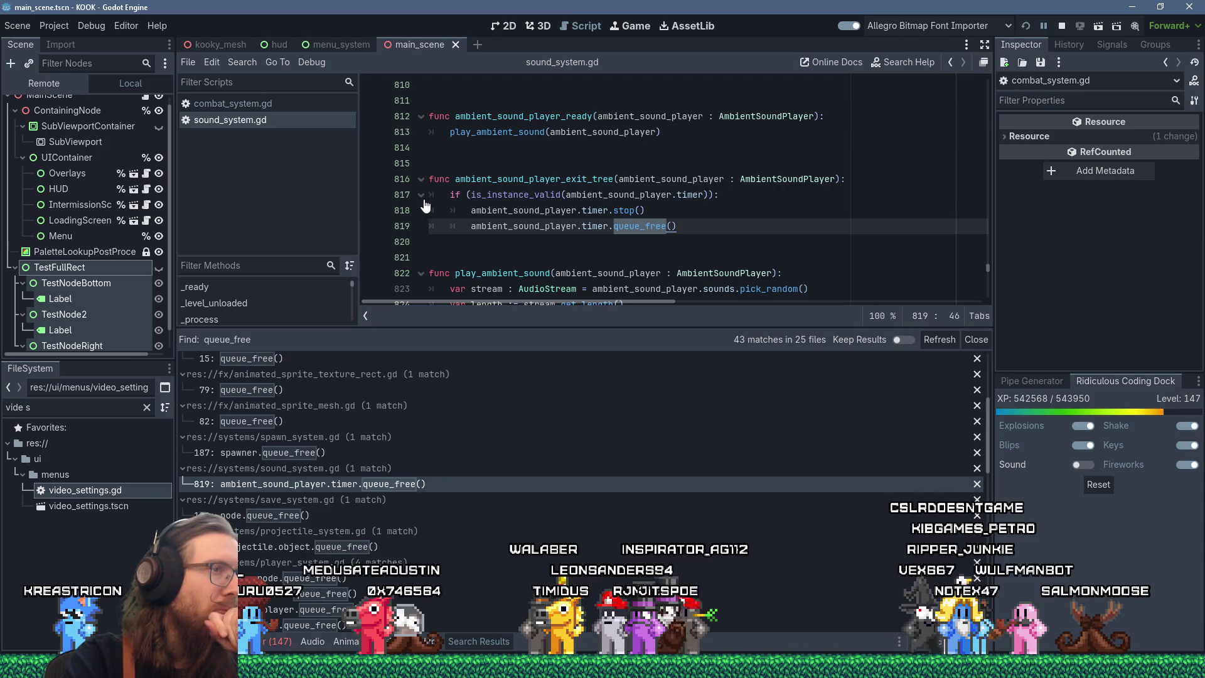
pyautogui.middleClick(281, 122)
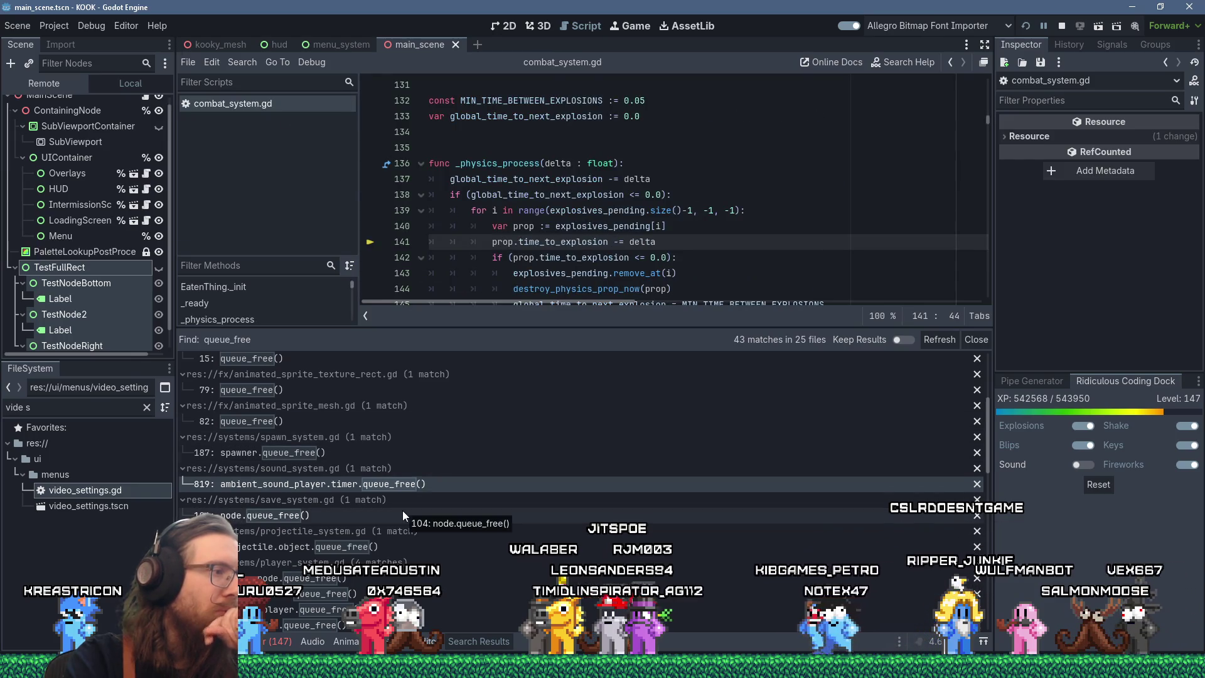
pyautogui.scroll(-1, 403, 515)
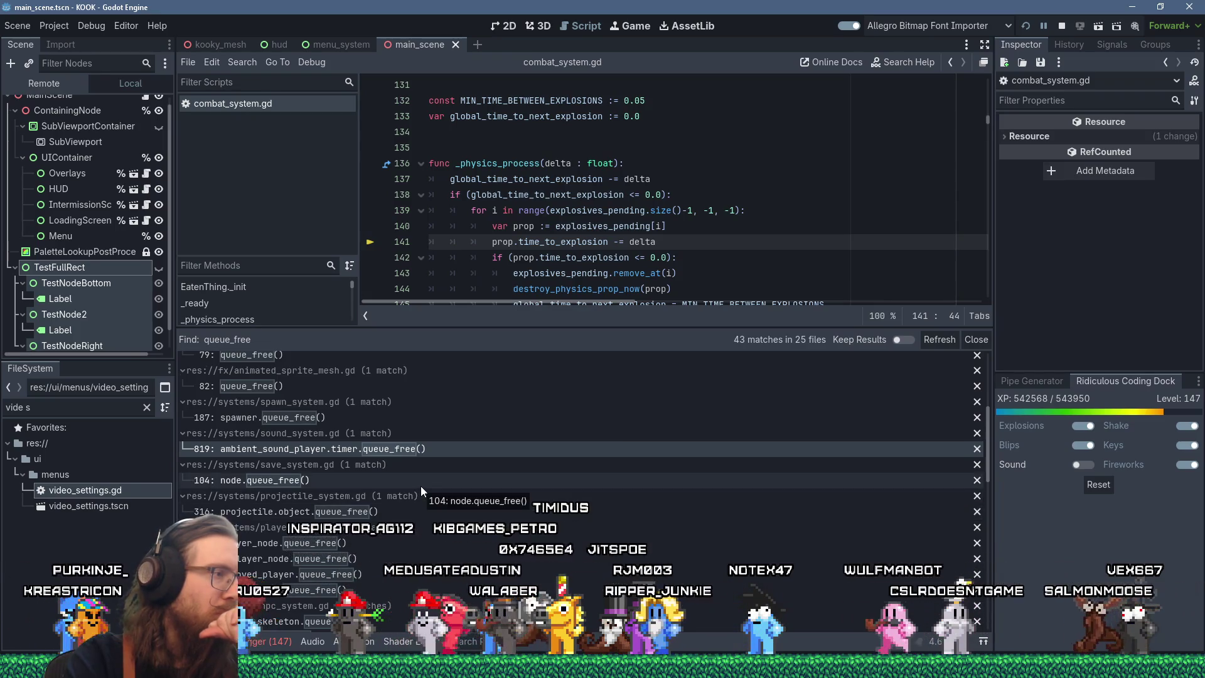
pyautogui.click(421, 485)
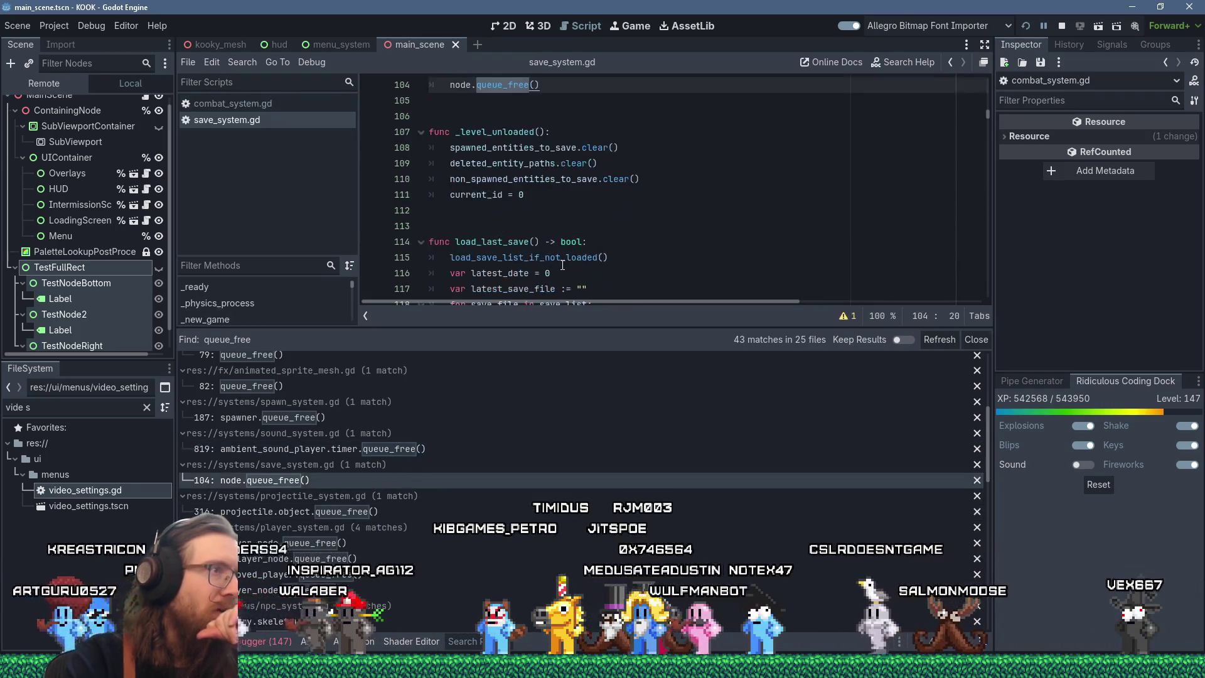
# Set a breakpoint on line 92 of save_system.gd.
pyautogui.scroll(5, 562, 267)
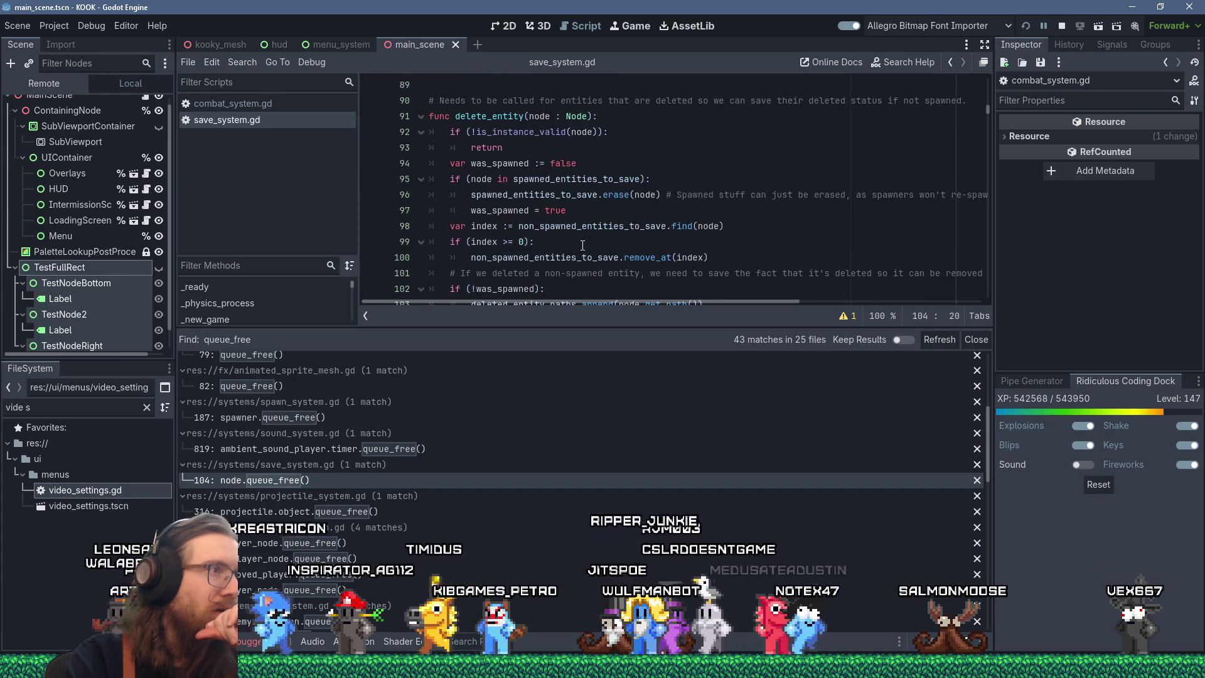
pyautogui.scroll(-1, 583, 245)
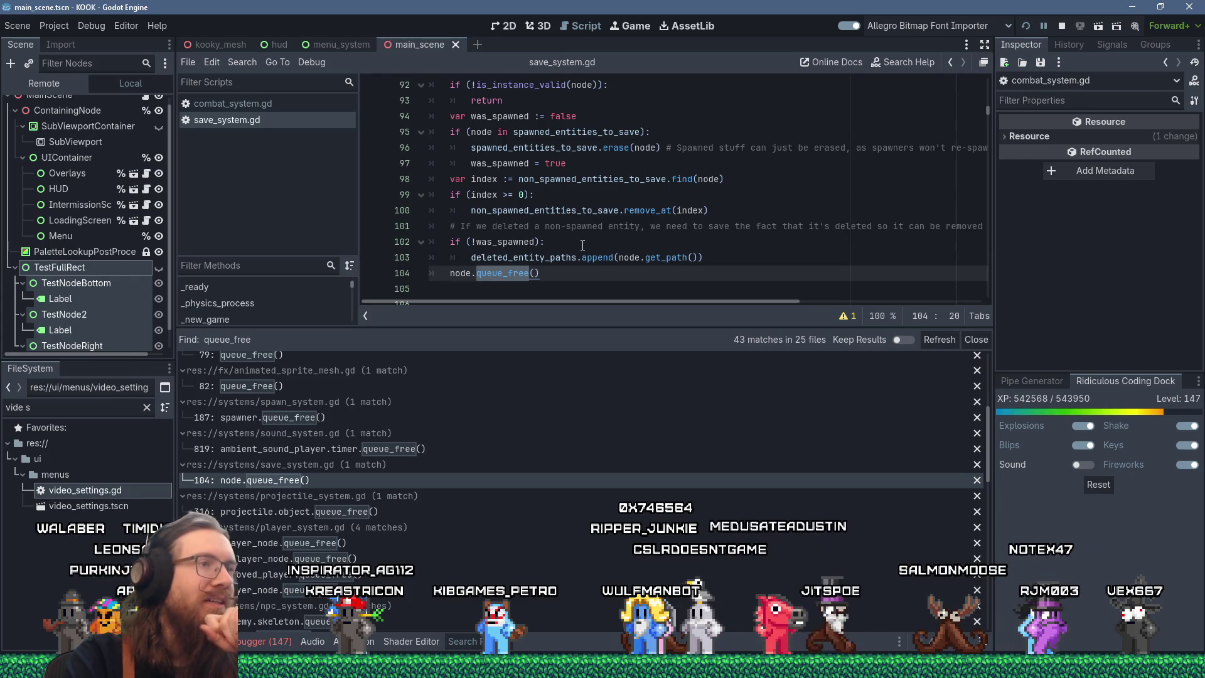
pyautogui.scroll(2, 583, 244)
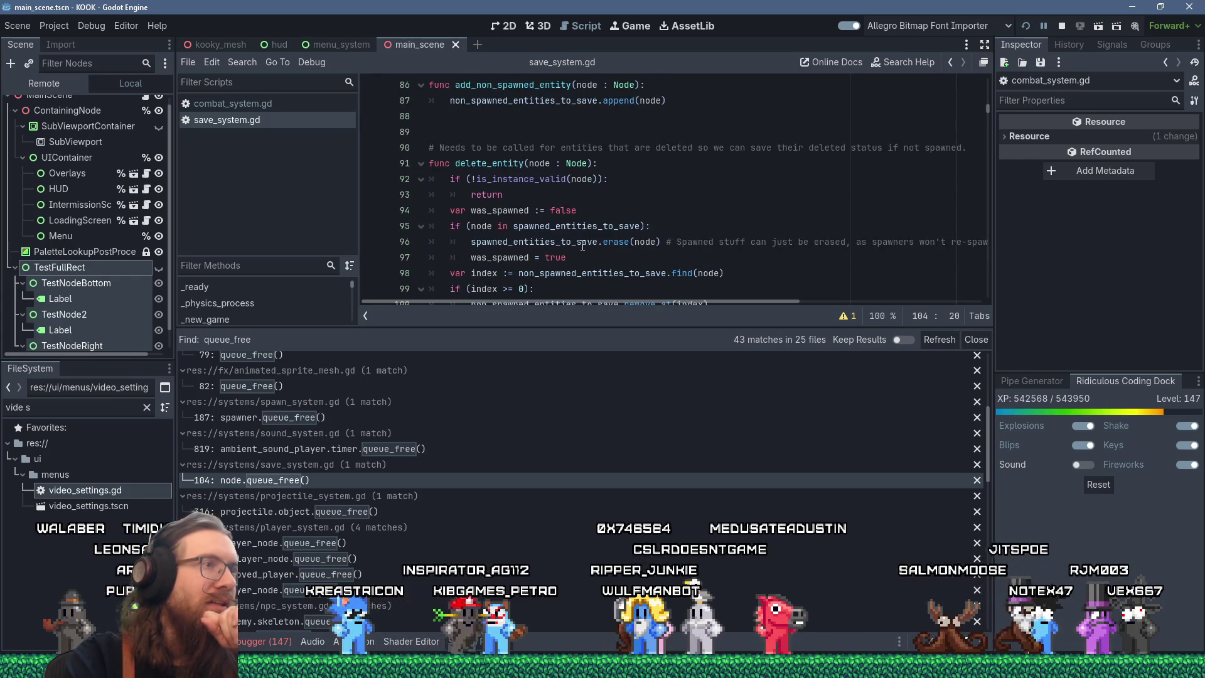
pyautogui.click(540, 179)
pyautogui.press('F9')
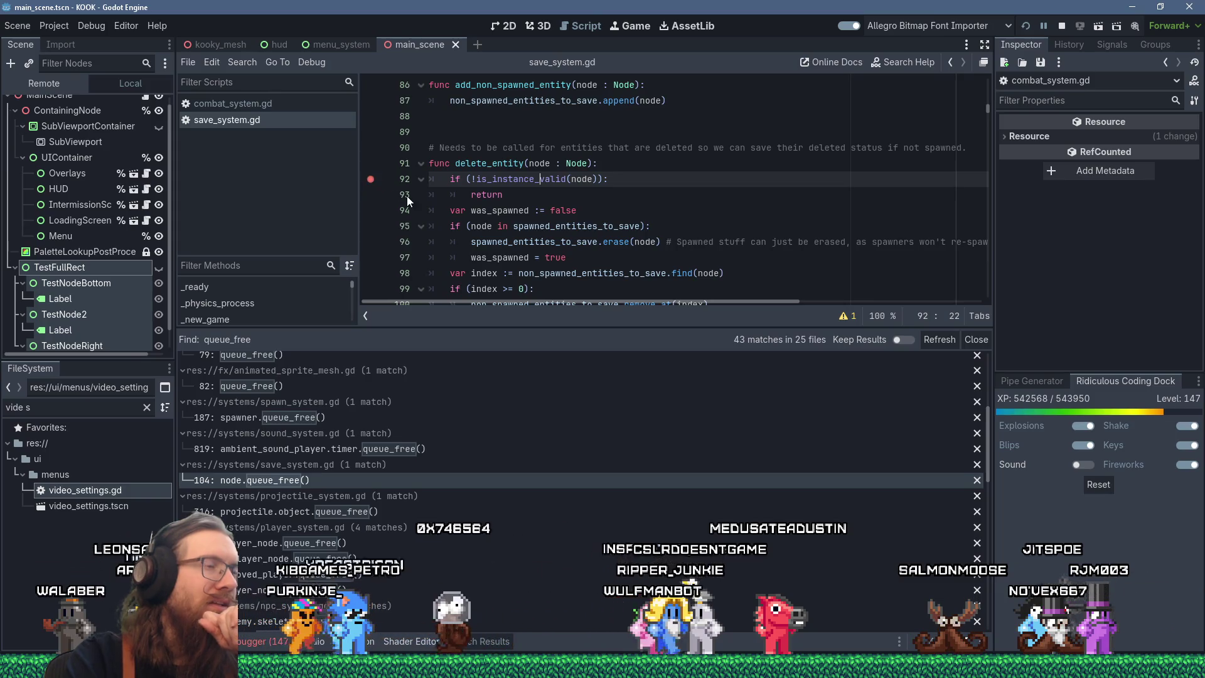
# Inspect delete_entity and its node parameter, and enlarge the script editor to show it through line 104.
pyautogui.scroll(-3, 458, 161)
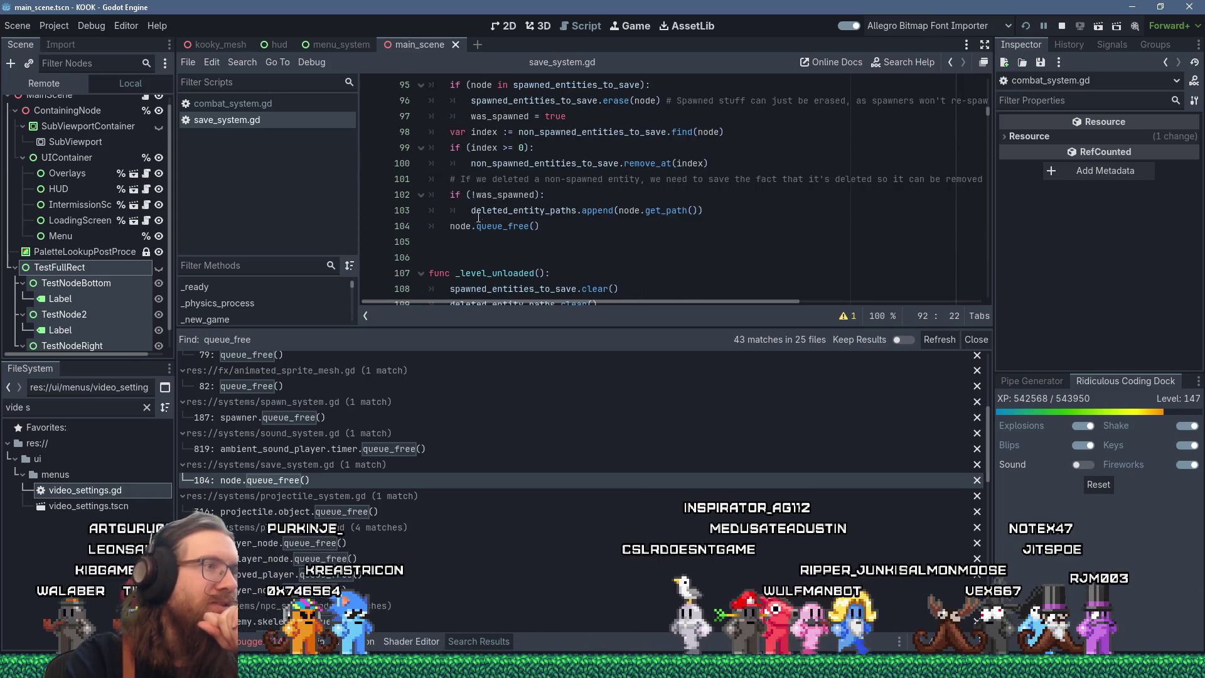
pyautogui.click(541, 227)
pyautogui.scroll(3, 540, 207)
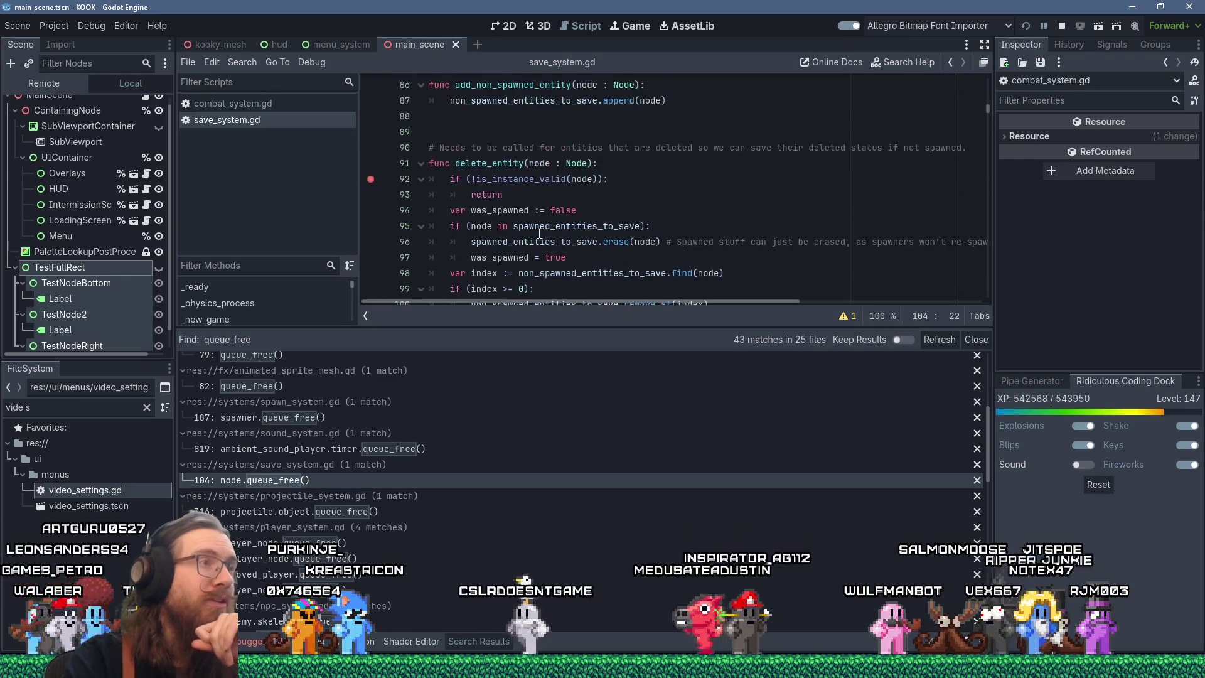
pyautogui.click(537, 167)
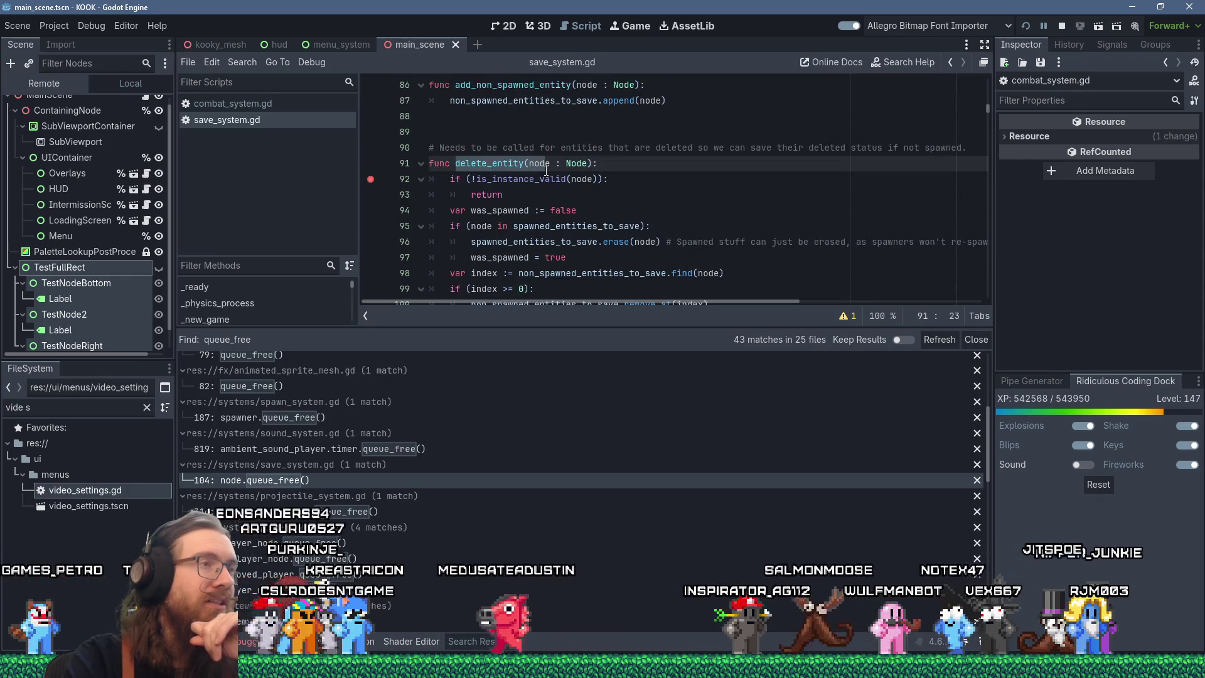
pyautogui.click(546, 167)
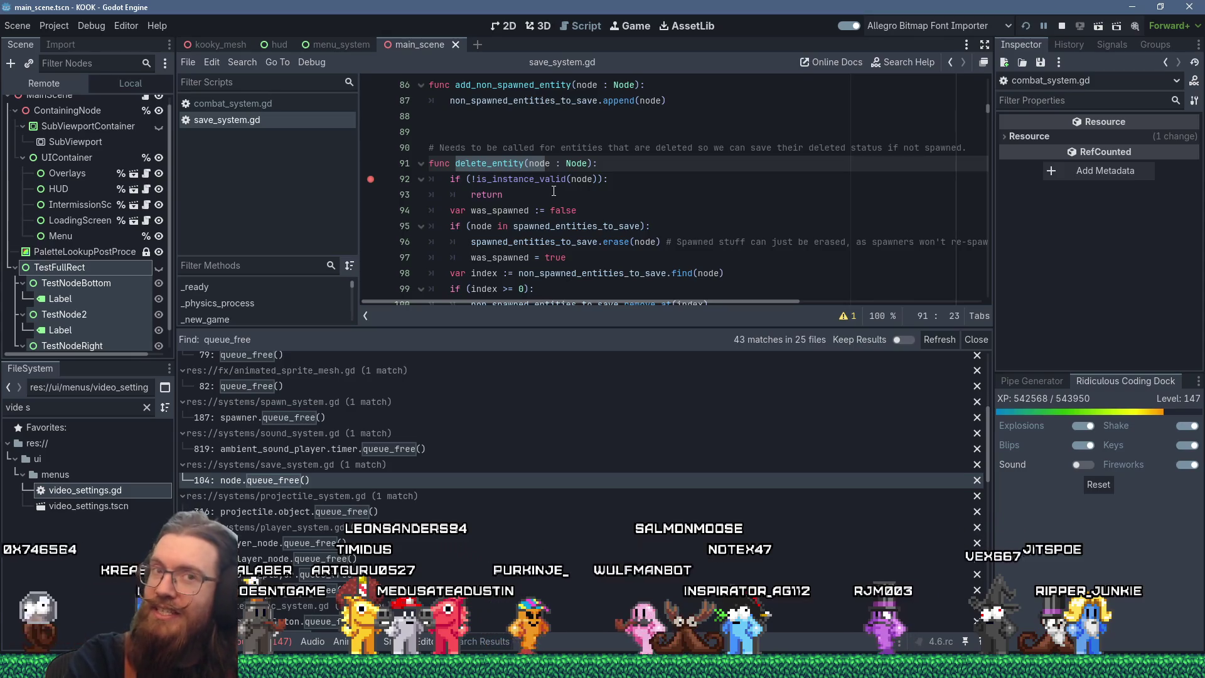
pyautogui.scroll(-3, 622, 264)
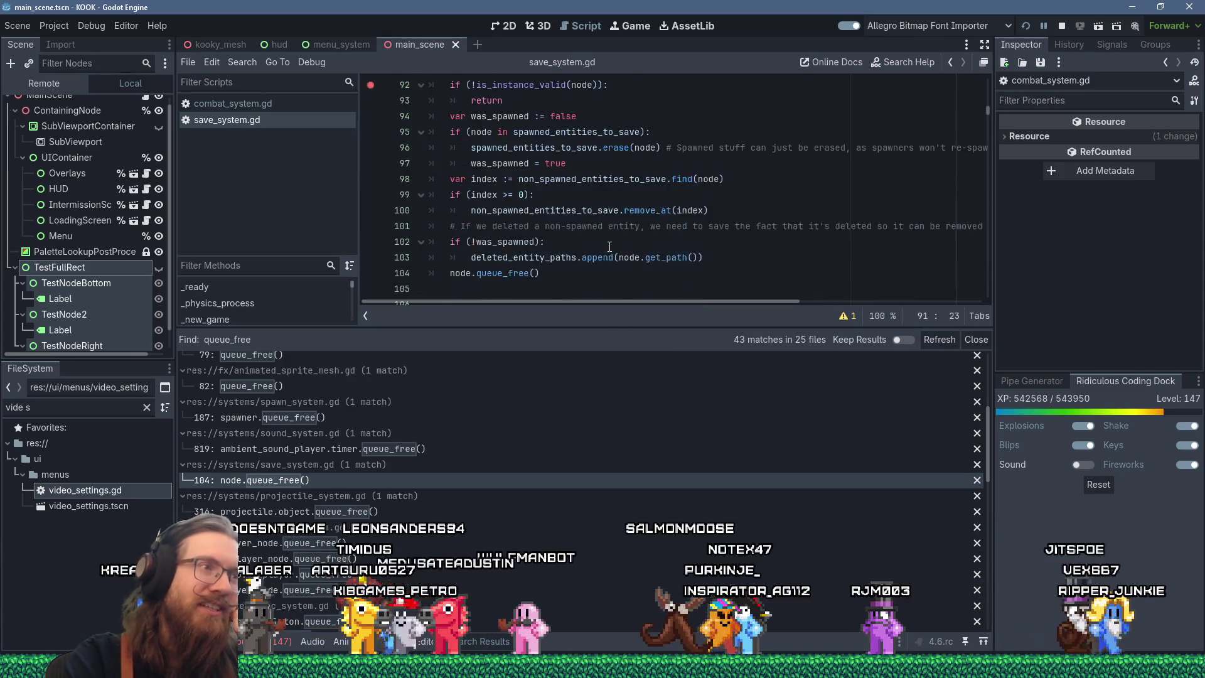
pyautogui.moveTo(643, 327); pyautogui.dragTo(645, 443)
pyautogui.scroll(3, 641, 346)
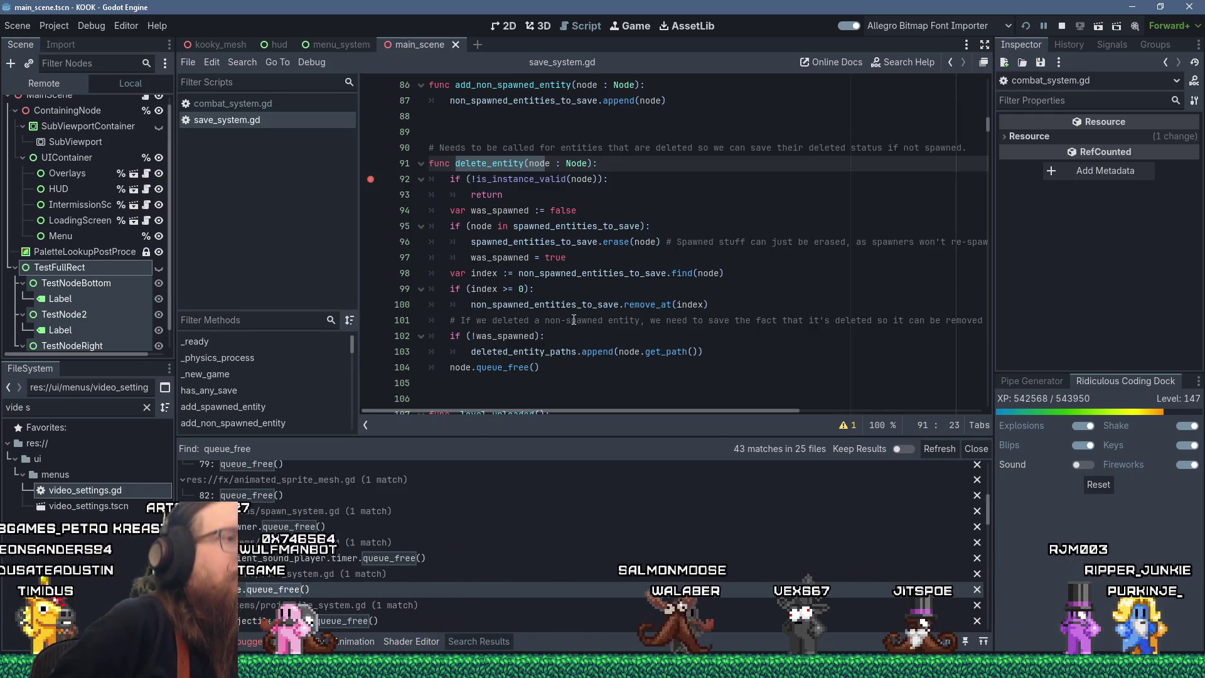
pyautogui.moveTo(568, 258)
pyautogui.mouseDown()
pyautogui.moveTo(433, 238)
pyautogui.moveTo(405, 221)
pyautogui.moveTo(437, 234)
pyautogui.mouseUp()
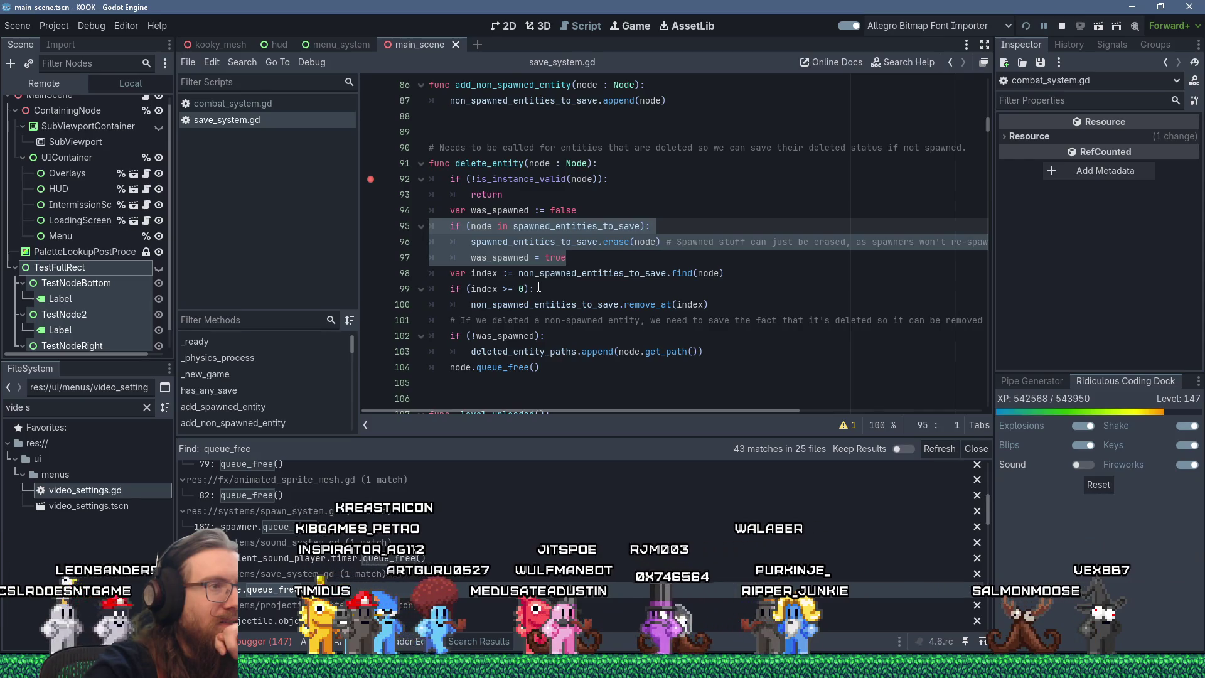
pyautogui.moveTo(465, 336)
pyautogui.mouseDown()
pyautogui.moveTo(590, 351)
pyautogui.moveTo(778, 344)
pyautogui.mouseUp()
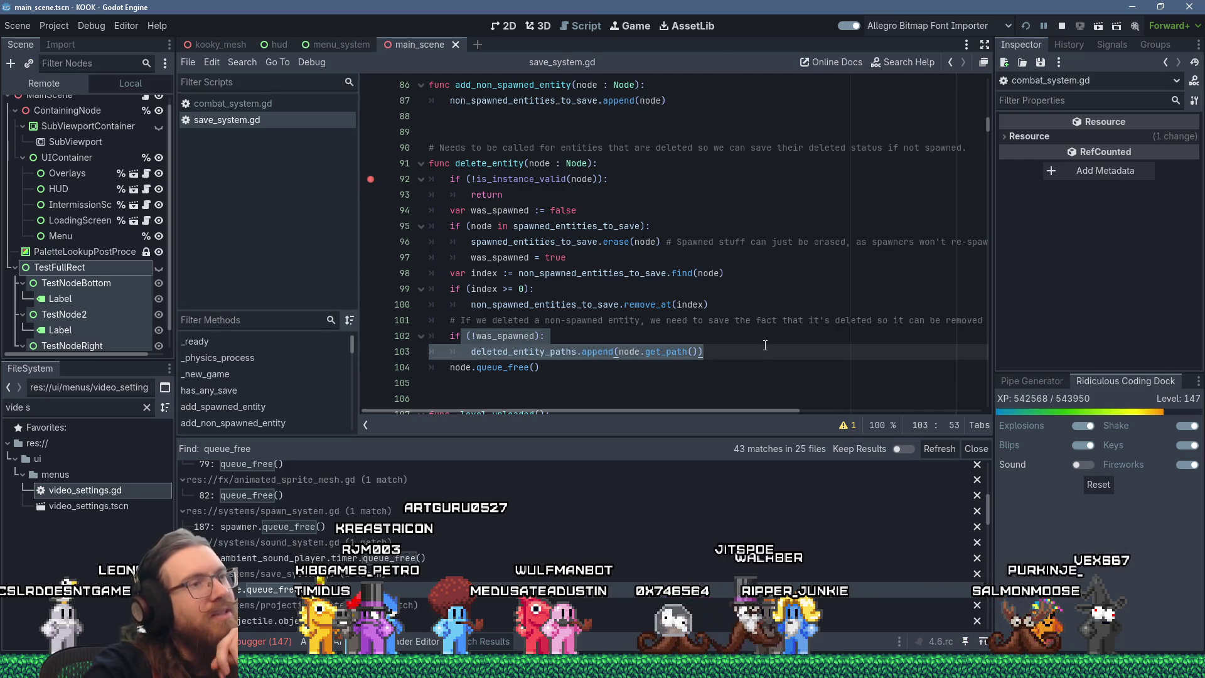
pyautogui.scroll(-1, 765, 342)
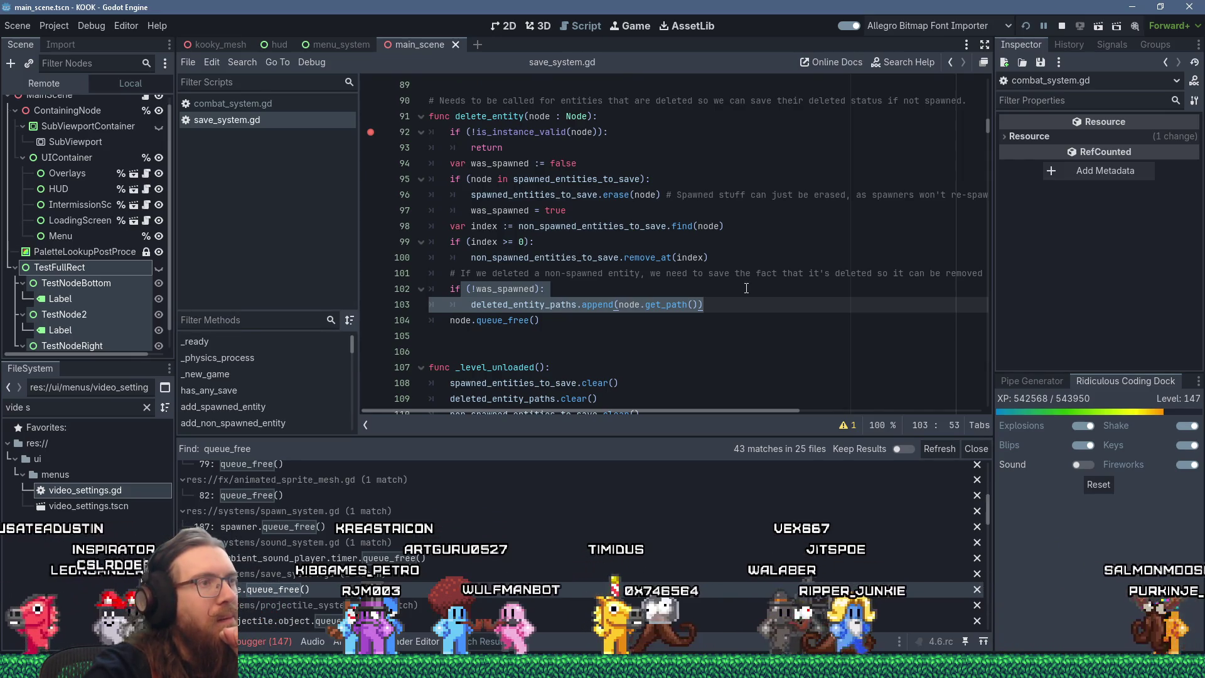
pyautogui.scroll(-1, 416, 585)
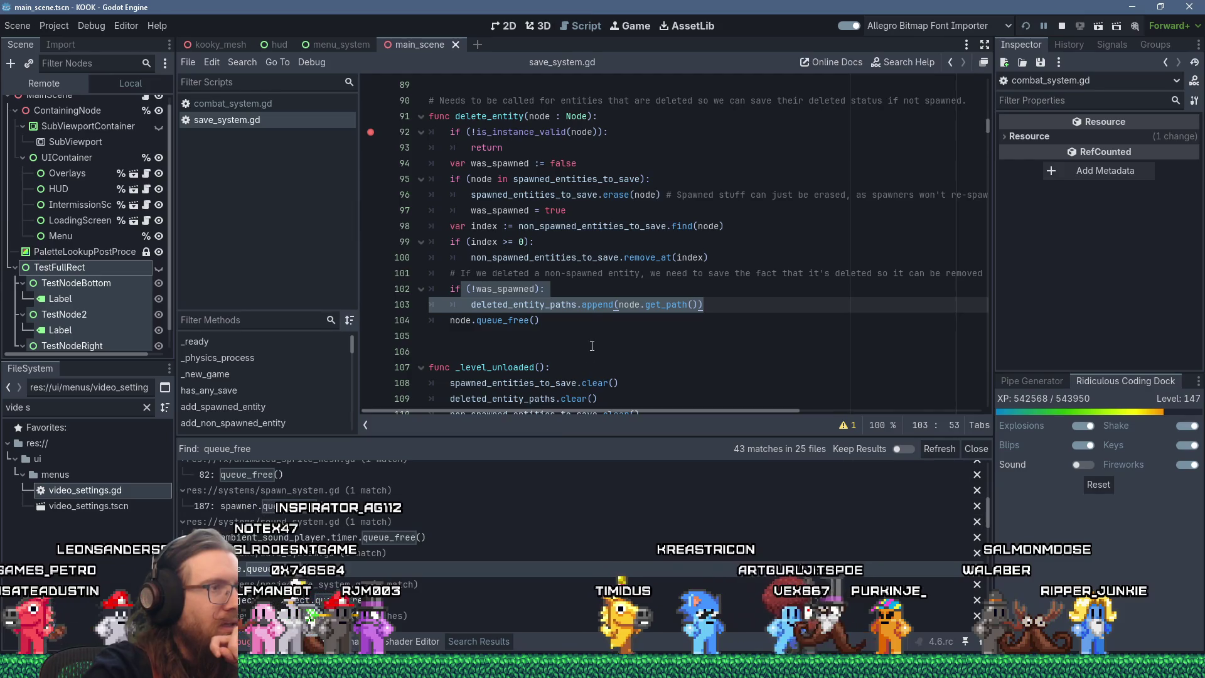
pyautogui.doubleClick(675, 305)
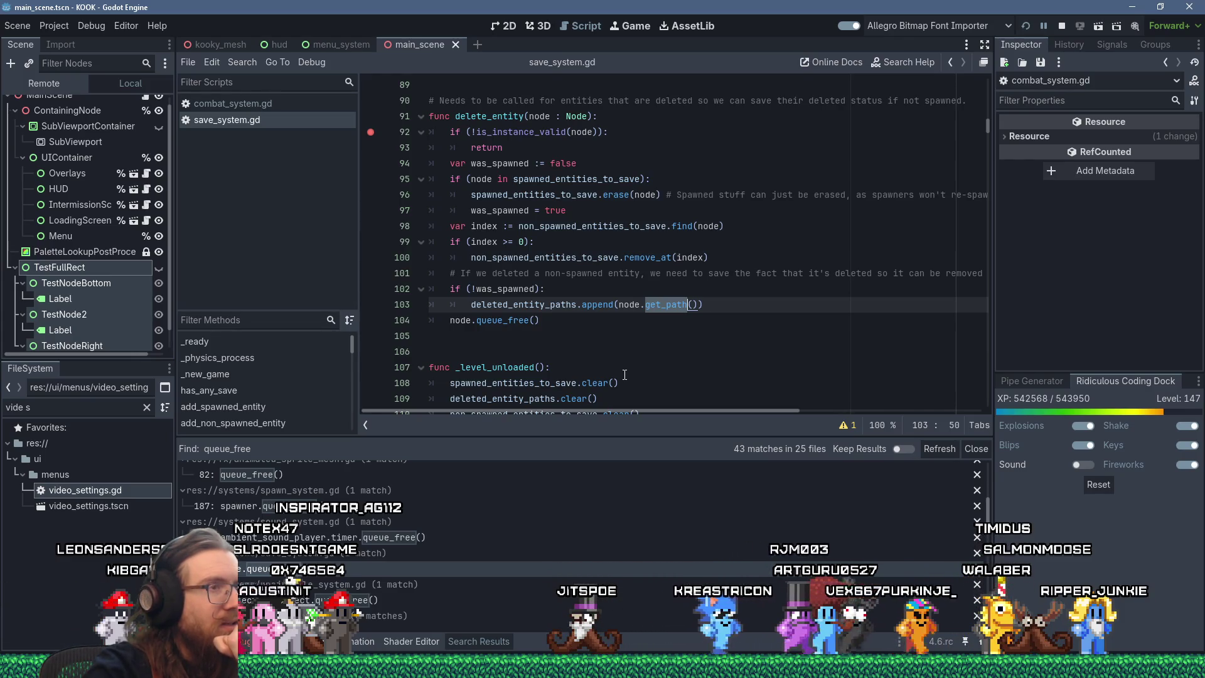
pyautogui.click(667, 305)
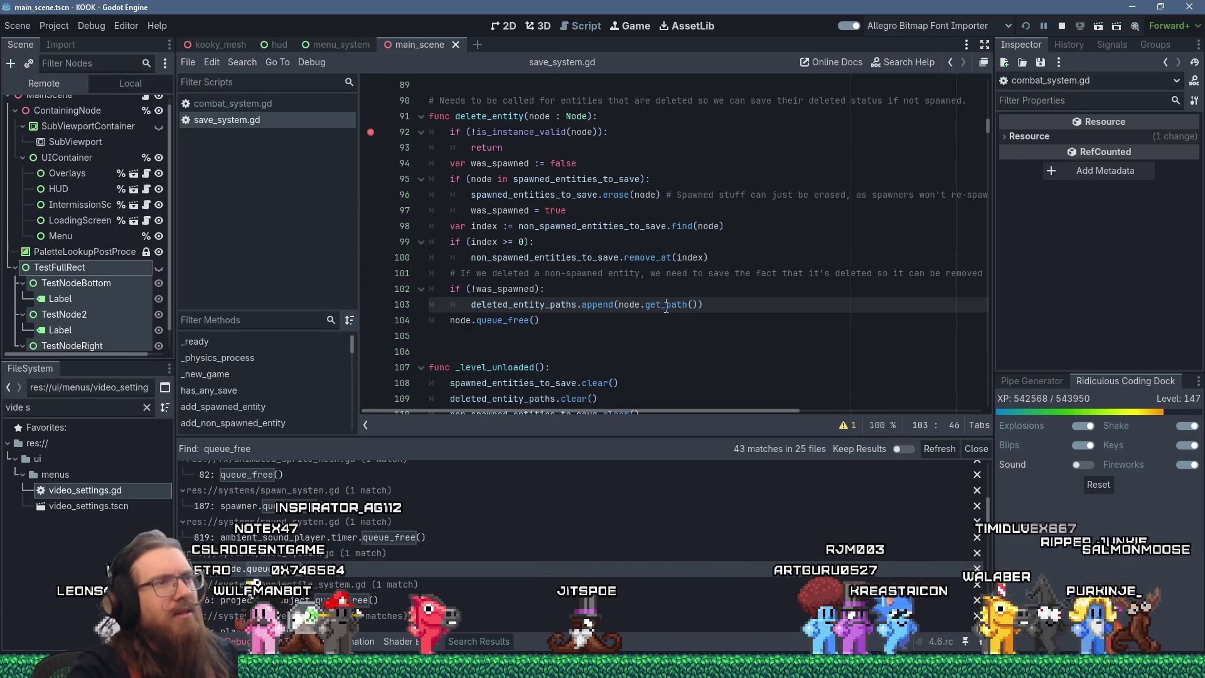
pyautogui.keyDown('ctrl'); pyautogui.click(670, 311); pyautogui.keyUp('ctrl')
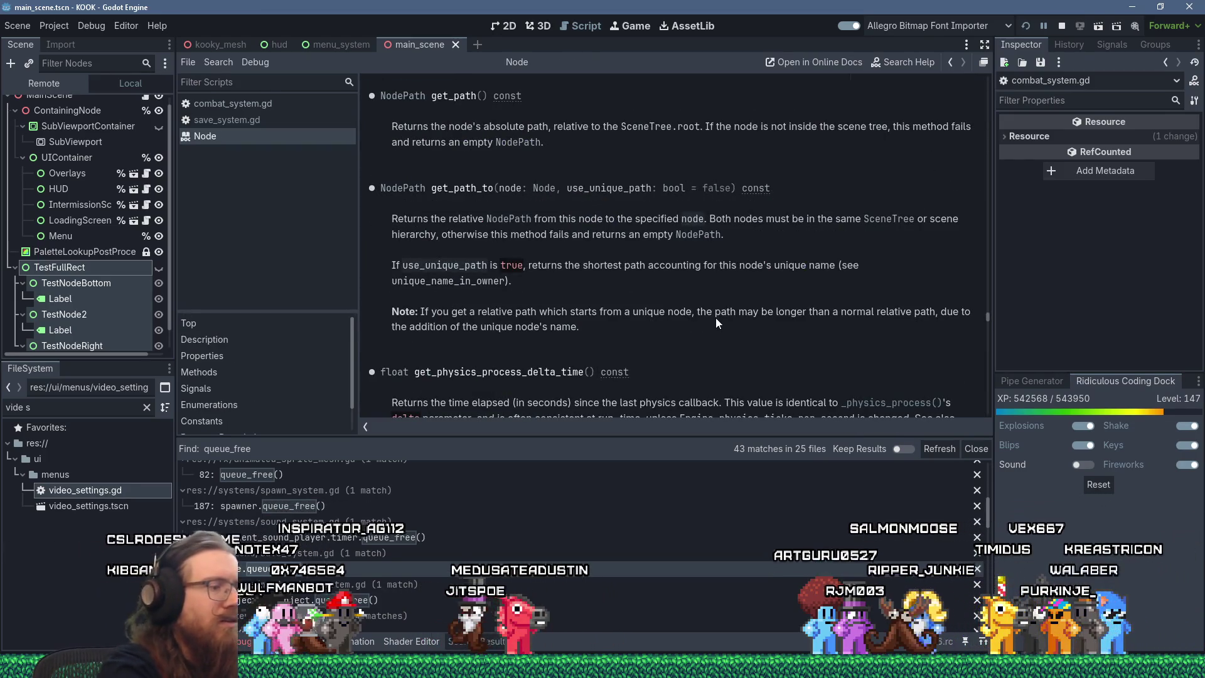
# Search the Node docs for 'et_unique' to find set_unique_name_in_owner, then close the help page.
pyautogui.hotkey('ctrl', 'f')
pyautogui.write('et_ui')
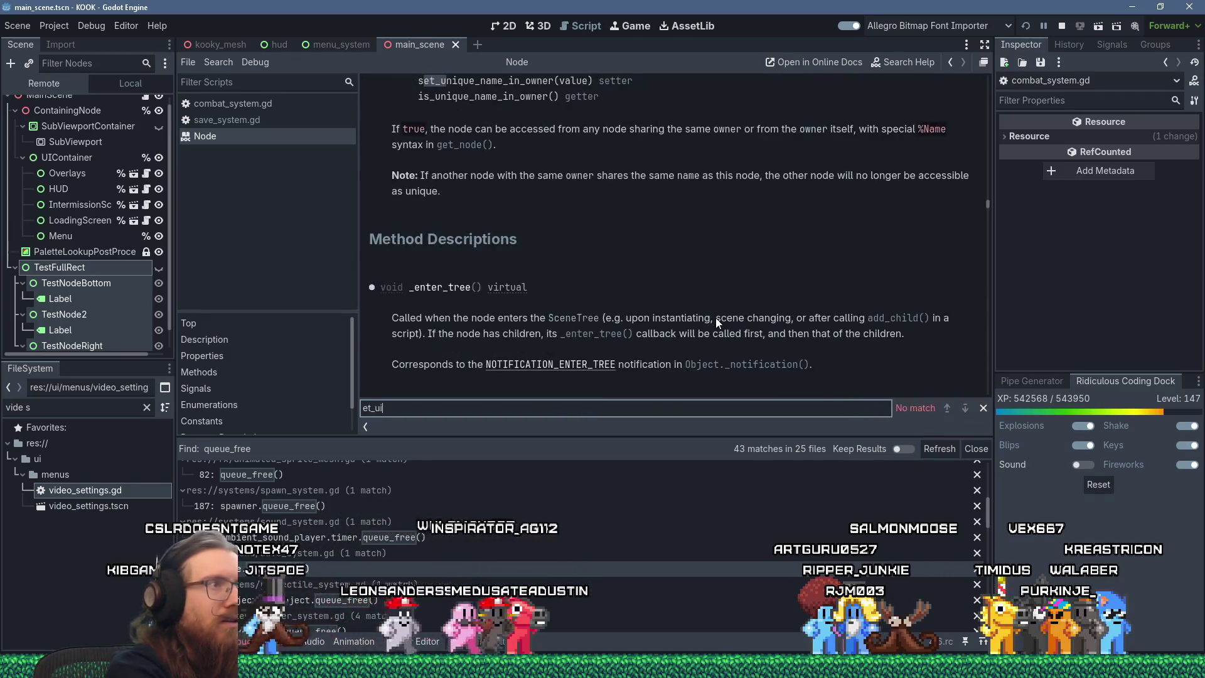
pyautogui.press('BackSpace')
pyautogui.press('BackSpace')
pyautogui.write('ue')
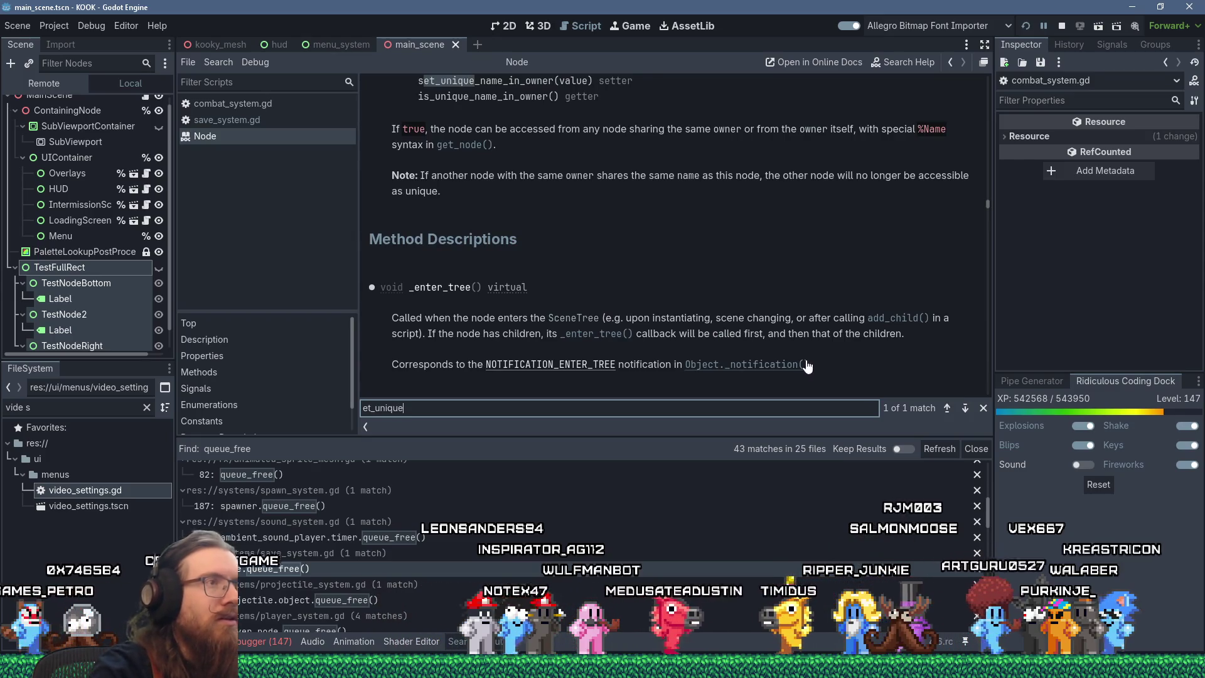
pyautogui.scroll(2, 718, 228)
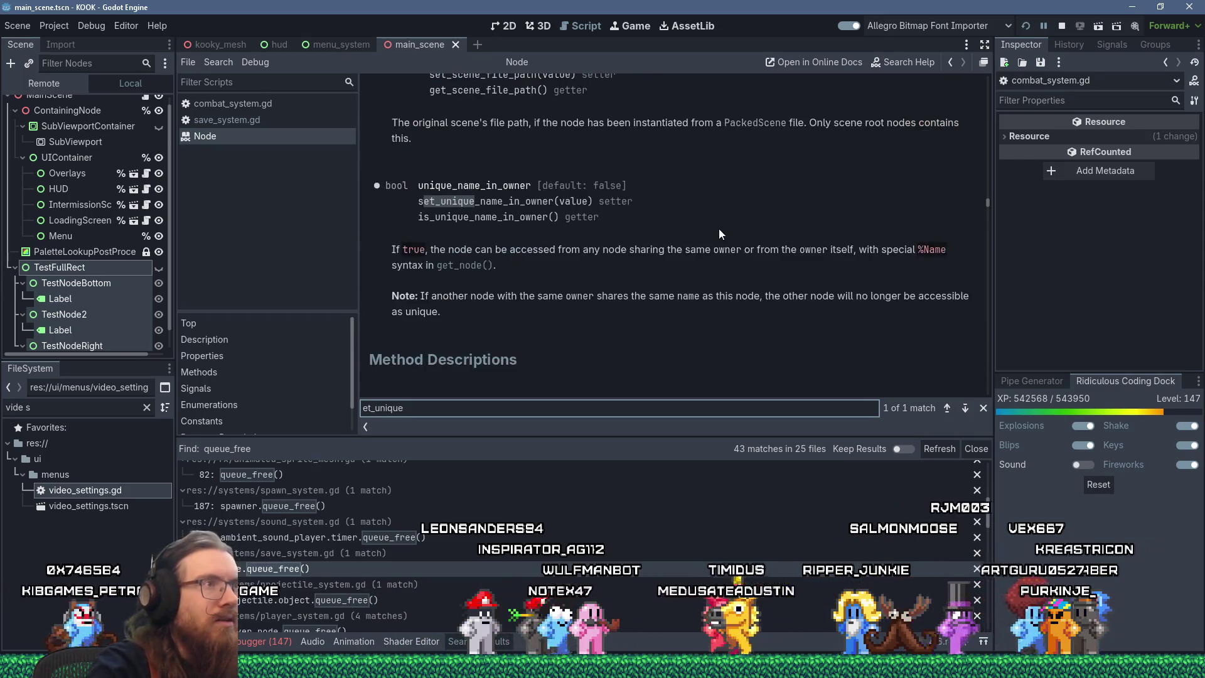
pyautogui.scroll(-2, 714, 223)
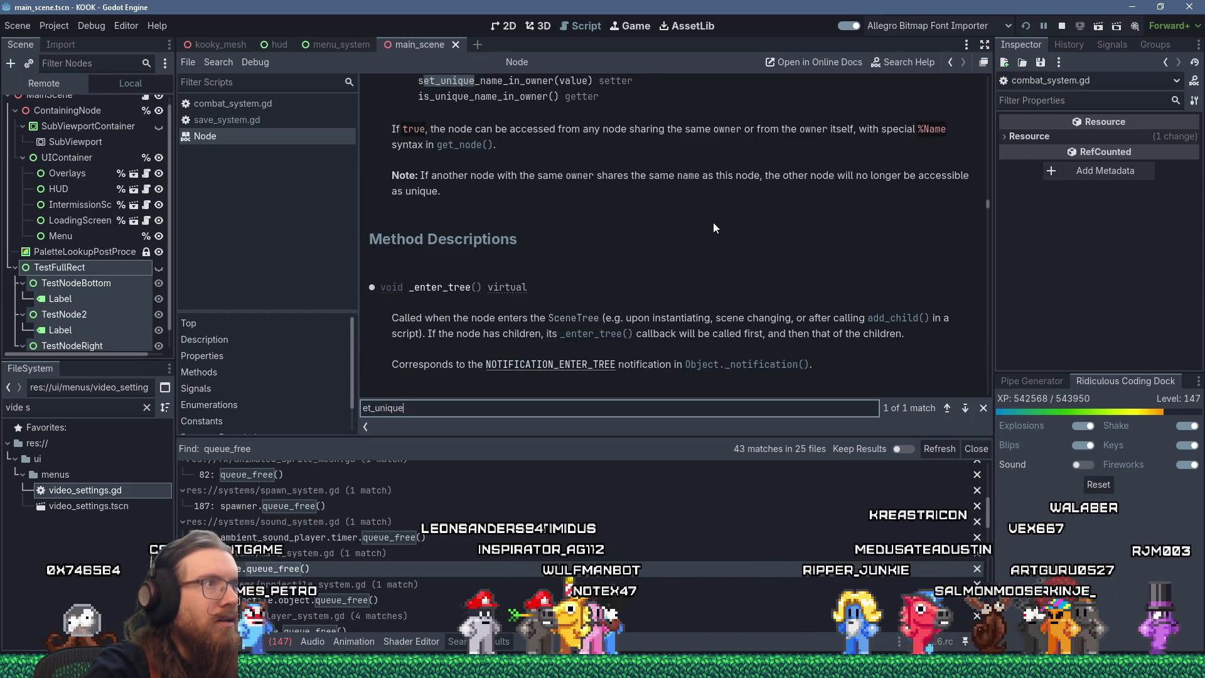
pyautogui.scroll(2, 714, 224)
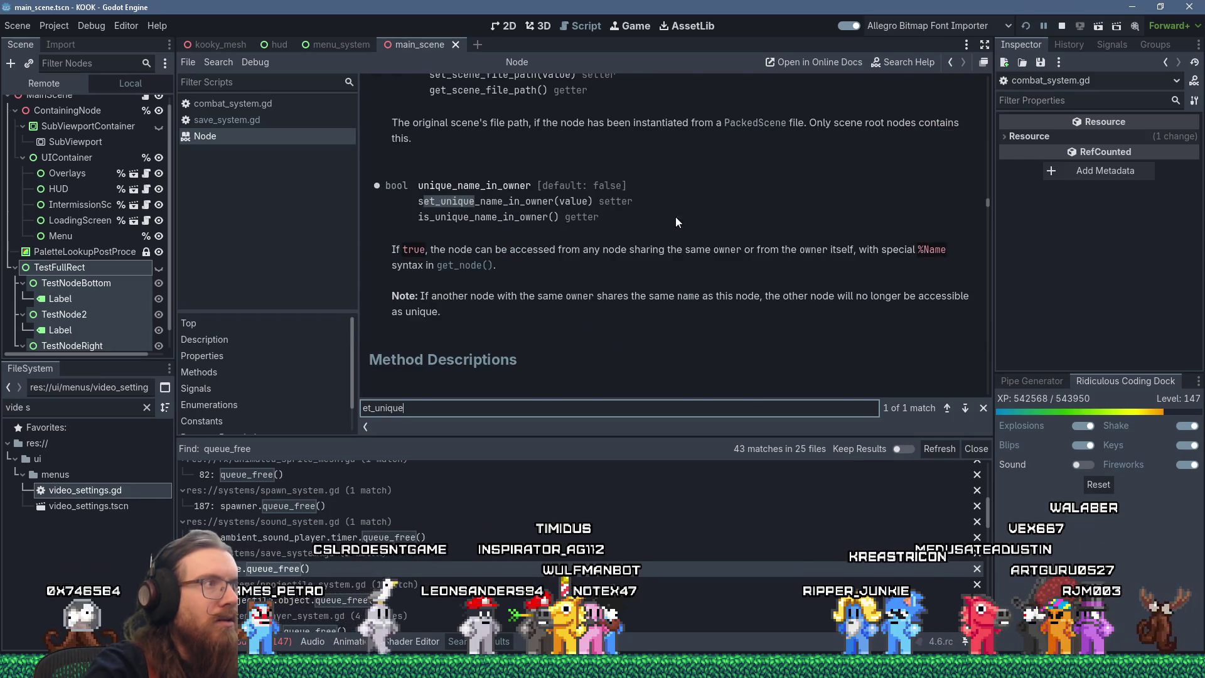
pyautogui.middleClick(276, 134)
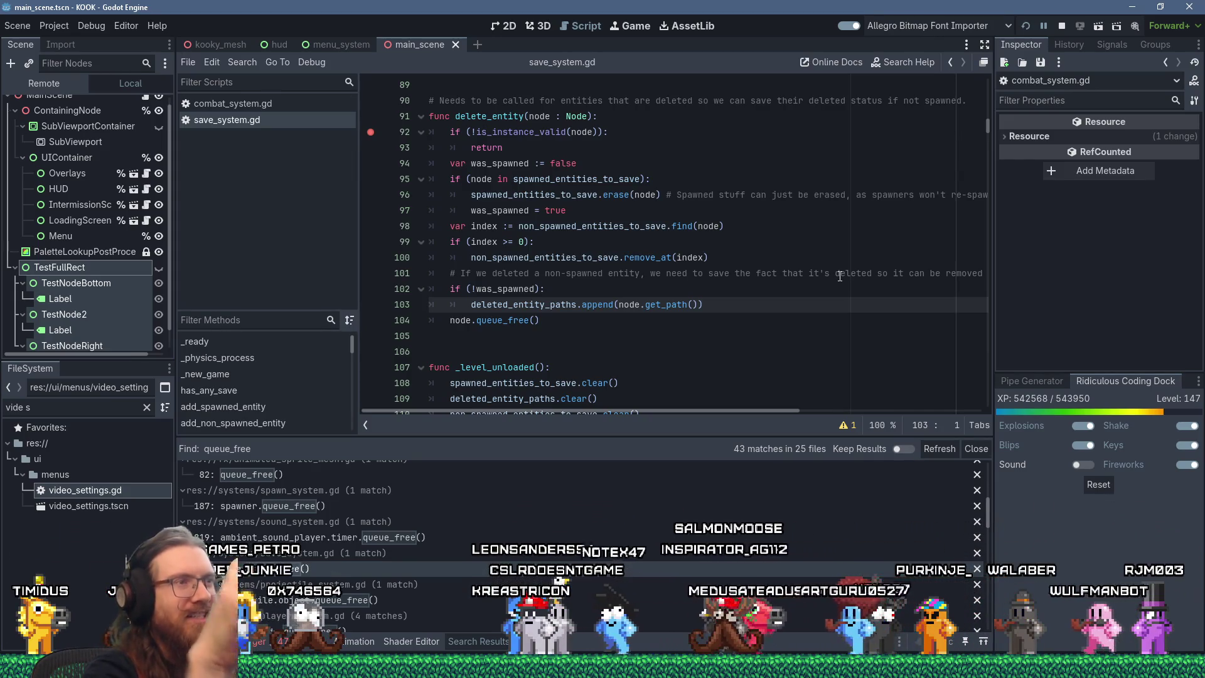
# Put the caret after line 104's queue_free, enlarge the results panel, and open projectile_system.gd's match.
pyautogui.scroll(-2, 715, 239)
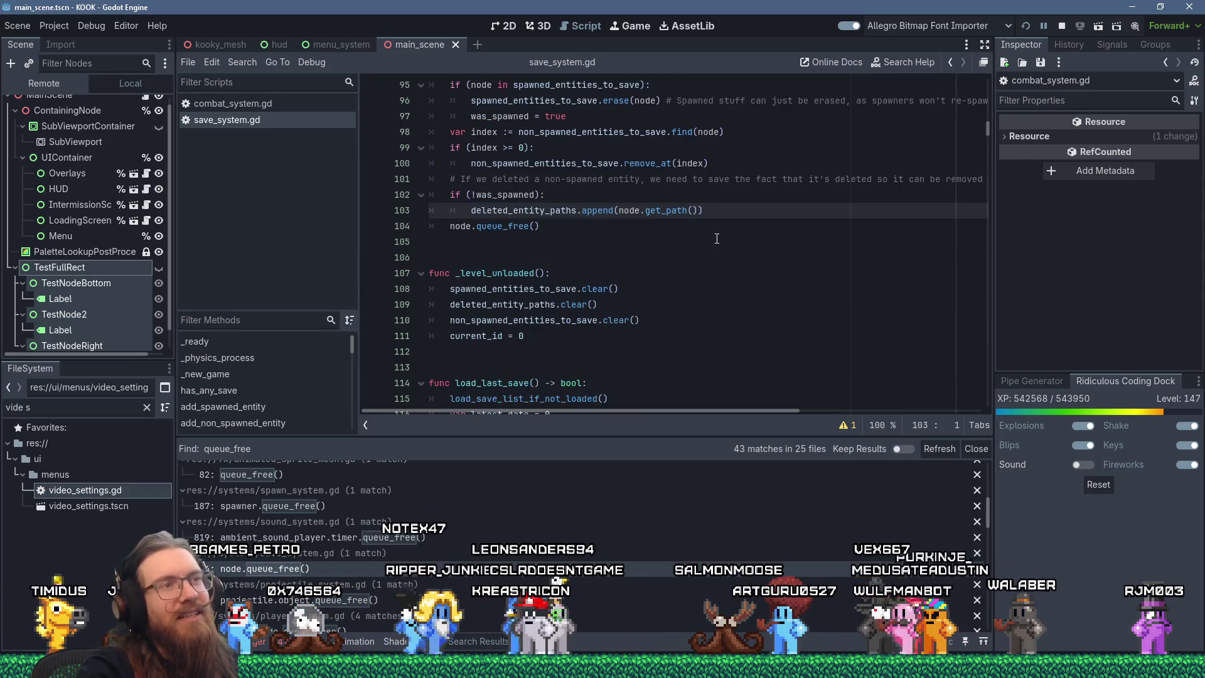
pyautogui.click(616, 228)
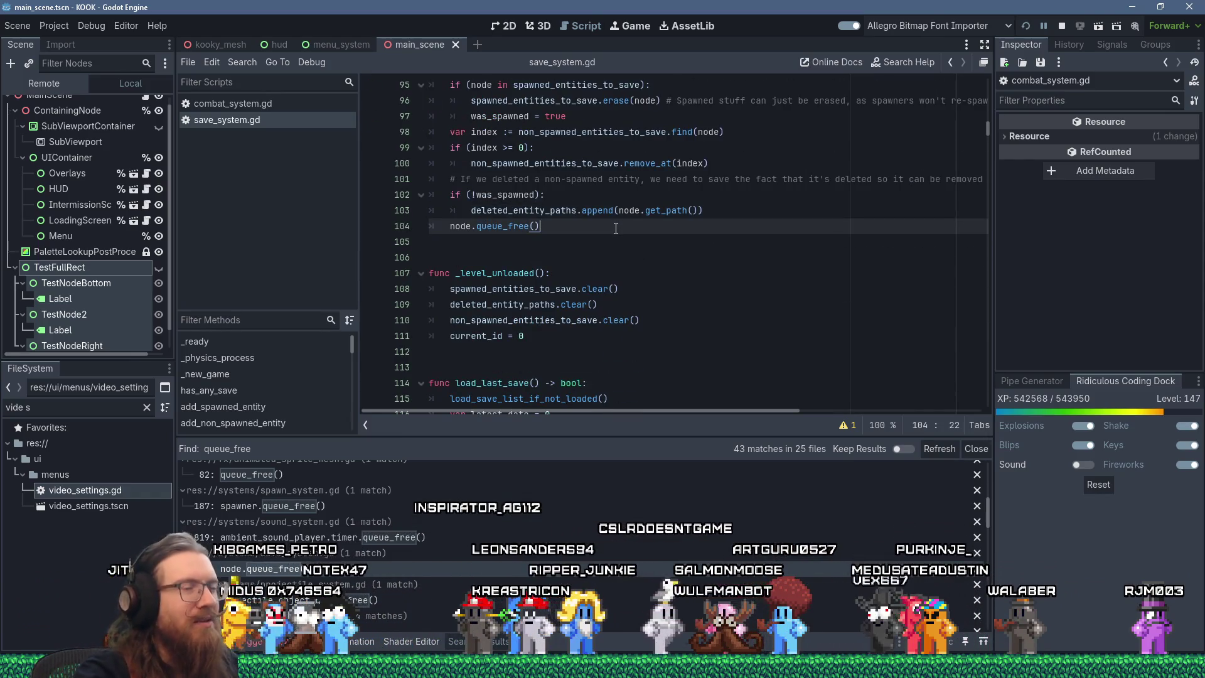
pyautogui.scroll(-1, 499, 492)
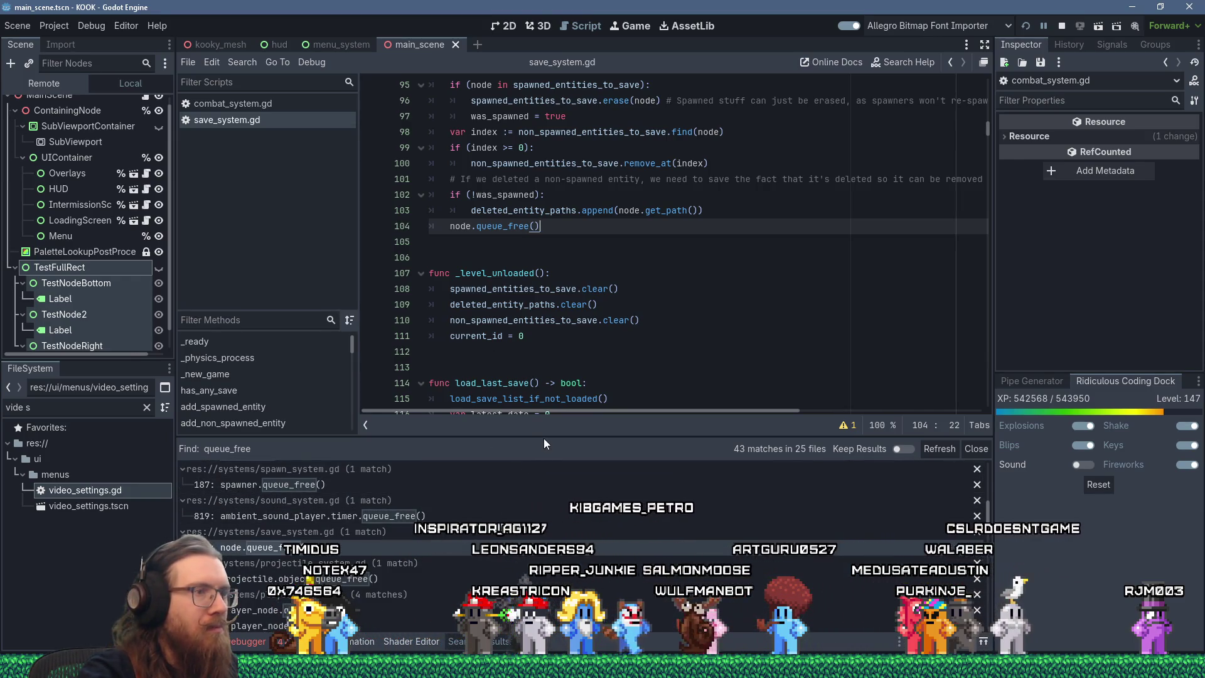
pyautogui.moveTo(544, 435); pyautogui.dragTo(542, 388)
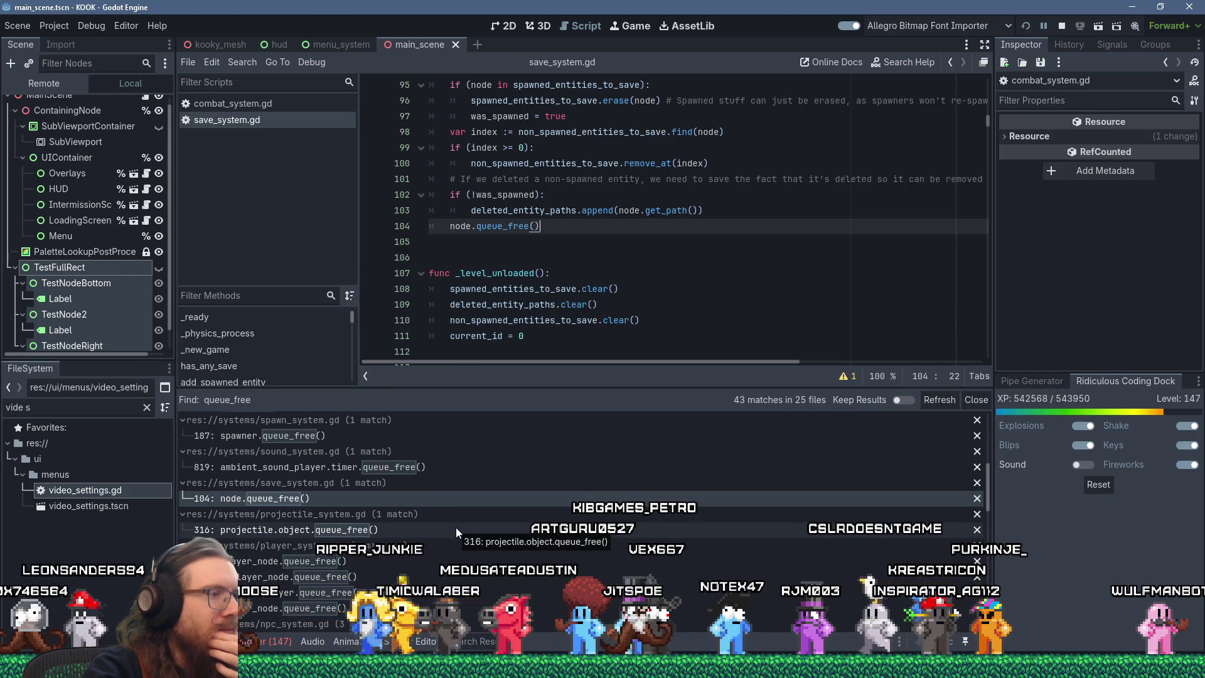
pyautogui.click(455, 529)
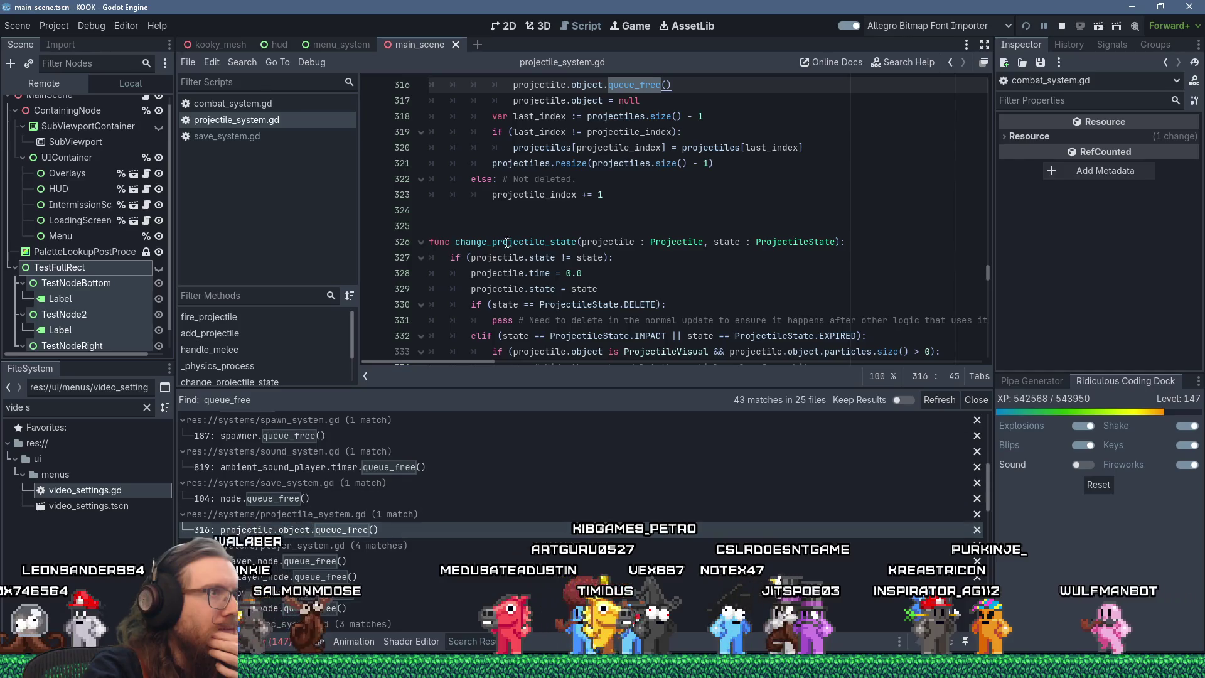
# Review projectile_system.gd's queue_free code, close it to return to save_system.gd, and bring up the window switcher.
pyautogui.scroll(2, 504, 243)
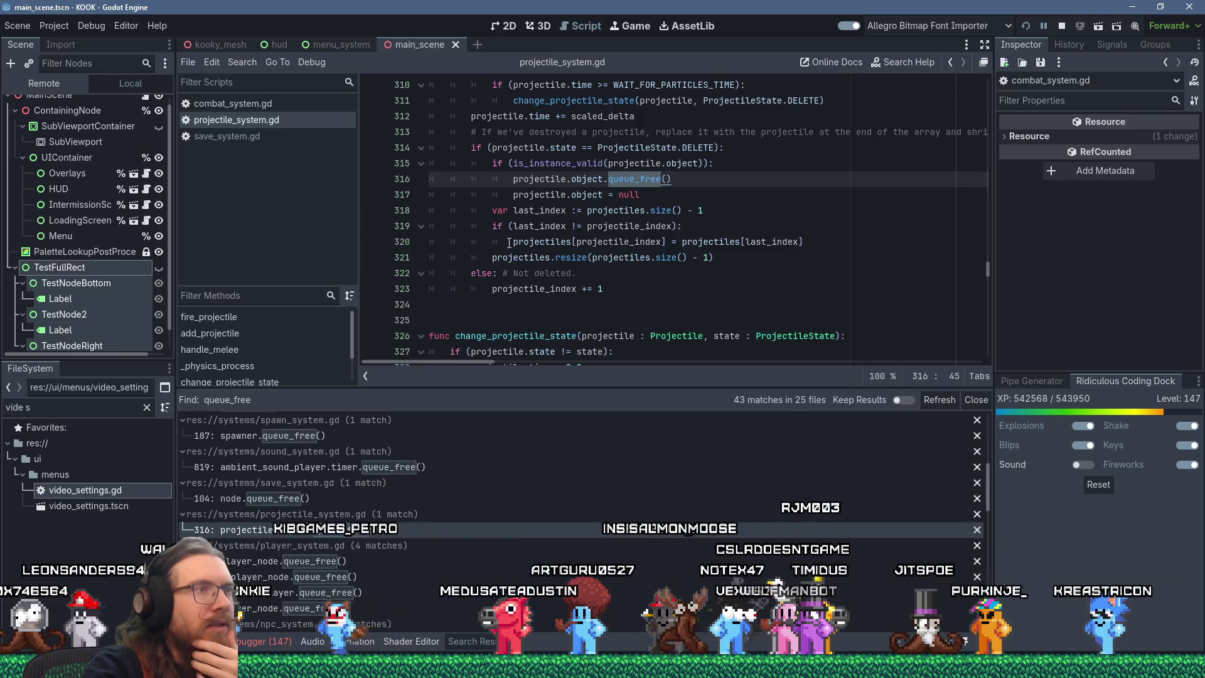
pyautogui.scroll(1, 509, 243)
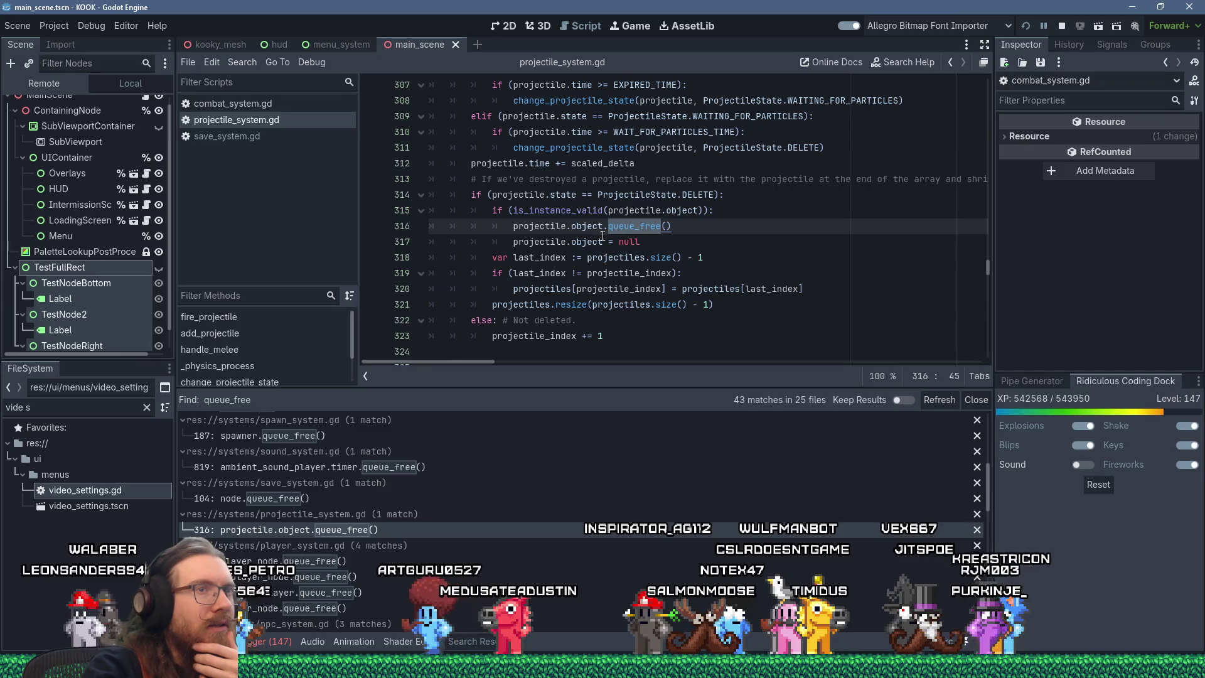
pyautogui.scroll(1, 571, 312)
pyautogui.moveTo(571, 312)
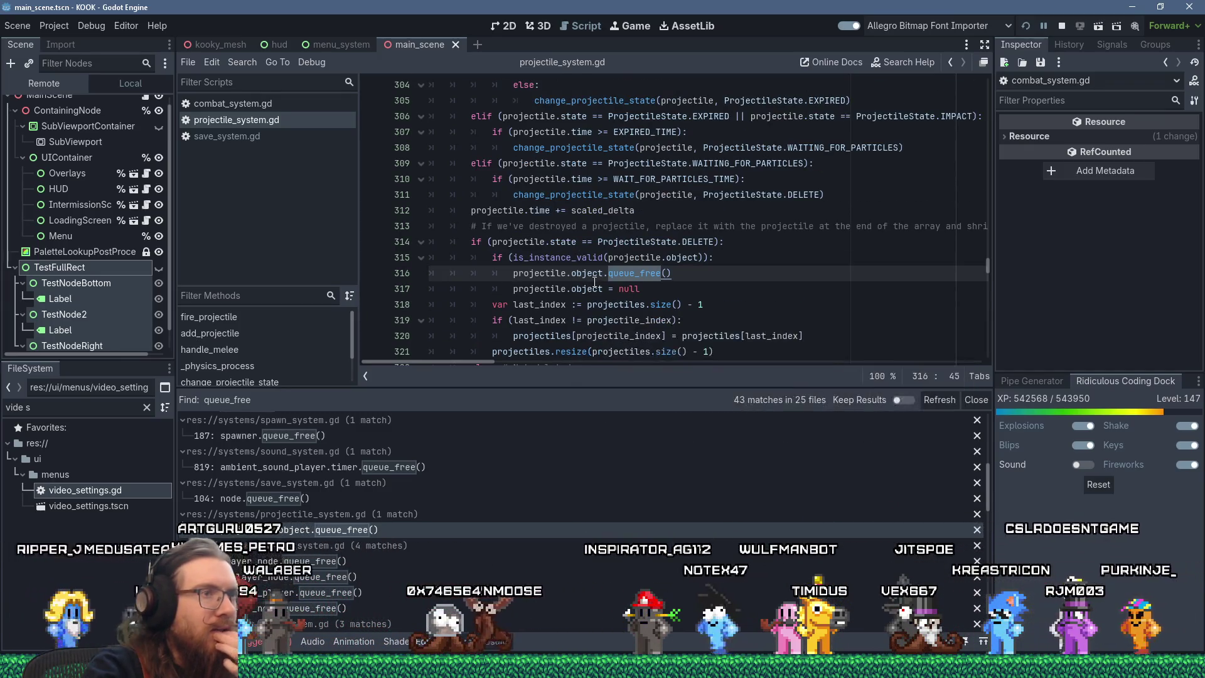
pyautogui.moveTo(593, 283)
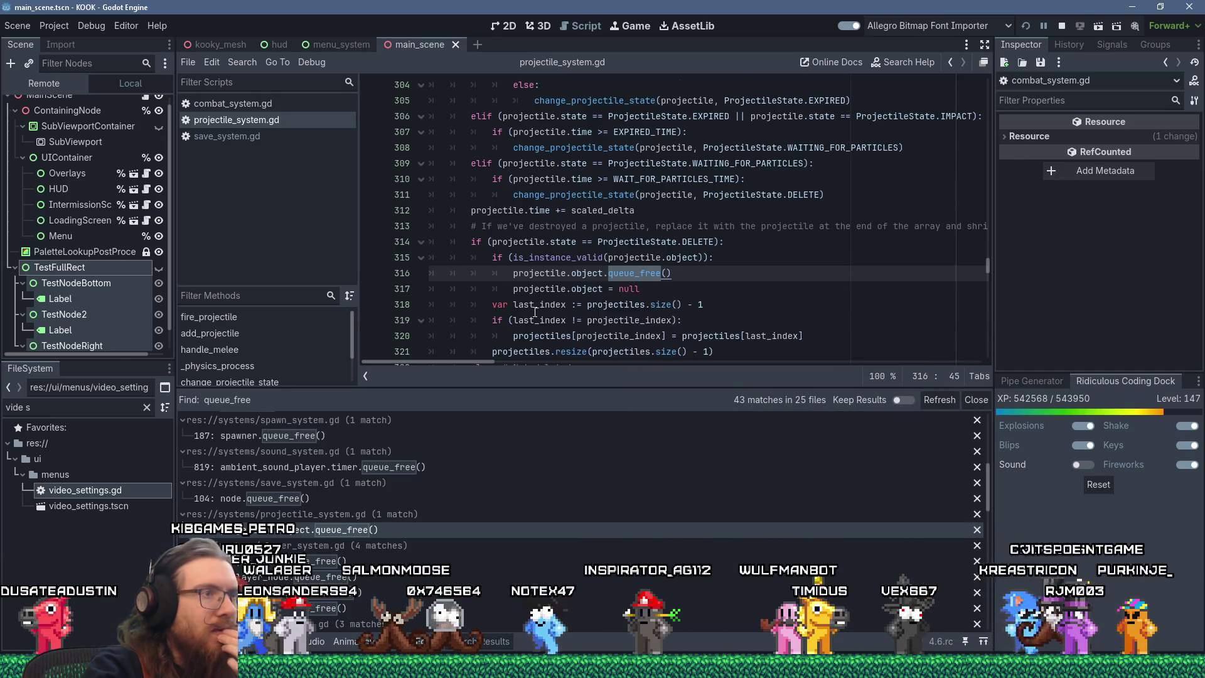
pyautogui.scroll(-1, 535, 311)
pyautogui.moveTo(465, 363)
pyautogui.mouseDown()
pyautogui.moveTo(570, 355)
pyautogui.moveTo(415, 333)
pyautogui.mouseUp()
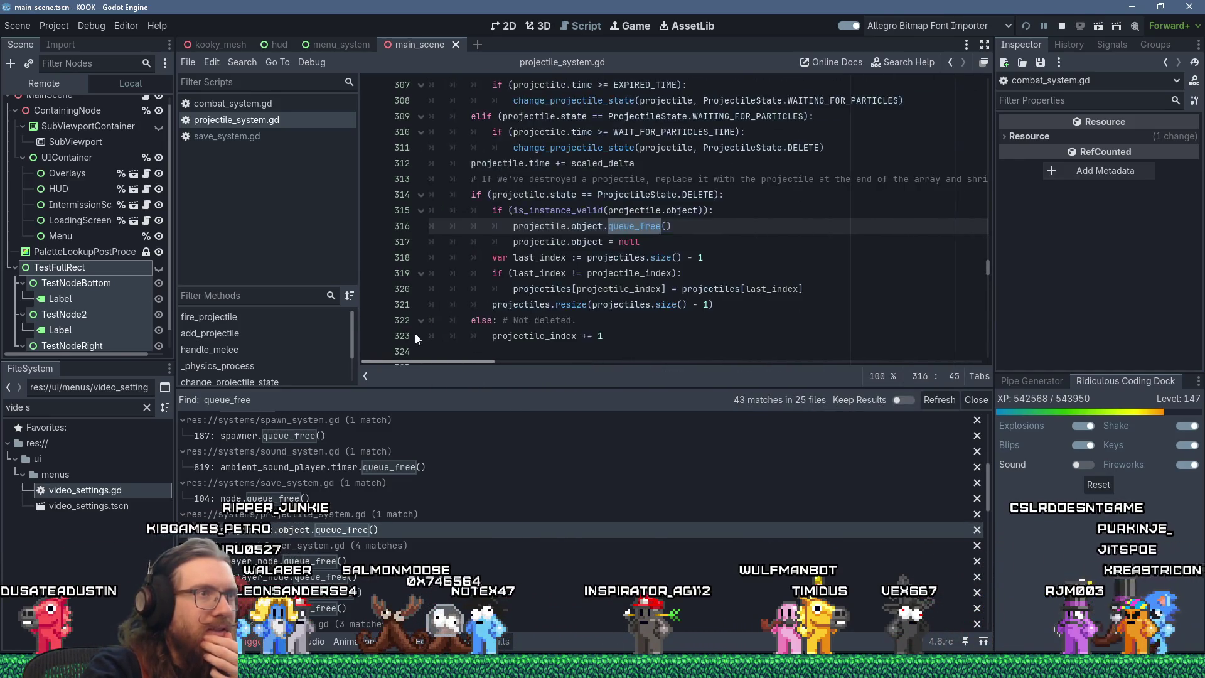
pyautogui.middleClick(292, 125)
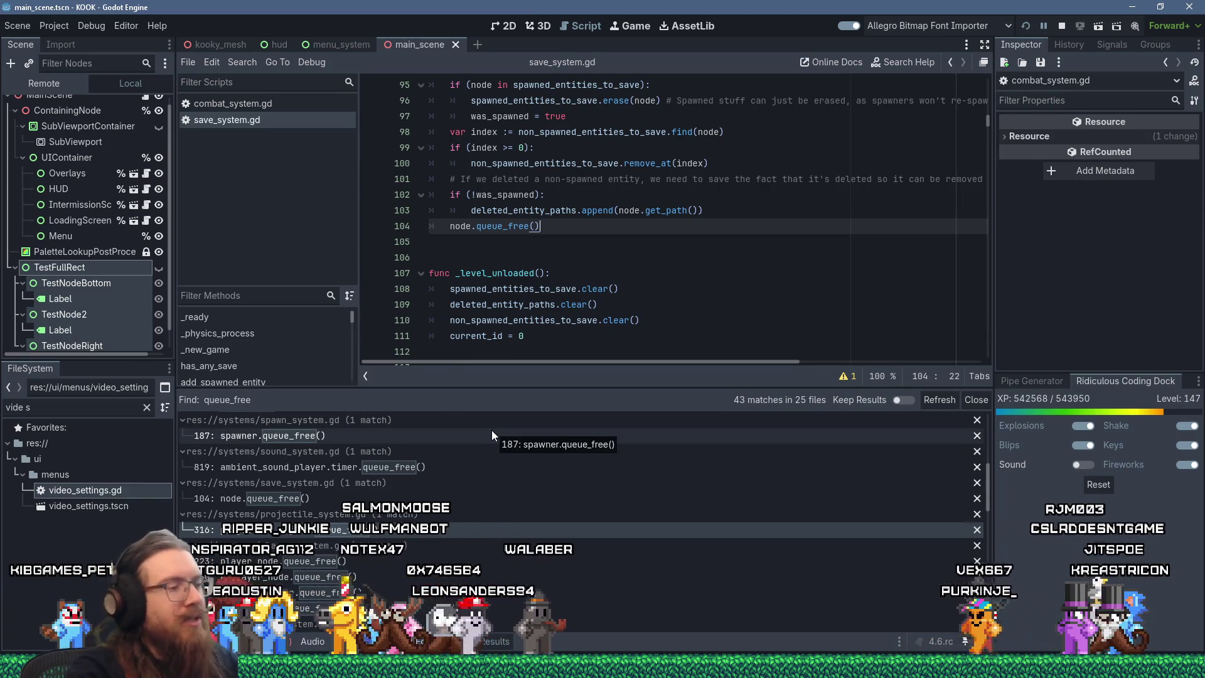
pyautogui.hotkey('alt', 'Tab')
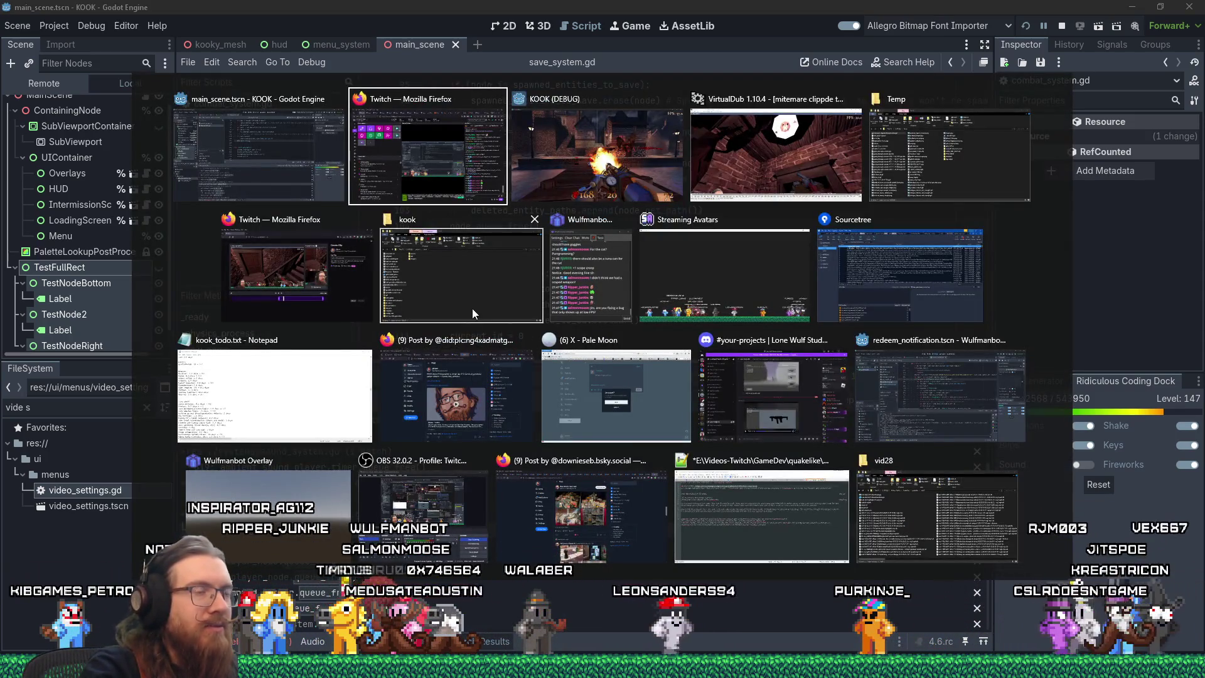
# Edit kook_todo.txt's first item to say projectiles should update at set rate too.
pyautogui.click(339, 402)
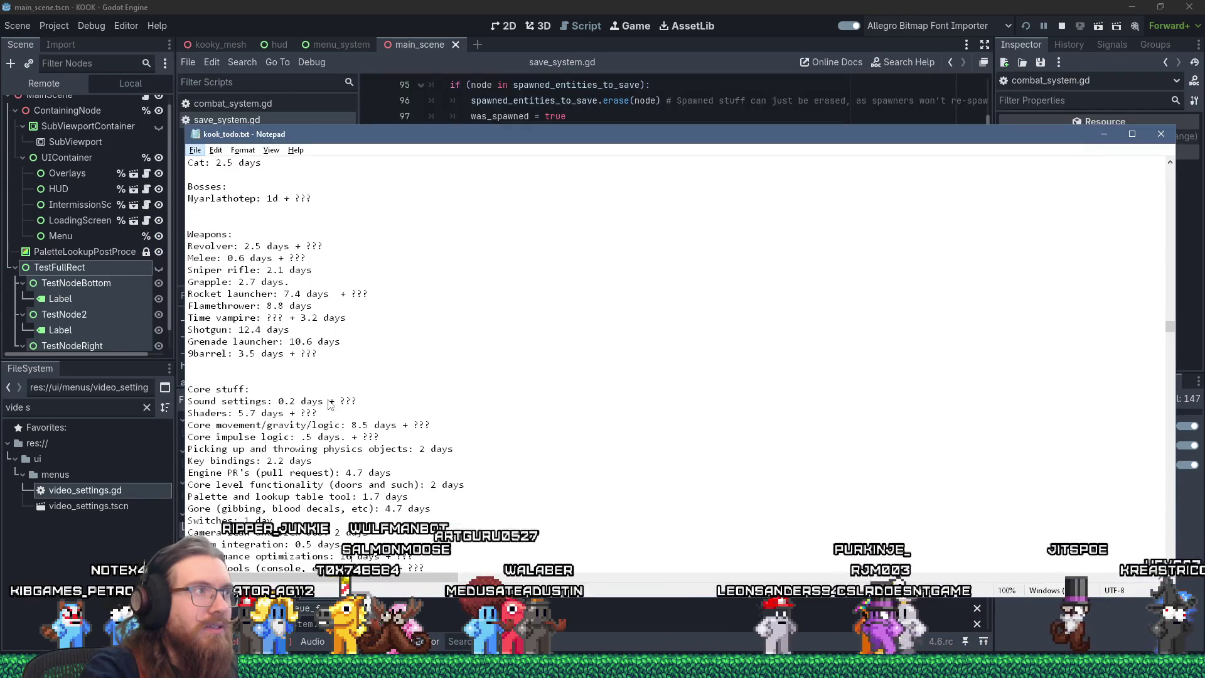
pyautogui.hotkey('ctrl', 'Home')
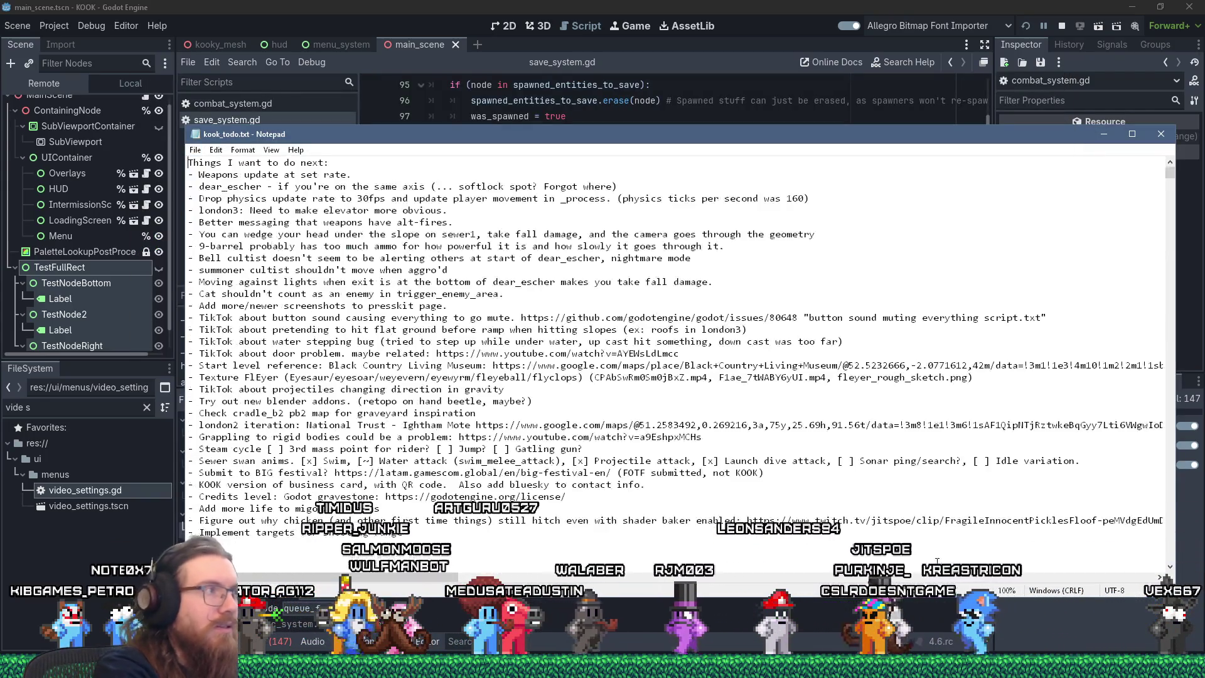
pyautogui.press('Down')
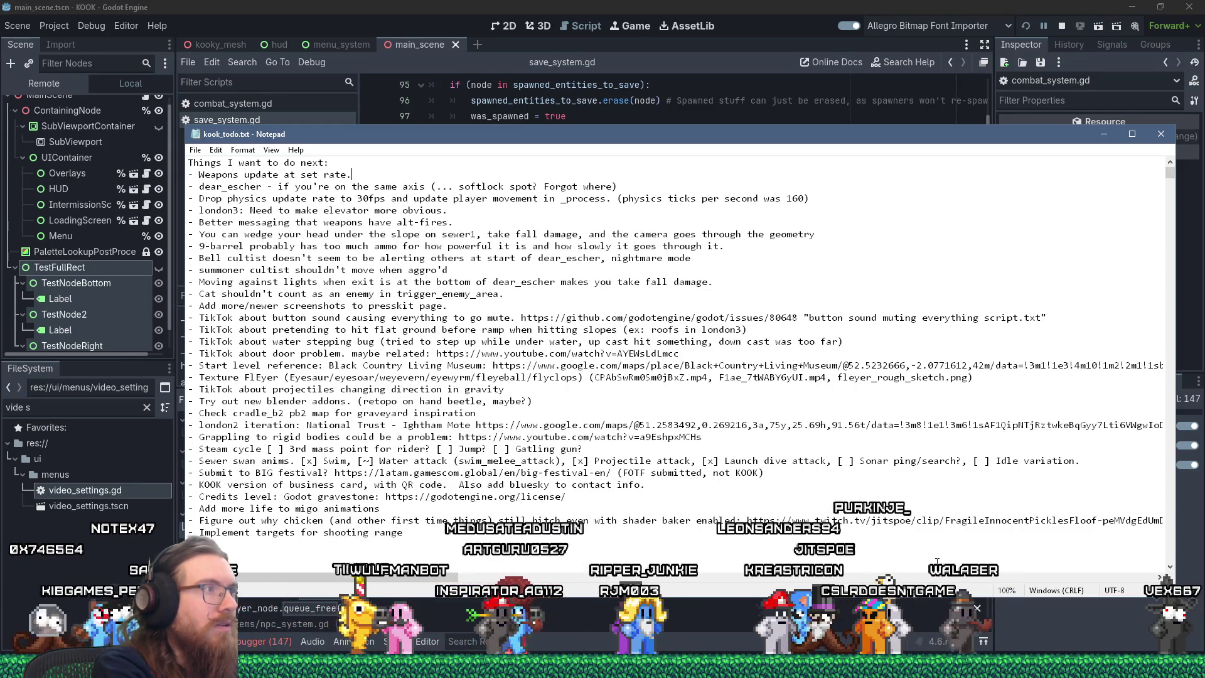
pyautogui.press('BackSpace')
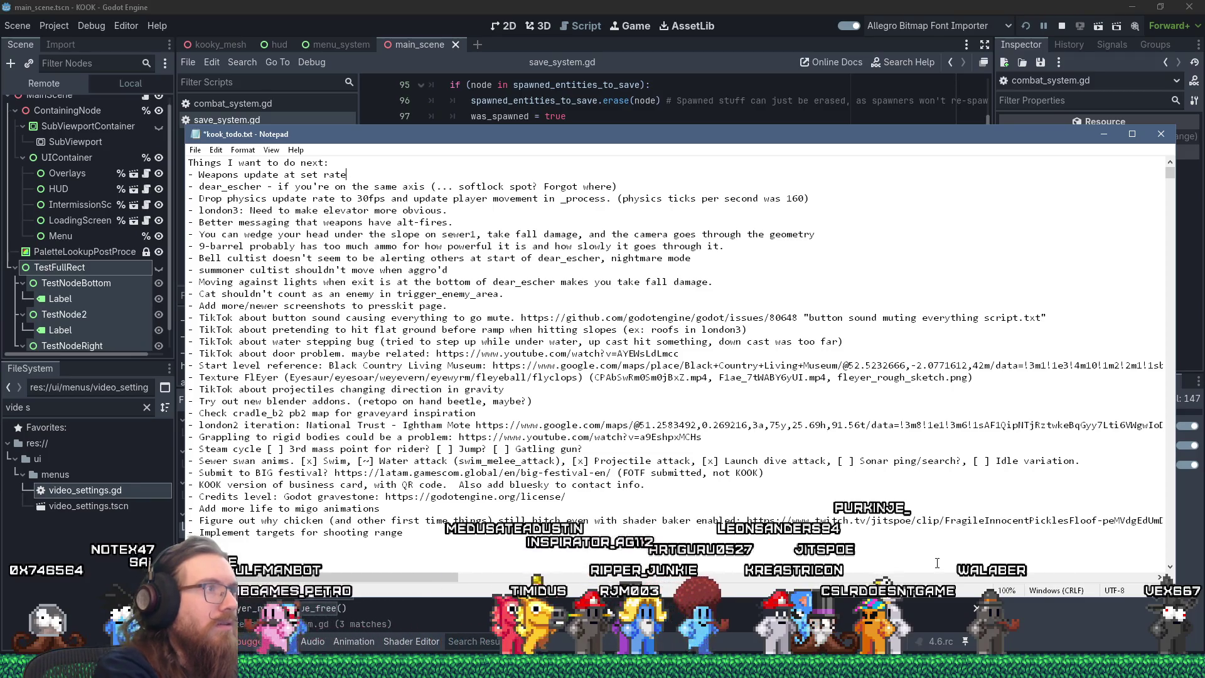
pyautogui.write('already done) - projecti')
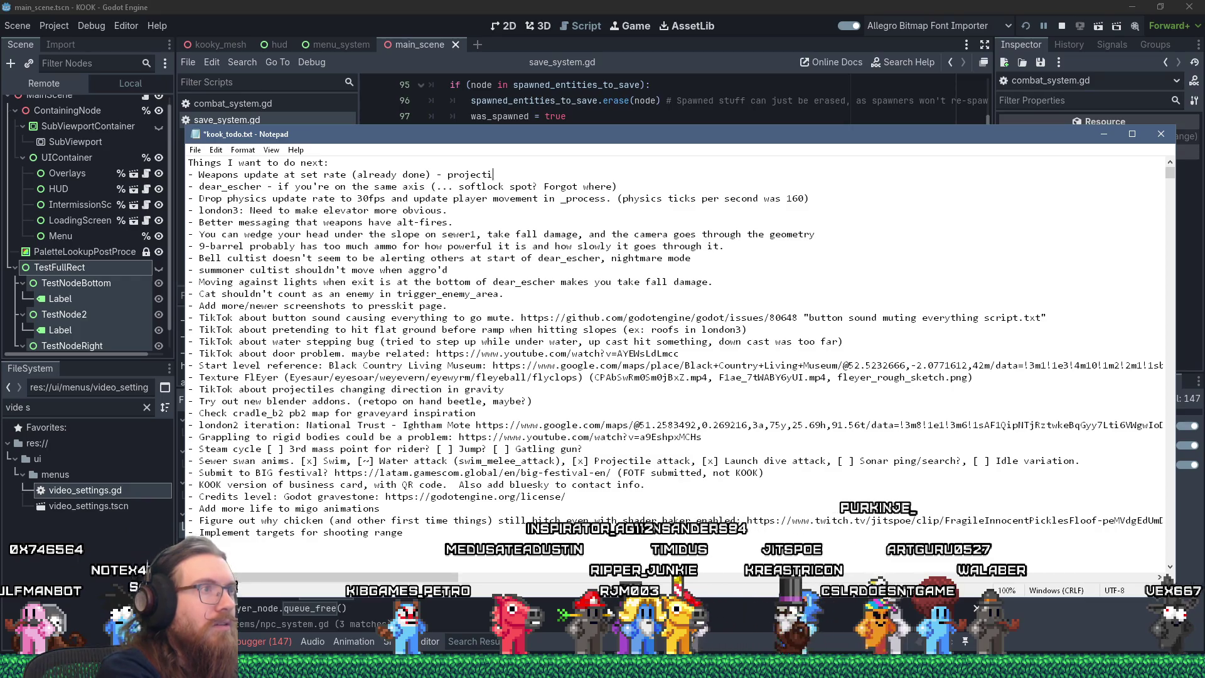
pyautogui.write('les should update at set rate, too')
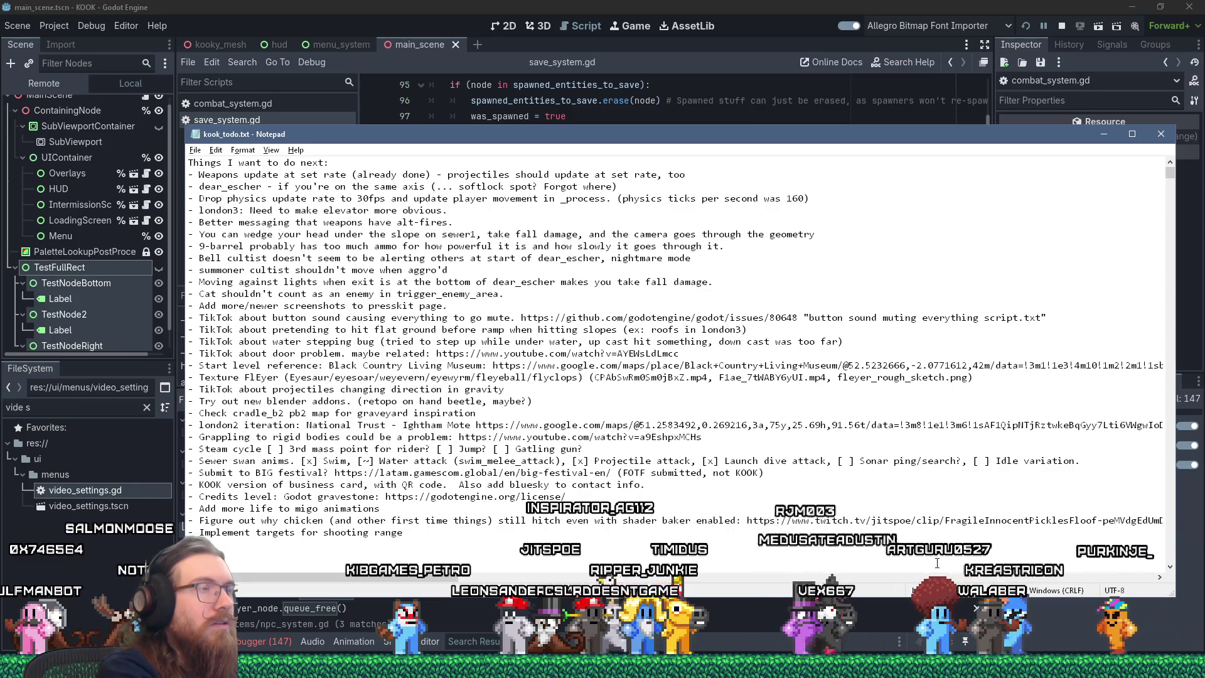
pyautogui.hotkey('alt', 'Tab')
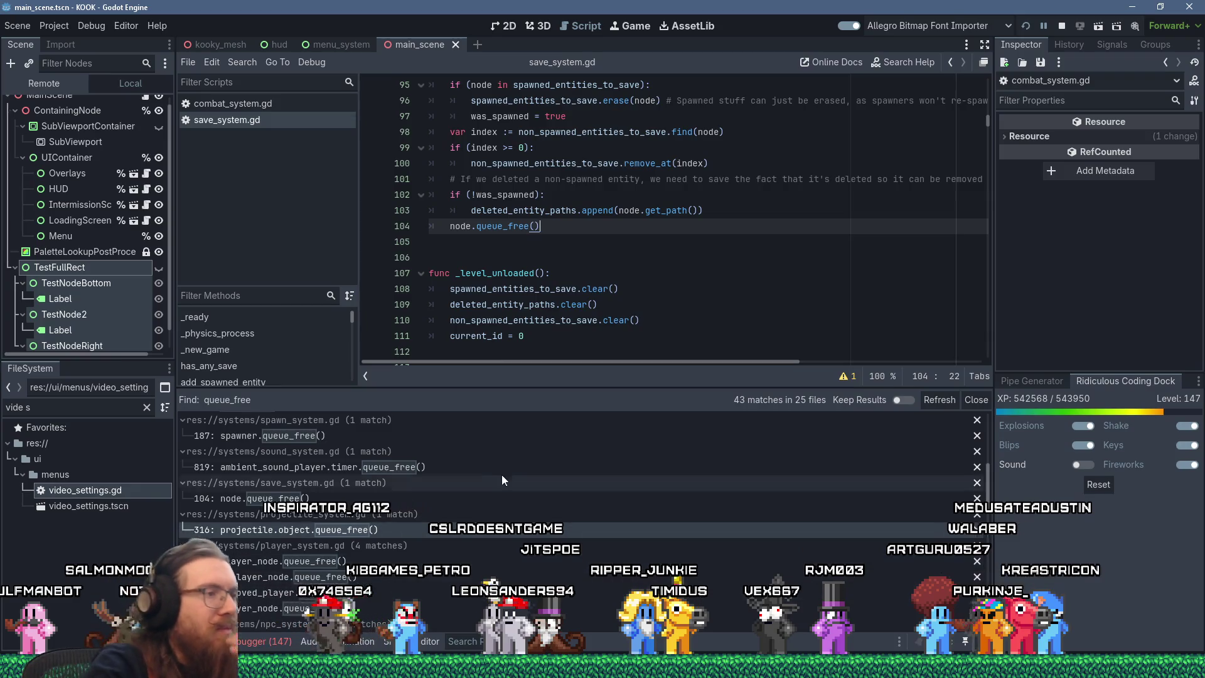
pyautogui.scroll(-1, 501, 503)
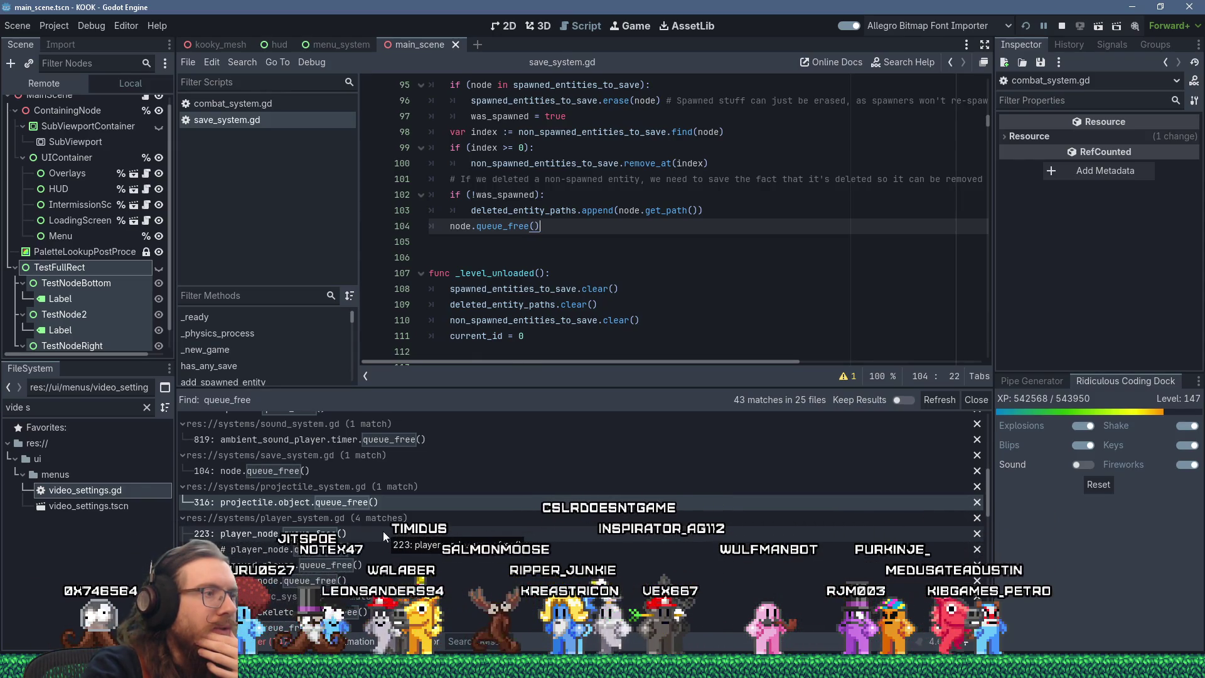
pyautogui.click(382, 531)
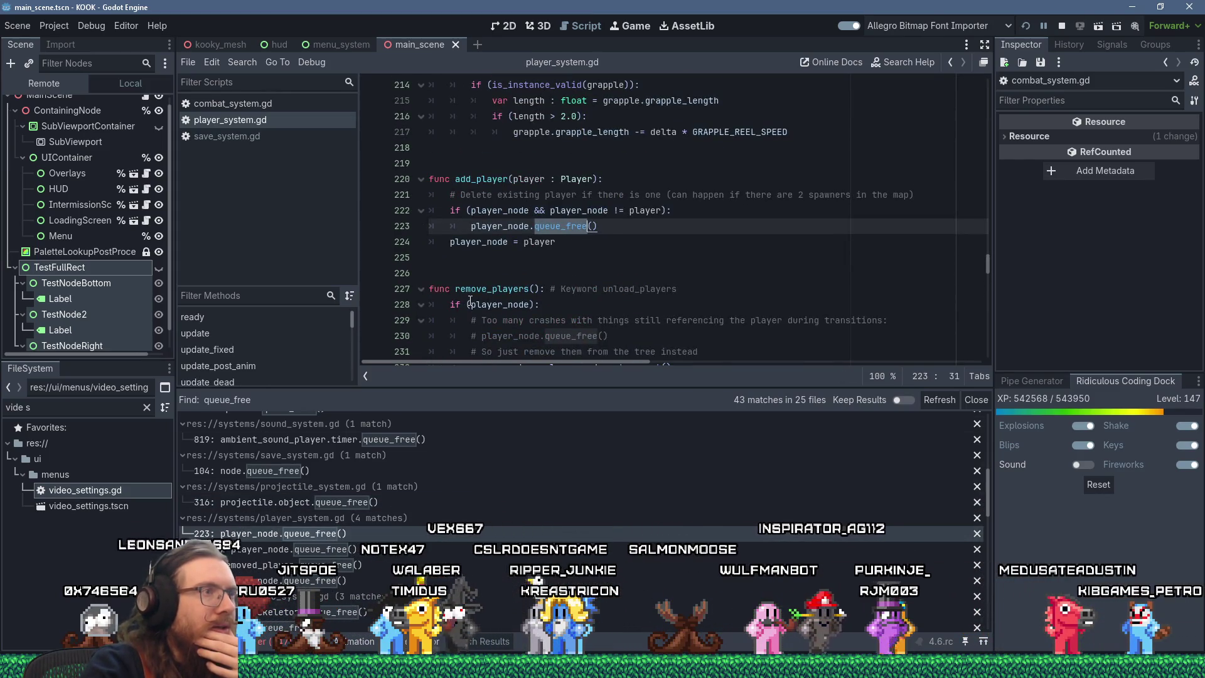
pyautogui.moveTo(472, 304)
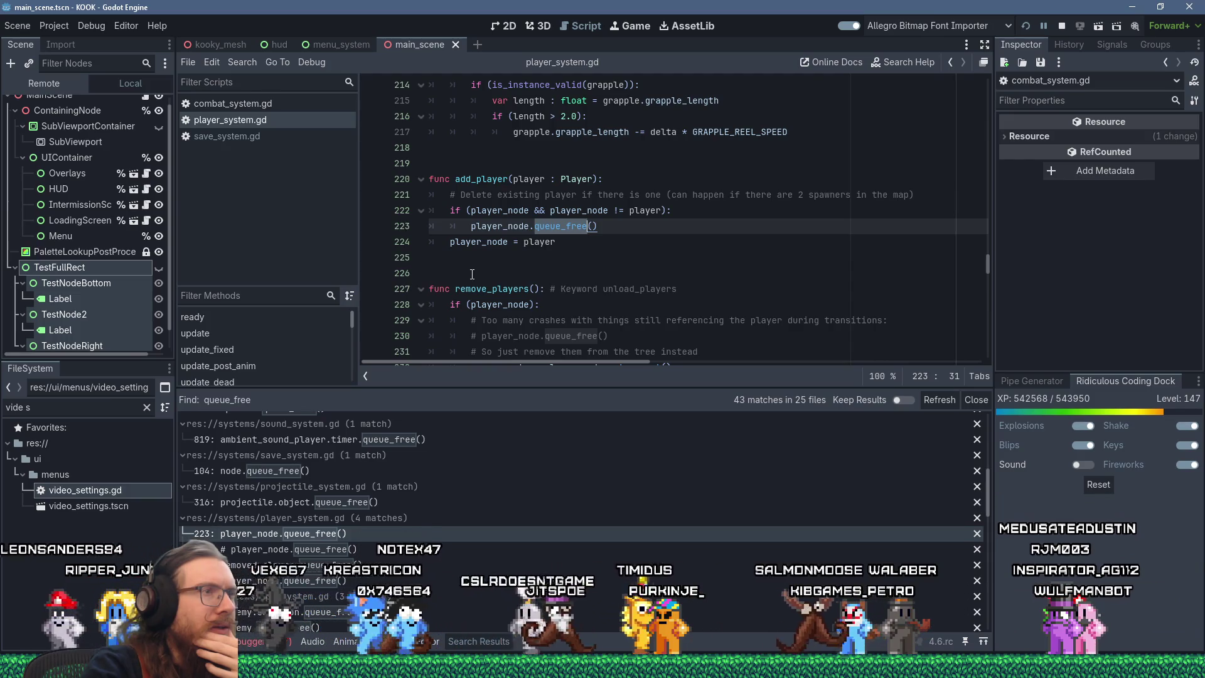
pyautogui.click(589, 248)
pyautogui.hotkey('shift', 'Up')
pyautogui.hotkey('shift', 'Up')
pyautogui.hotkey('shift', 'Up')
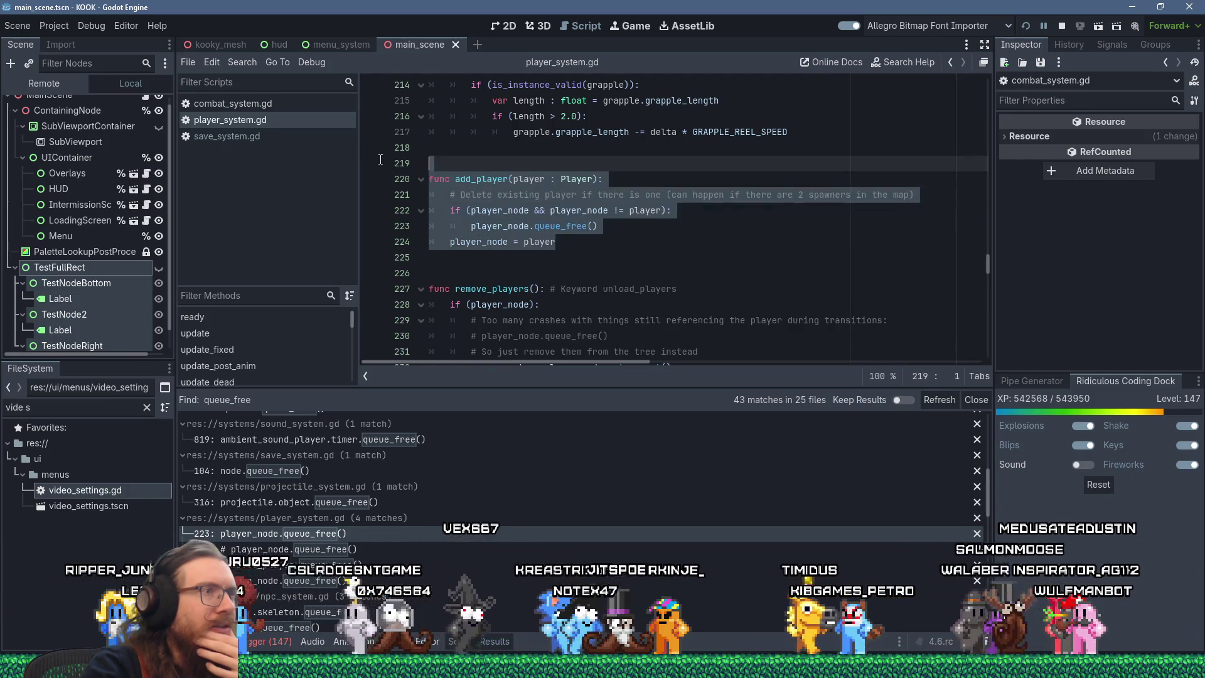
pyautogui.click(589, 248)
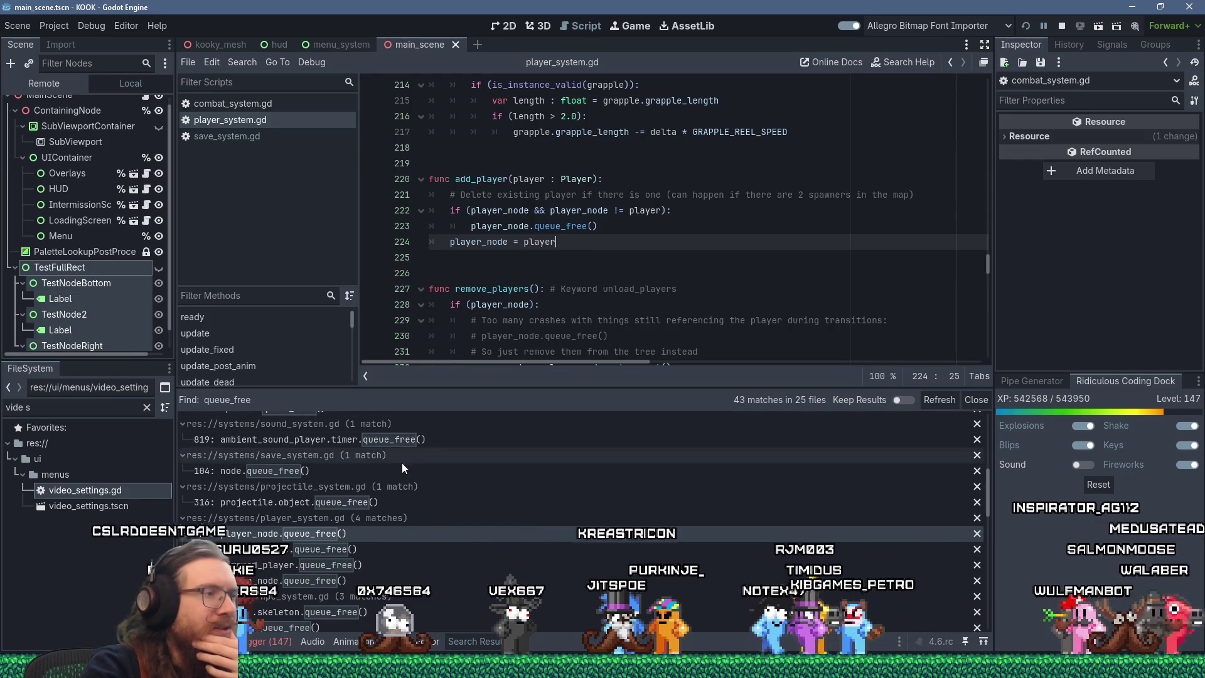
pyautogui.middleClick(265, 120)
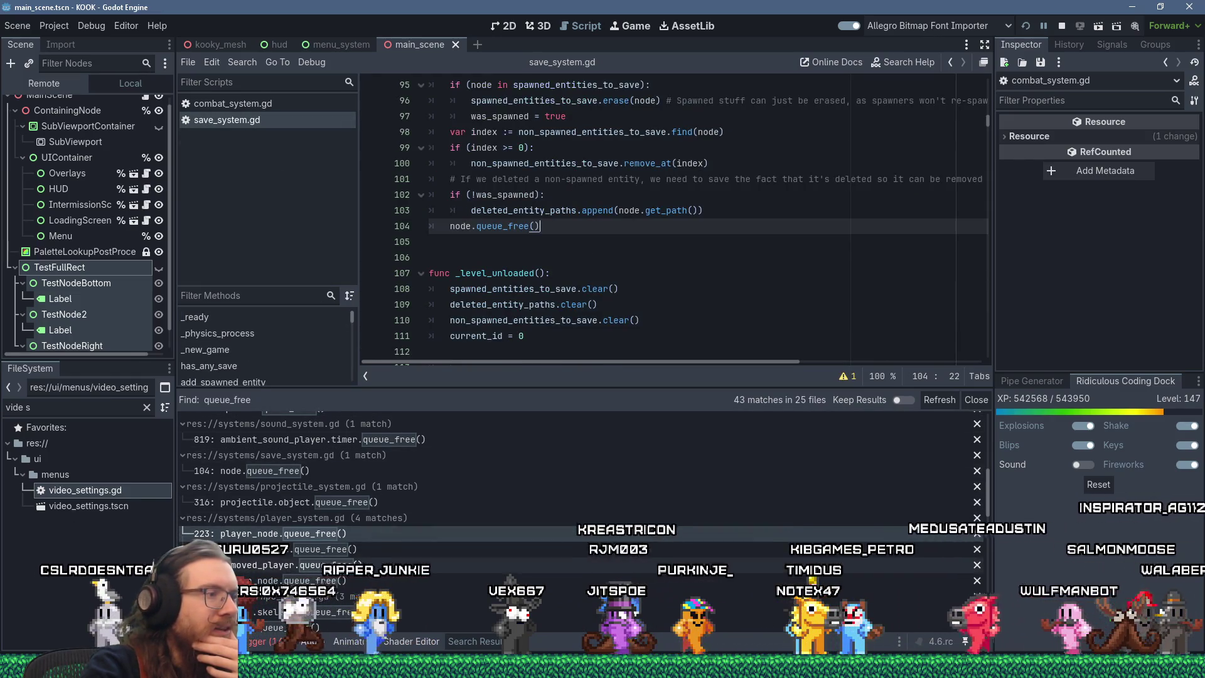
pyautogui.scroll(-3, 367, 563)
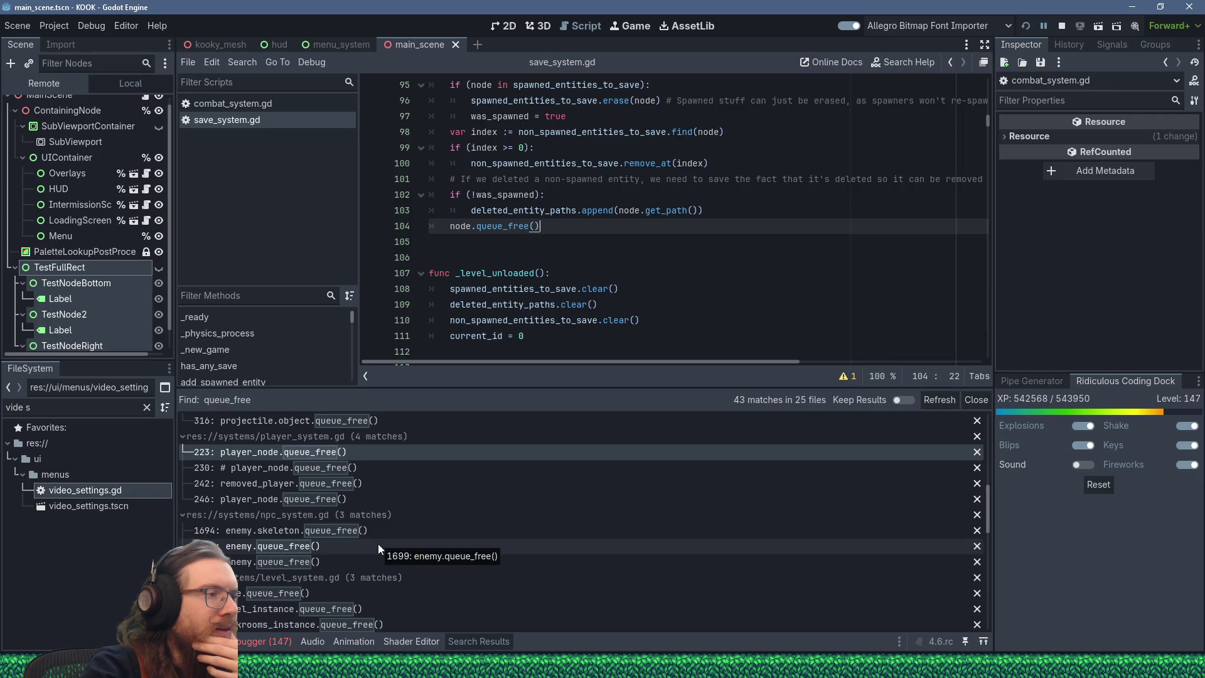
pyautogui.click(380, 546)
pyautogui.scroll(2, 532, 280)
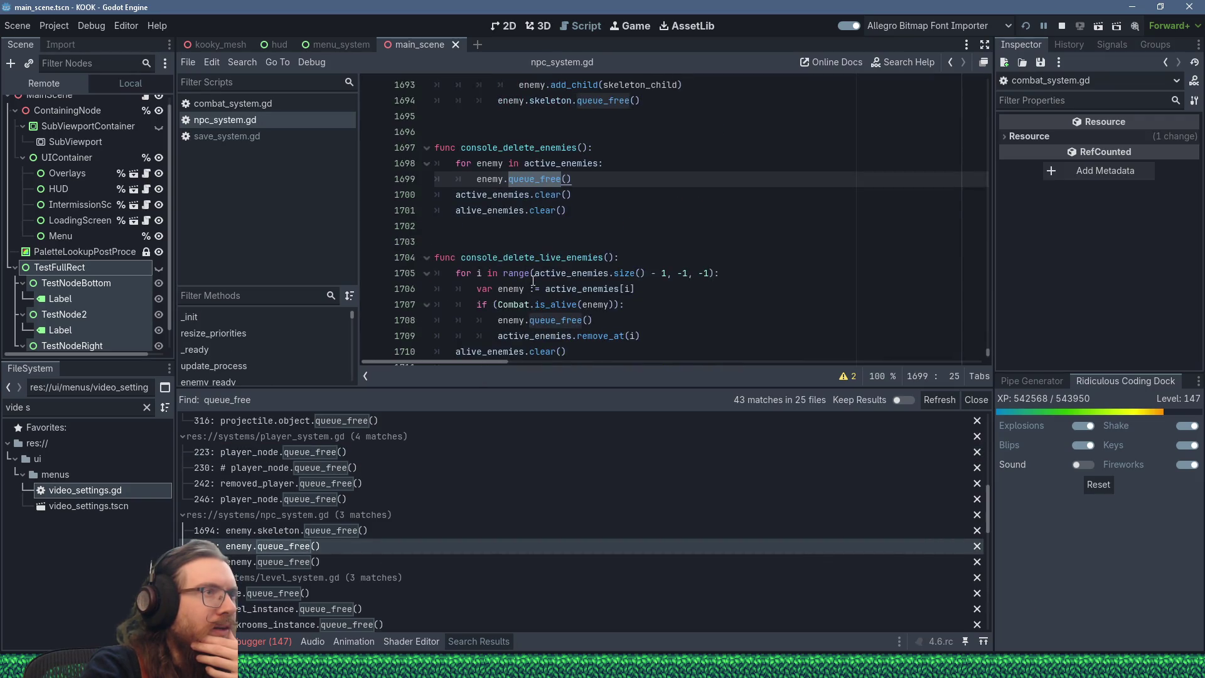
pyautogui.click(345, 558)
pyautogui.click(381, 531)
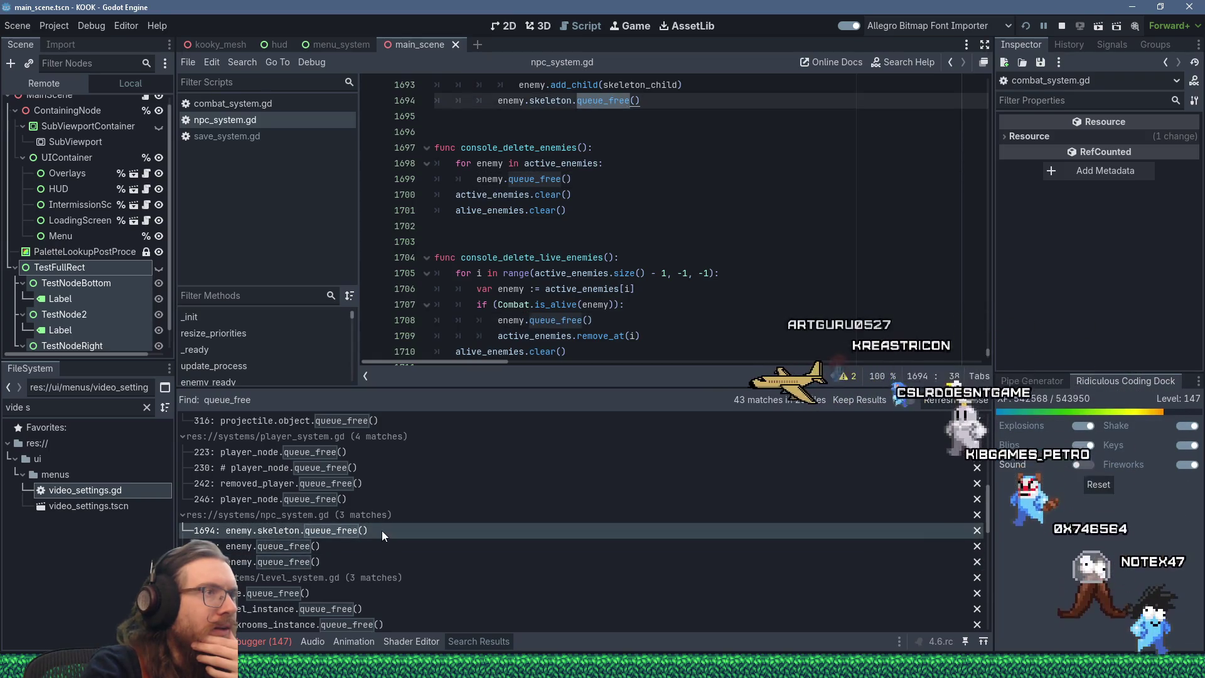
pyautogui.scroll(4, 561, 304)
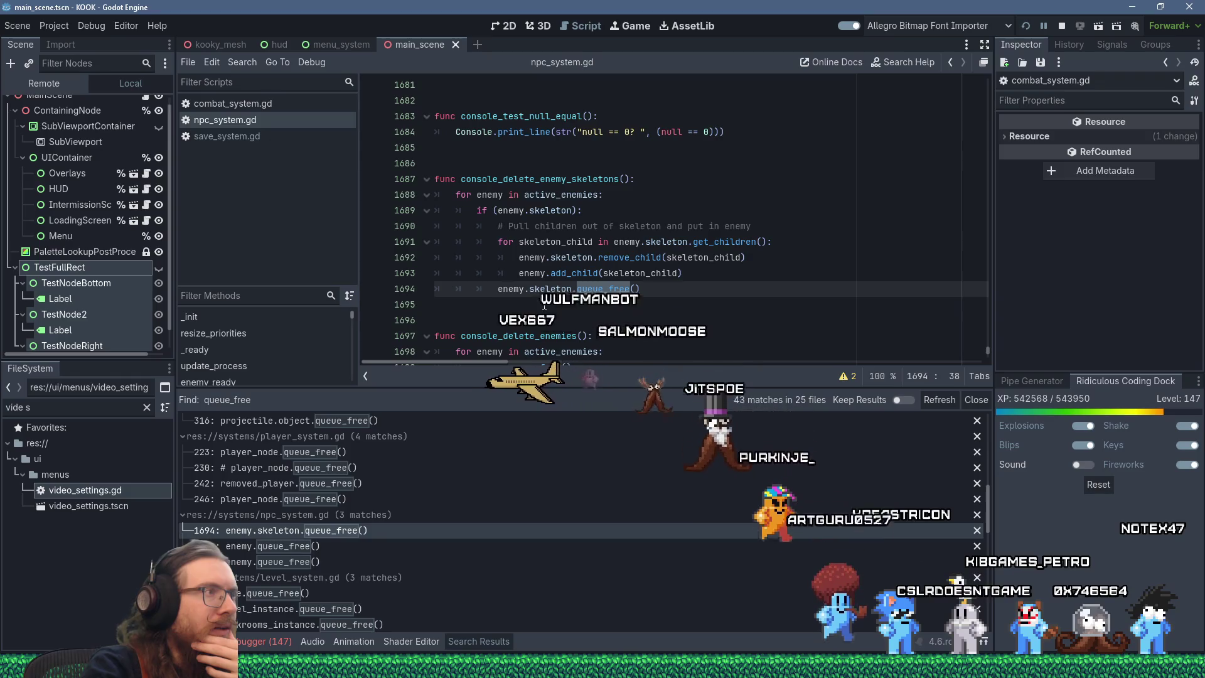
pyautogui.middleClick(244, 123)
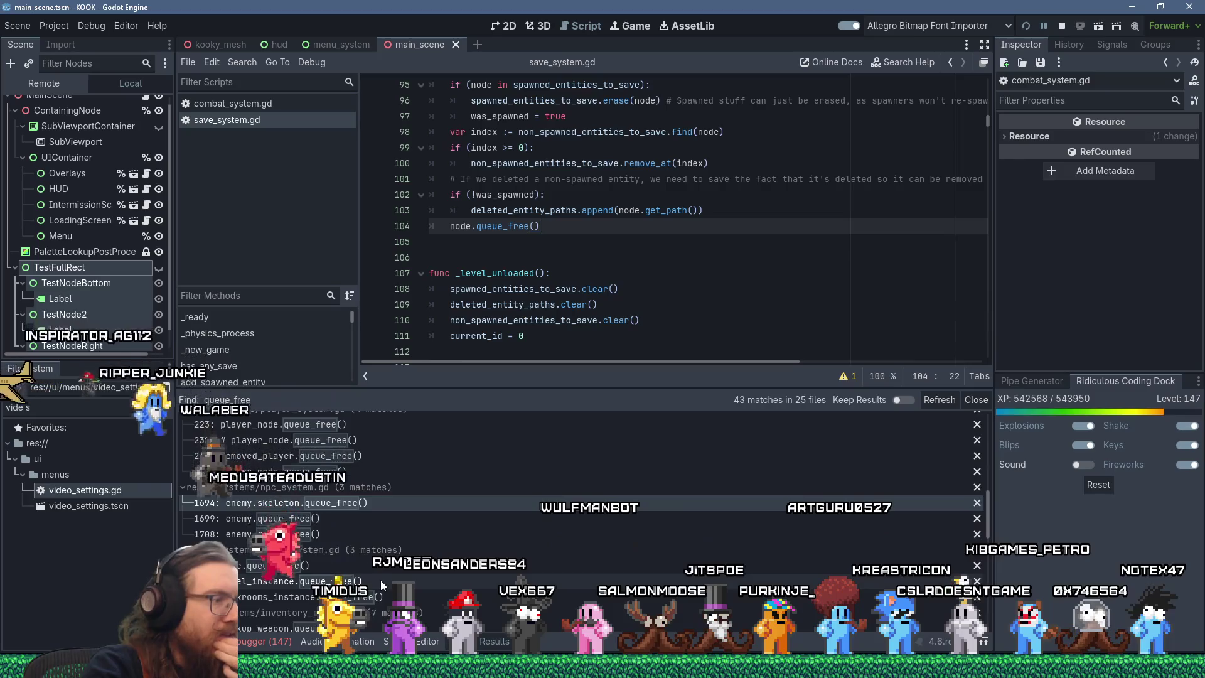
pyautogui.scroll(-3, 389, 520)
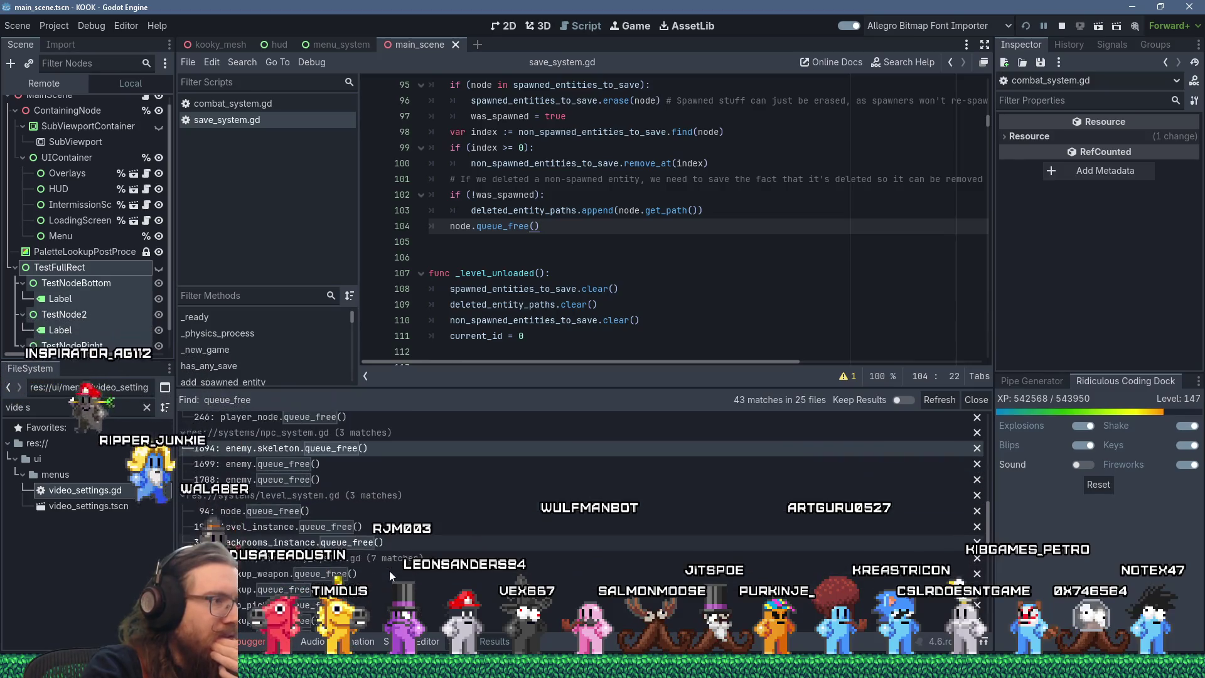
pyautogui.click(389, 510)
pyautogui.scroll(3, 566, 309)
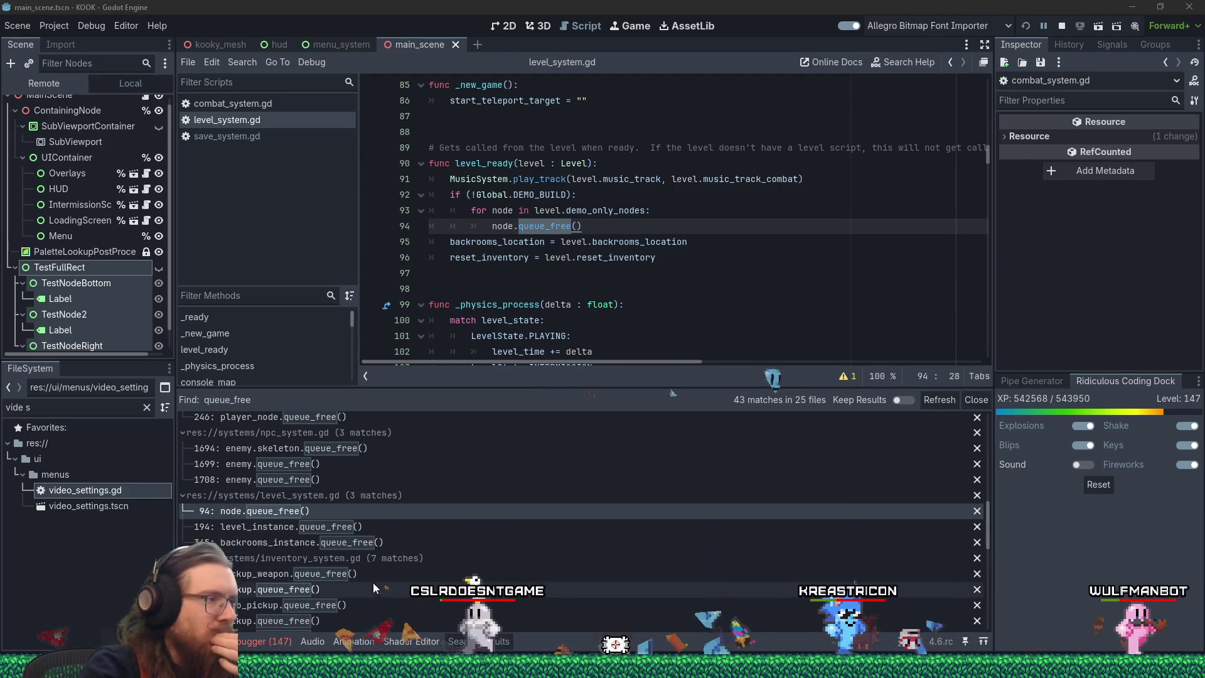
pyautogui.click(388, 531)
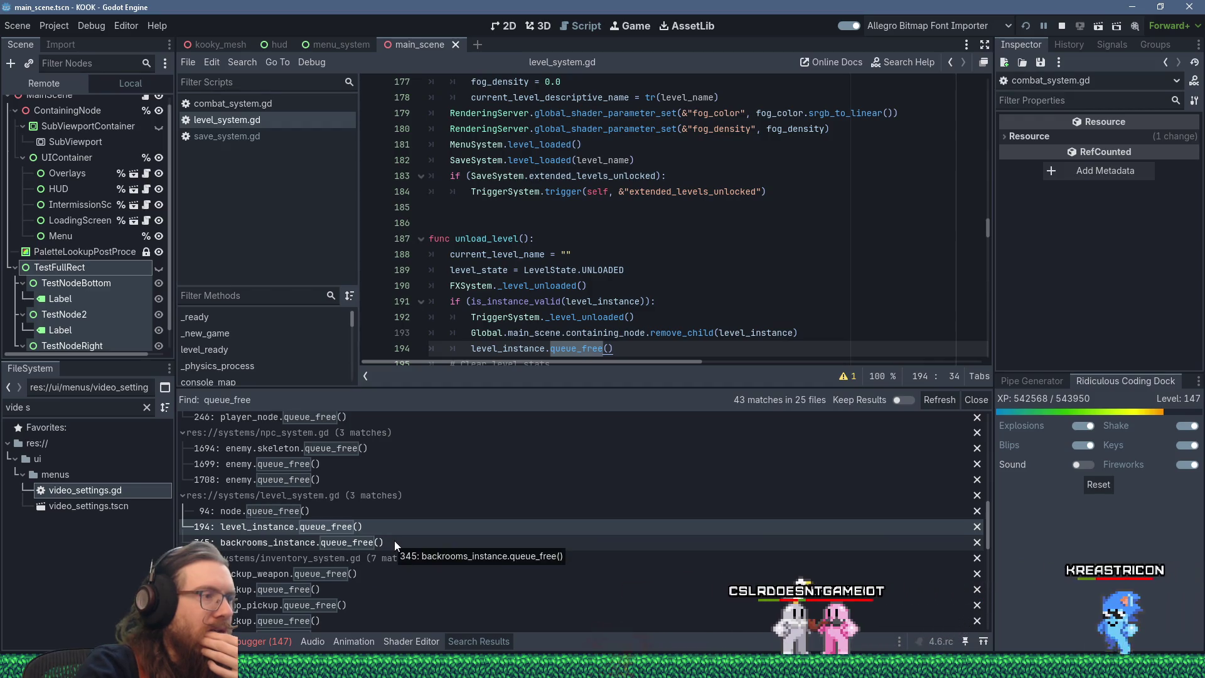
pyautogui.scroll(-2, 420, 578)
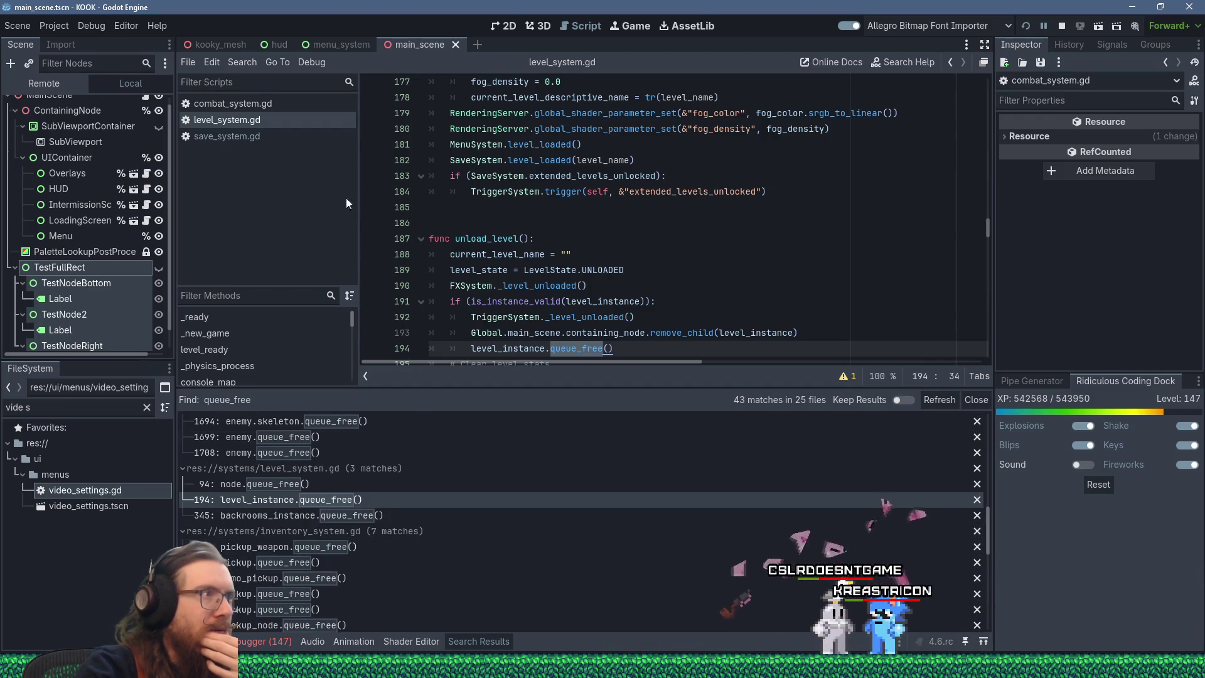
pyautogui.middleClick(284, 119)
pyautogui.scroll(-3, 470, 530)
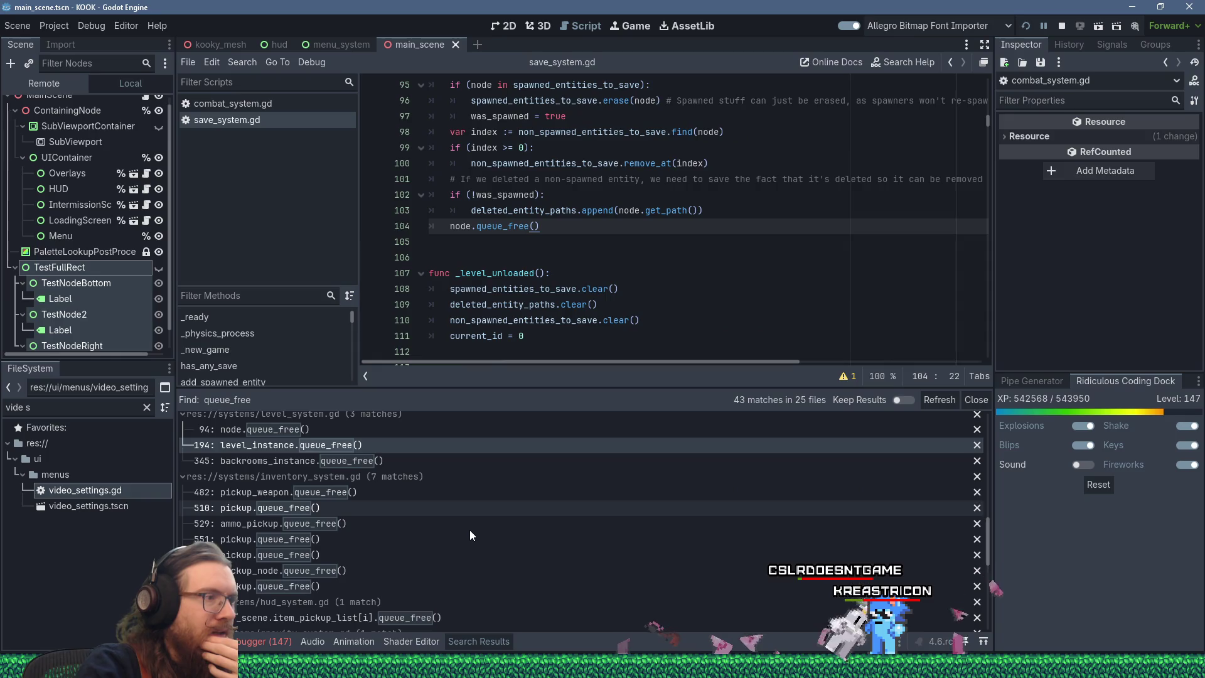
# Step through inventory_system.gd's queue_free matches (lines 482–611), then open hud_system.gd at line 70.
pyautogui.click(405, 492)
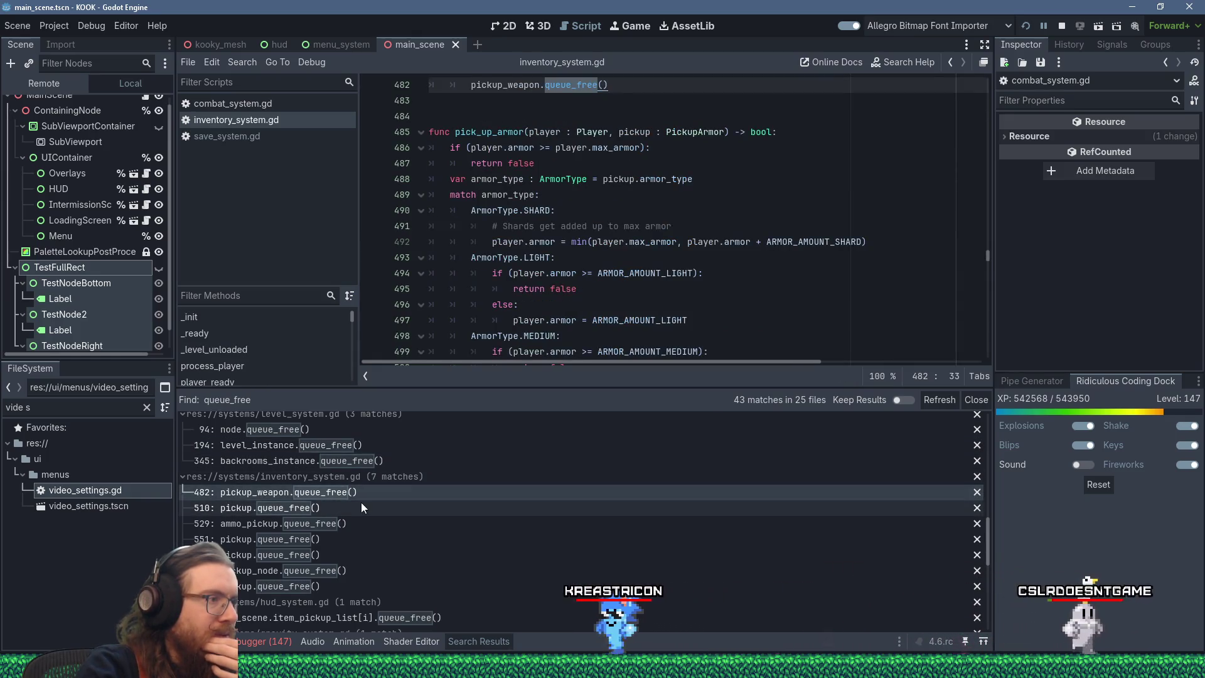
pyautogui.click(362, 509)
pyautogui.click(370, 521)
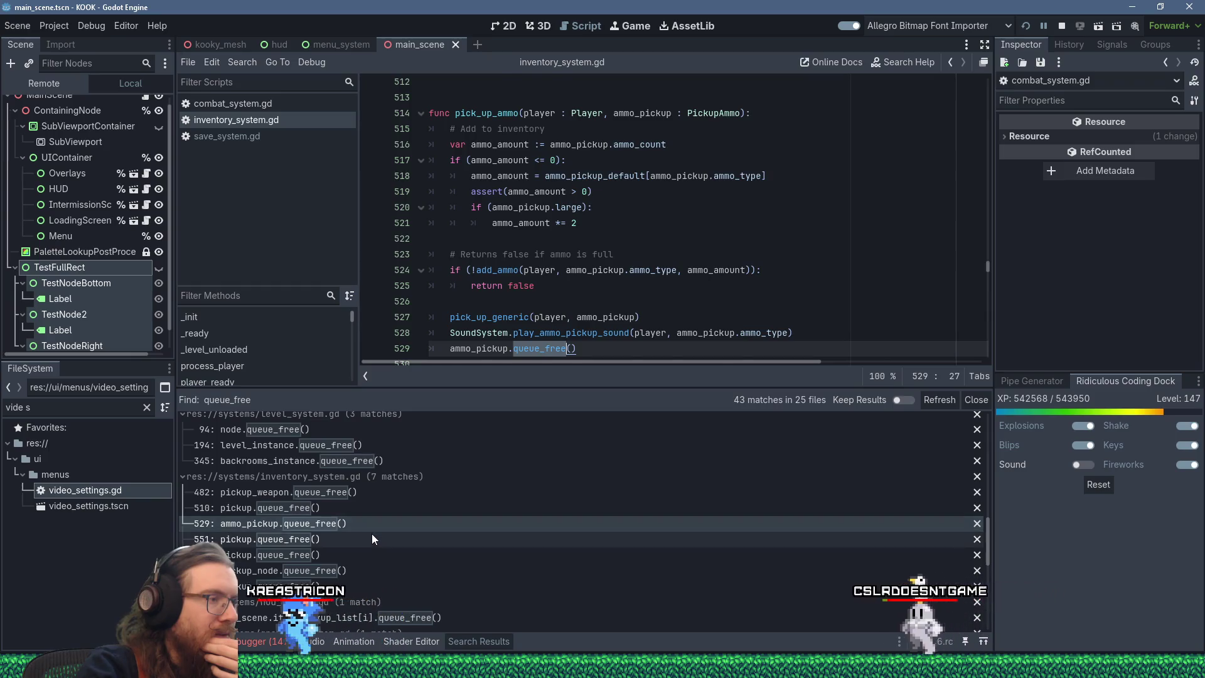
pyautogui.click(372, 540)
pyautogui.click(372, 554)
pyautogui.click(381, 570)
pyautogui.click(379, 586)
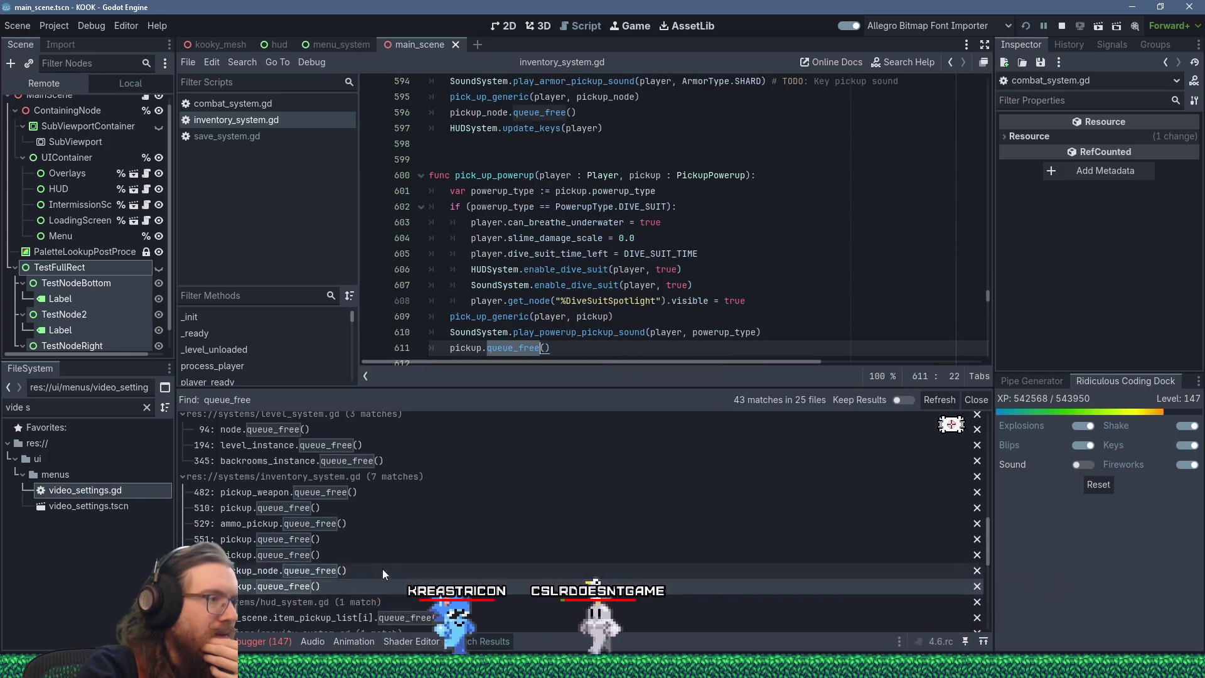
pyautogui.scroll(-3, 383, 571)
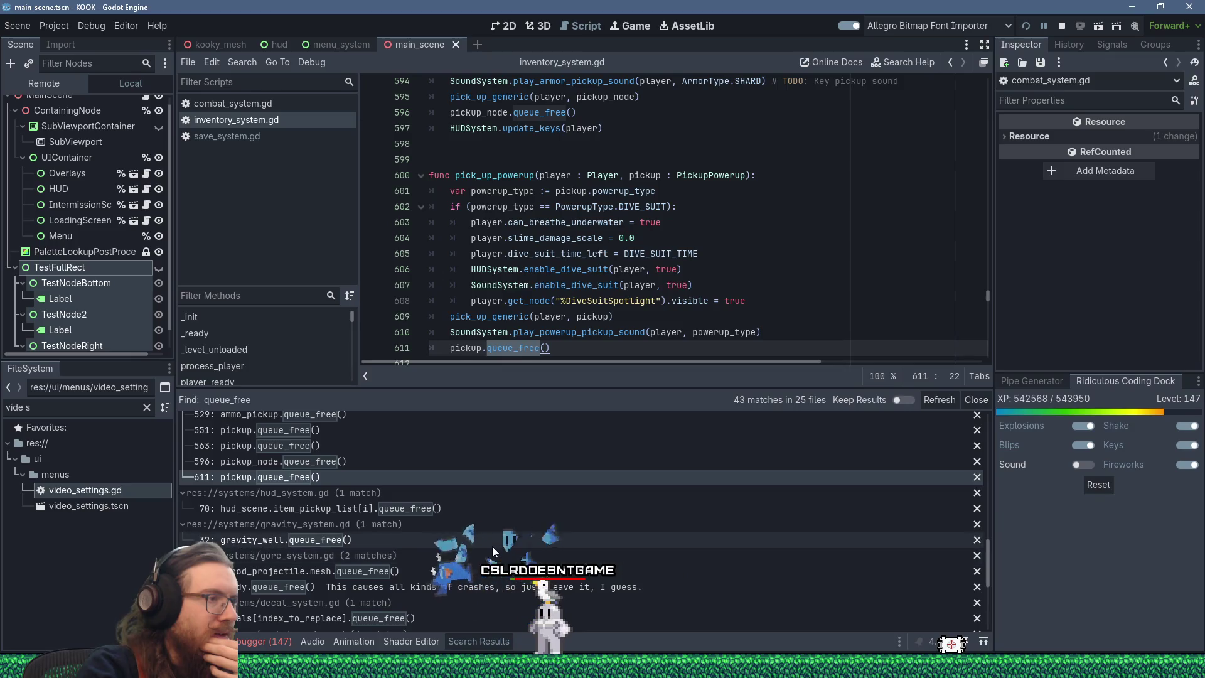
pyautogui.click(494, 513)
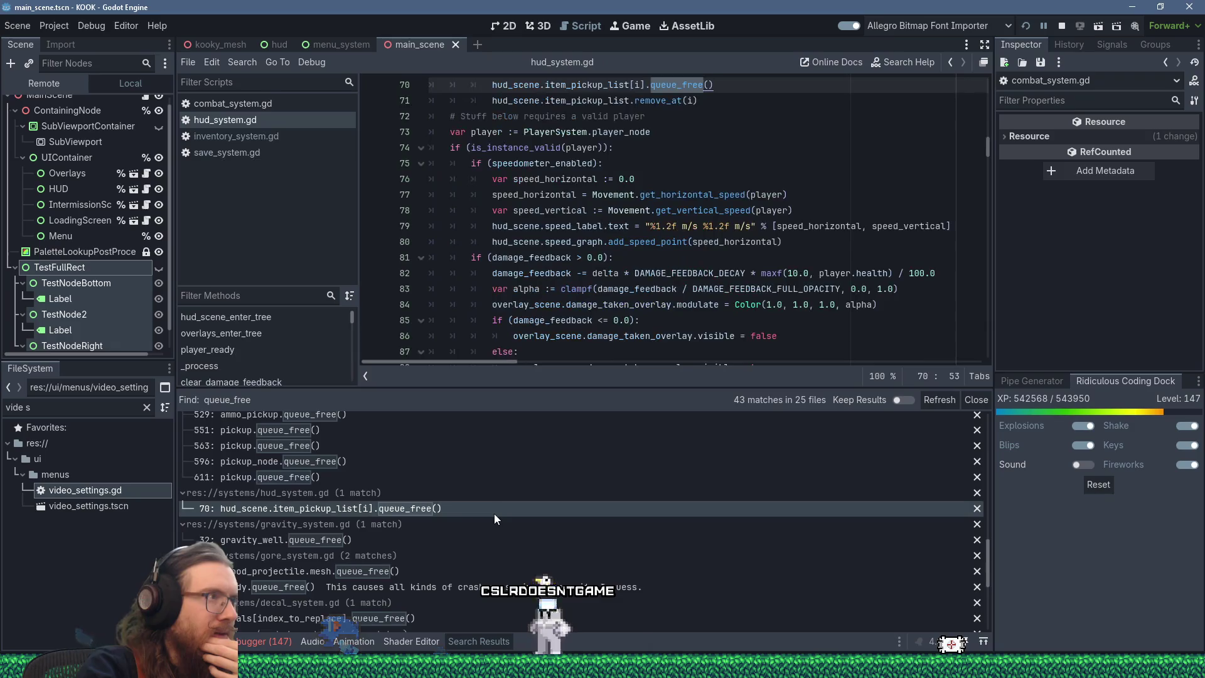
# Close hud_system.gd and inventory_system.gd, returning to save_system.gd at line 104.
pyautogui.scroll(3, 529, 290)
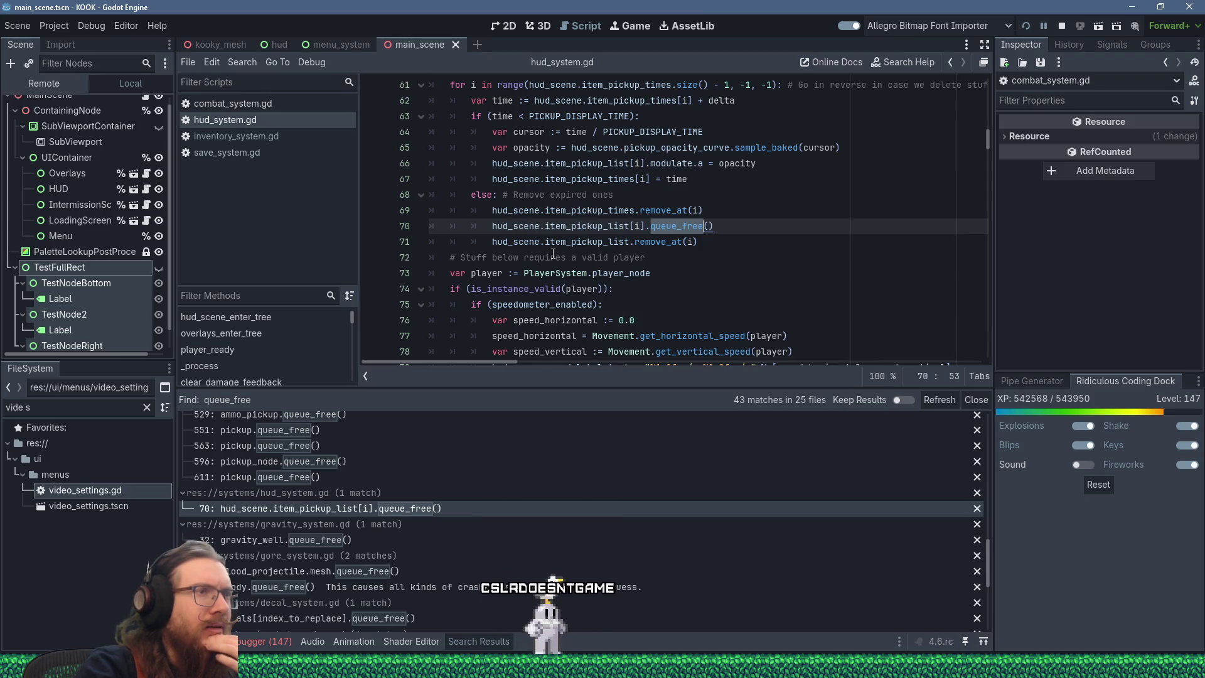
pyautogui.scroll(3, 553, 253)
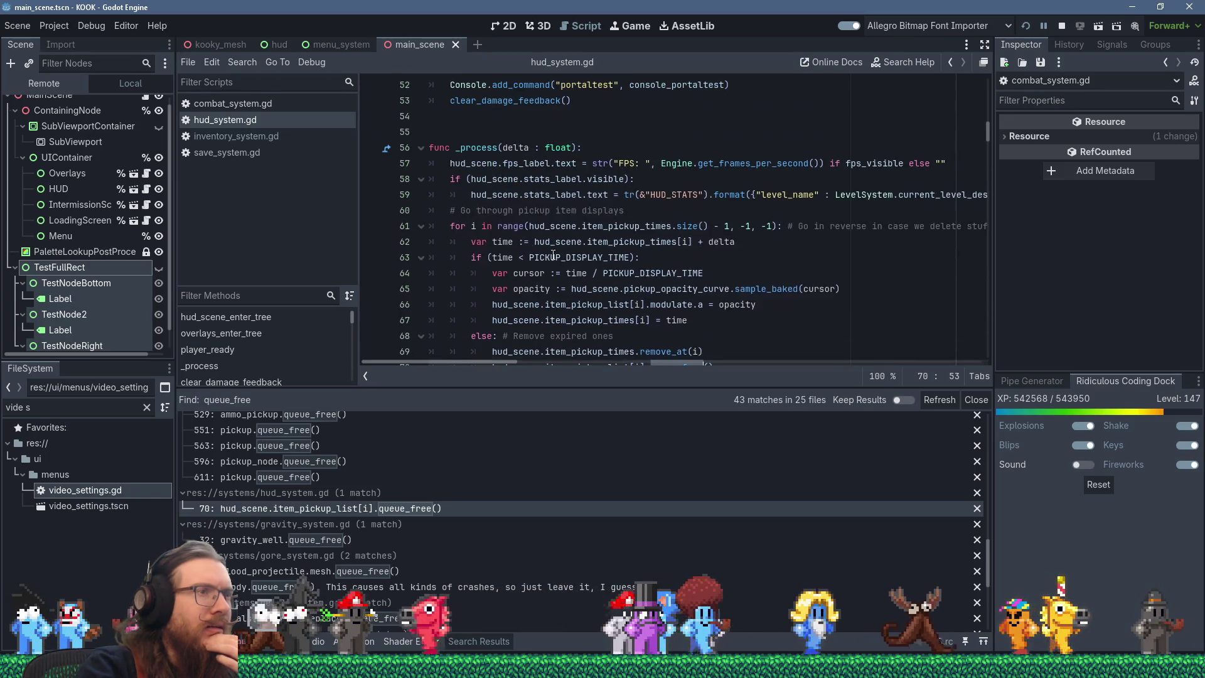
pyautogui.scroll(-3, 553, 255)
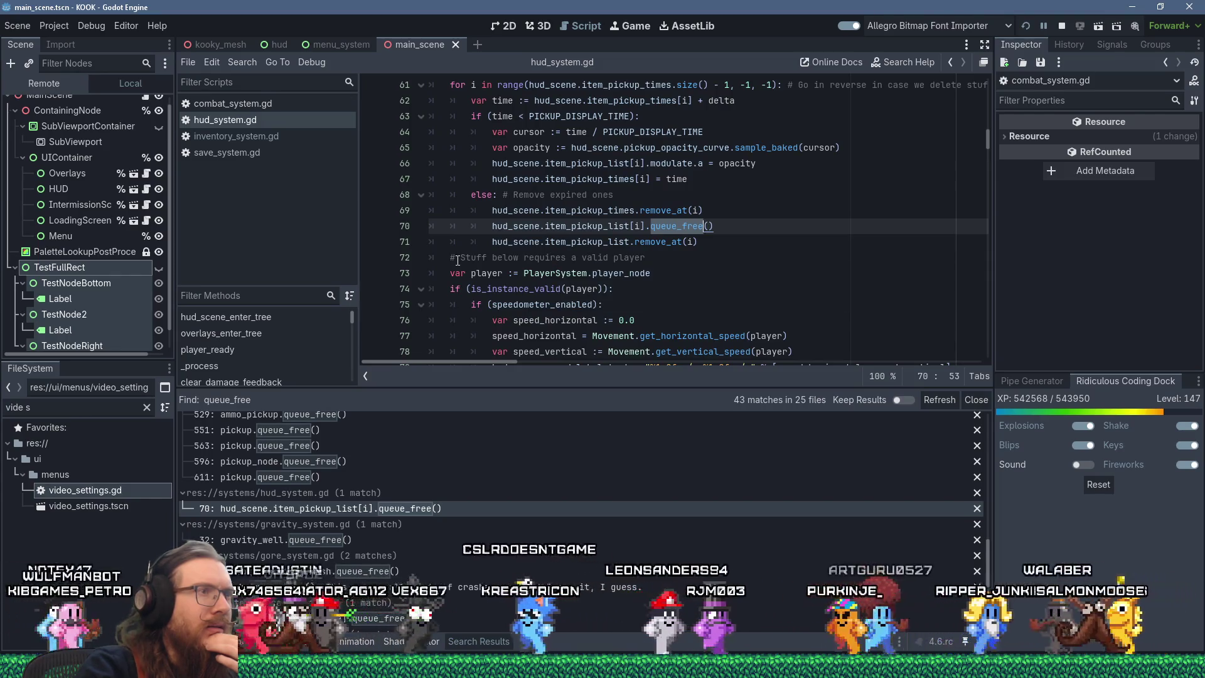
pyautogui.middleClick(258, 123)
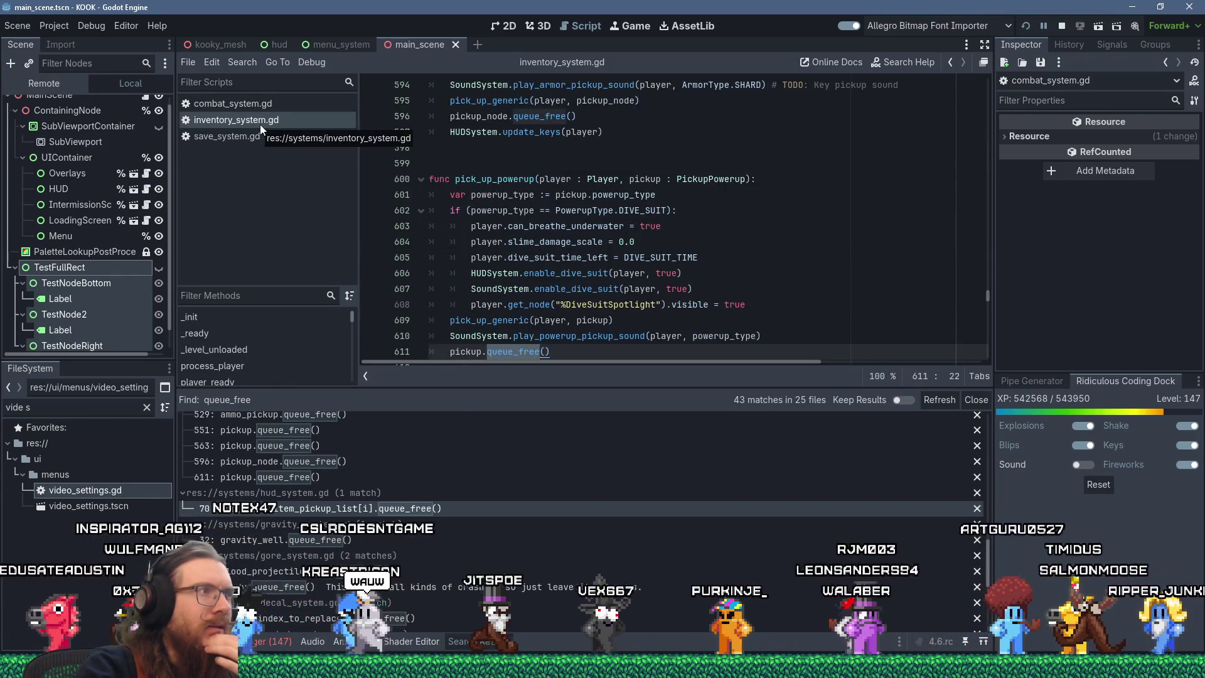
pyautogui.middleClick(260, 124)
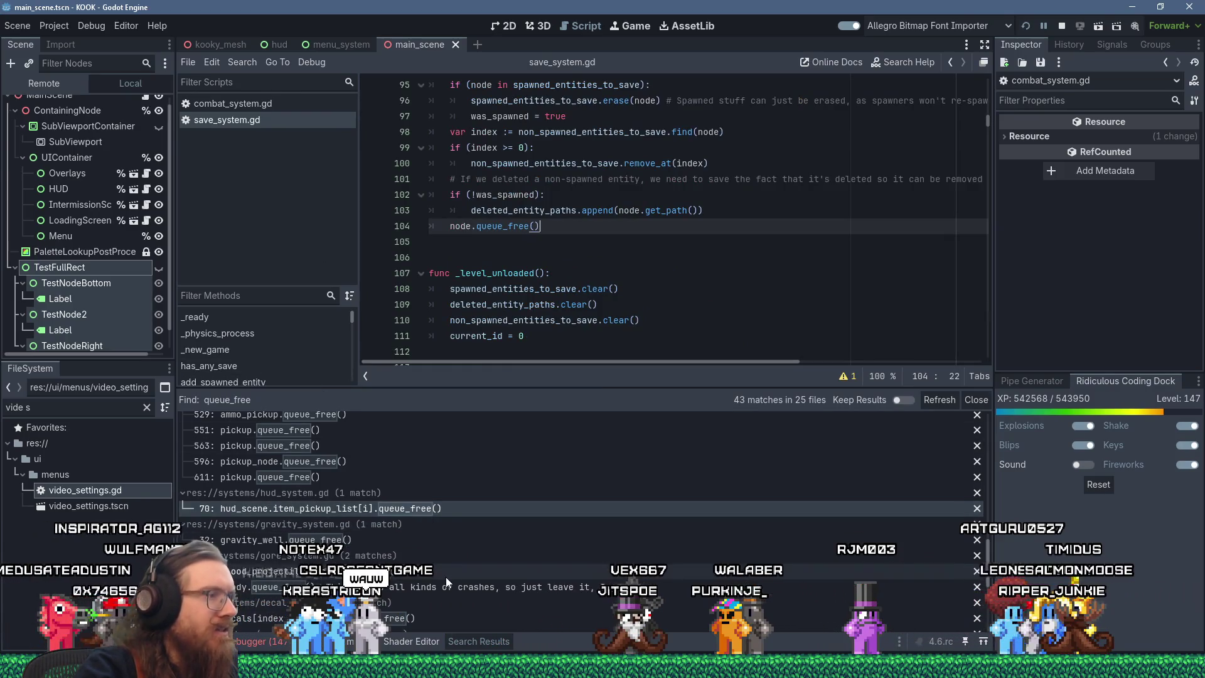
pyautogui.scroll(-2, 442, 560)
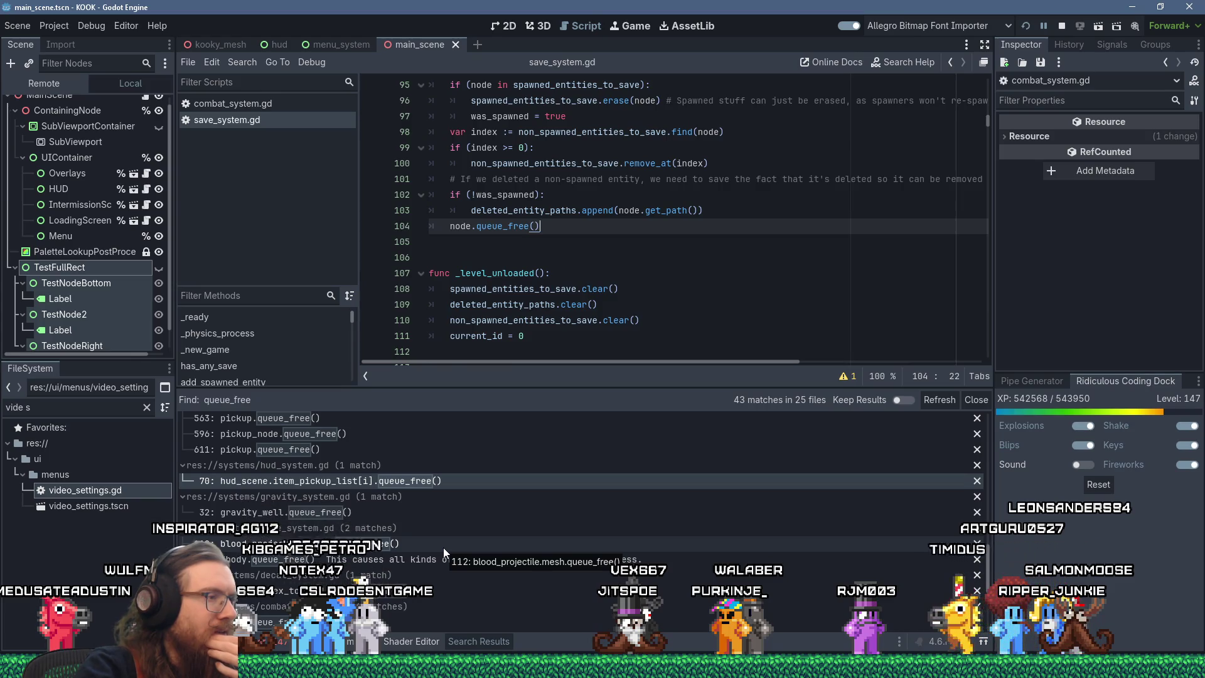
pyautogui.scroll(-2, 446, 563)
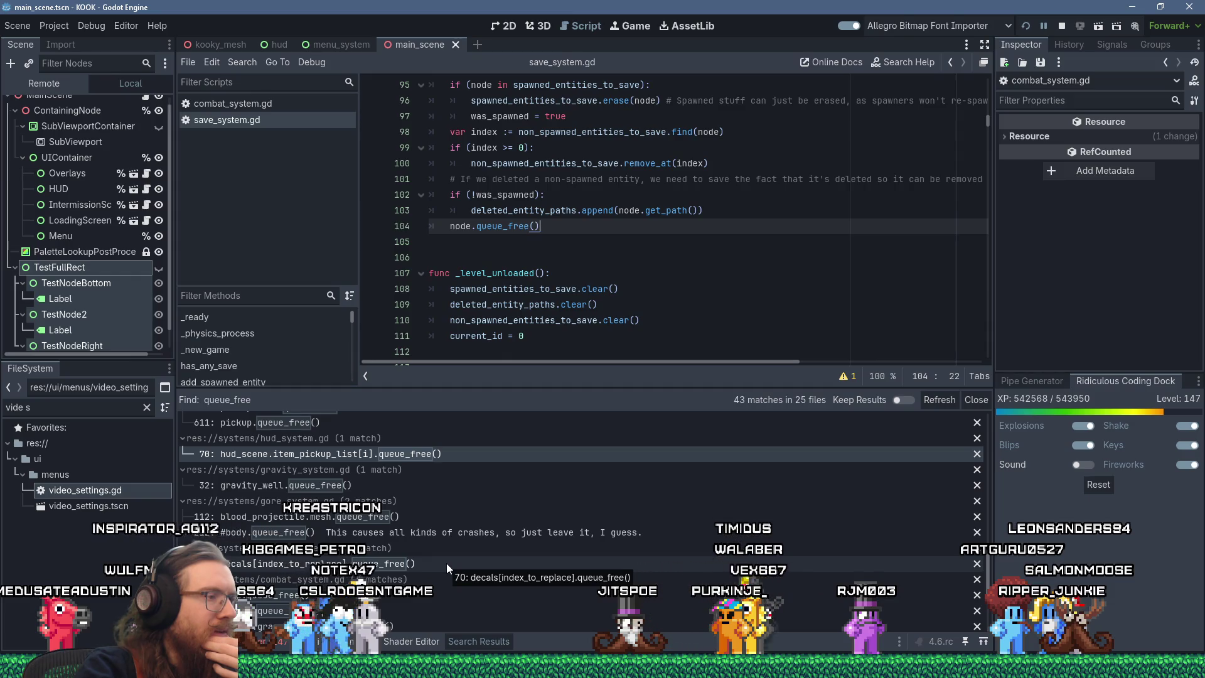
pyautogui.scroll(-2, 446, 563)
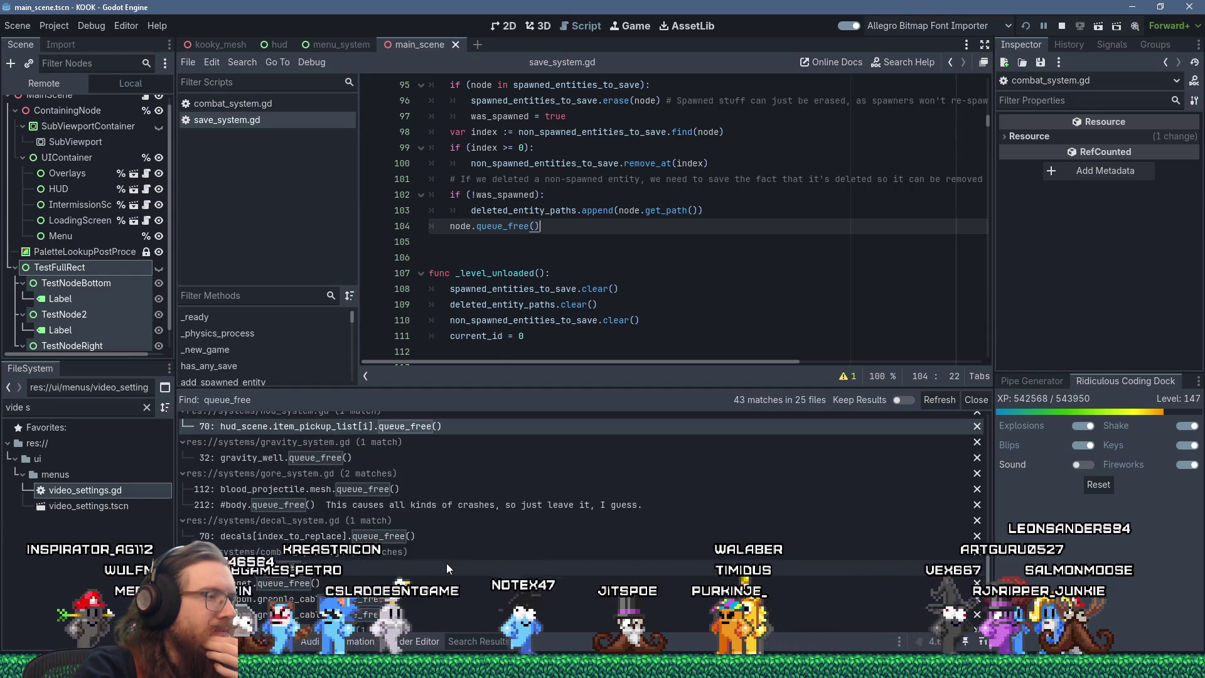
# Open the prop.queue_free() match in combat_system.gd and select that line below delete_entity(prop).
pyautogui.click(447, 563)
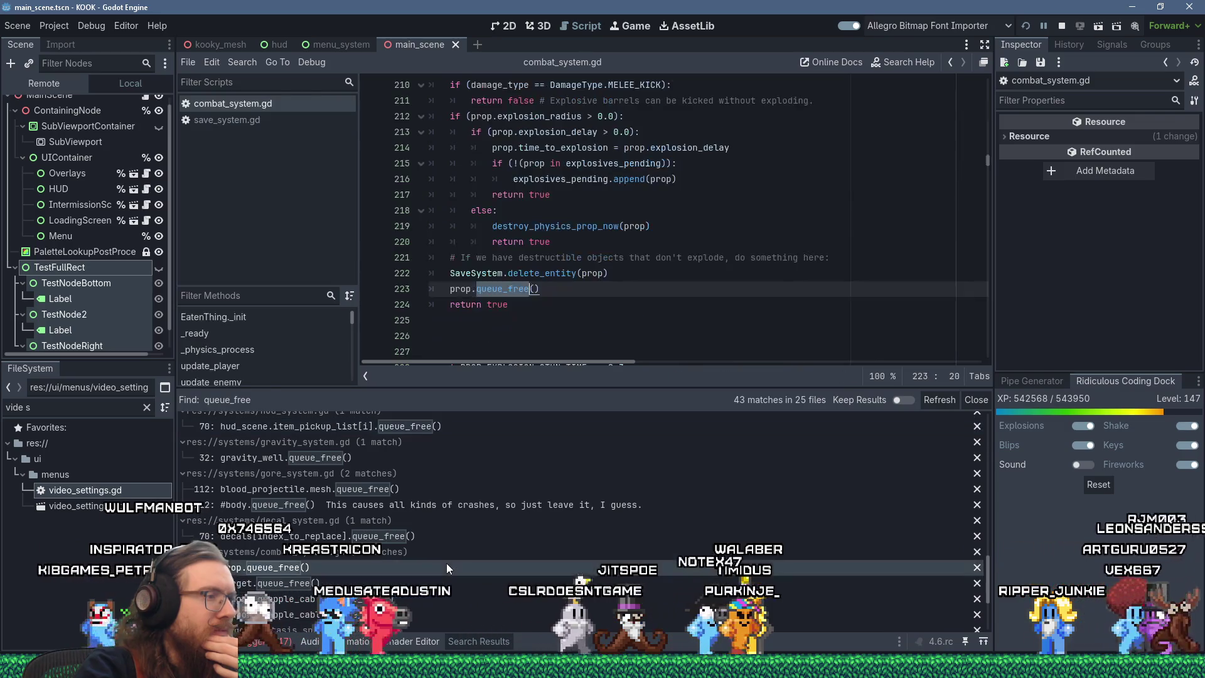
pyautogui.scroll(3, 608, 324)
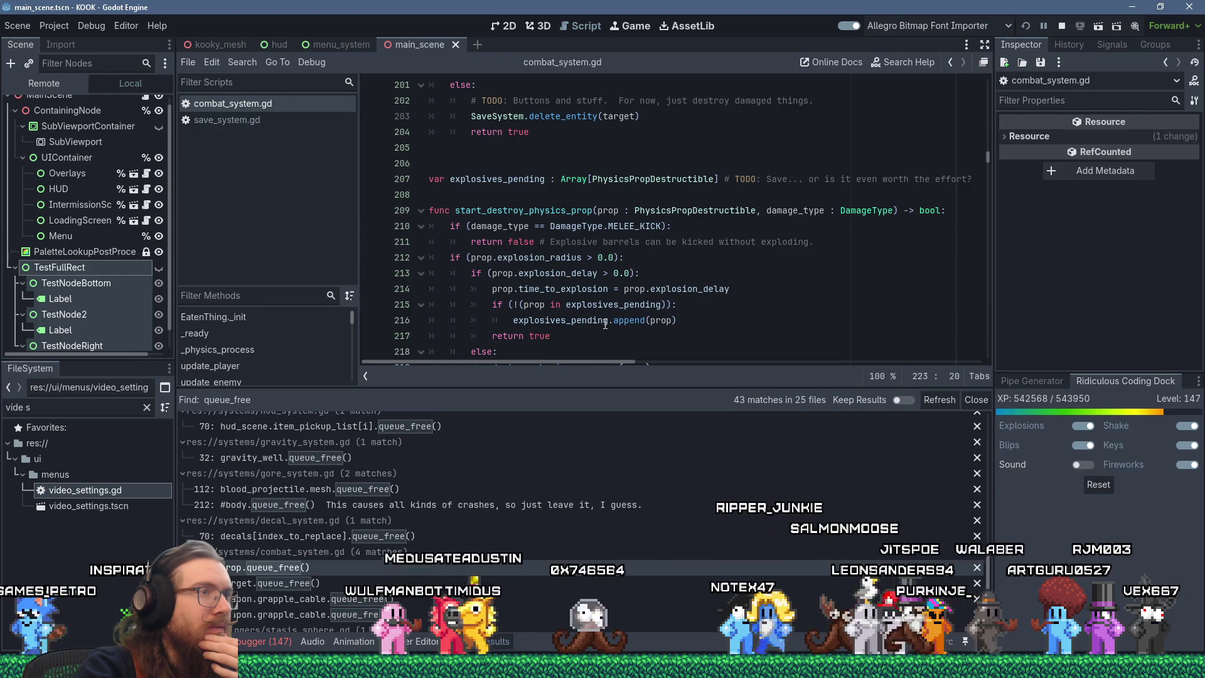
pyautogui.scroll(-3, 605, 324)
pyautogui.scroll(1, 605, 324)
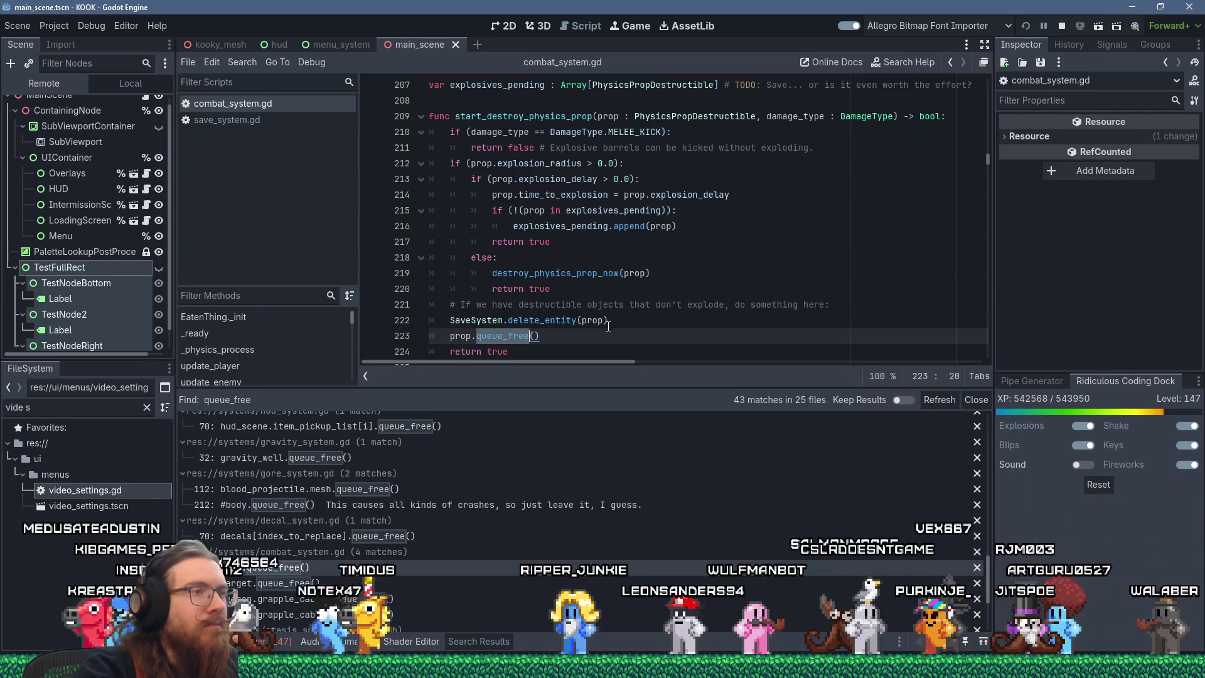
pyautogui.click(608, 325)
pyautogui.moveTo(548, 335); pyautogui.dragTo(618, 321)
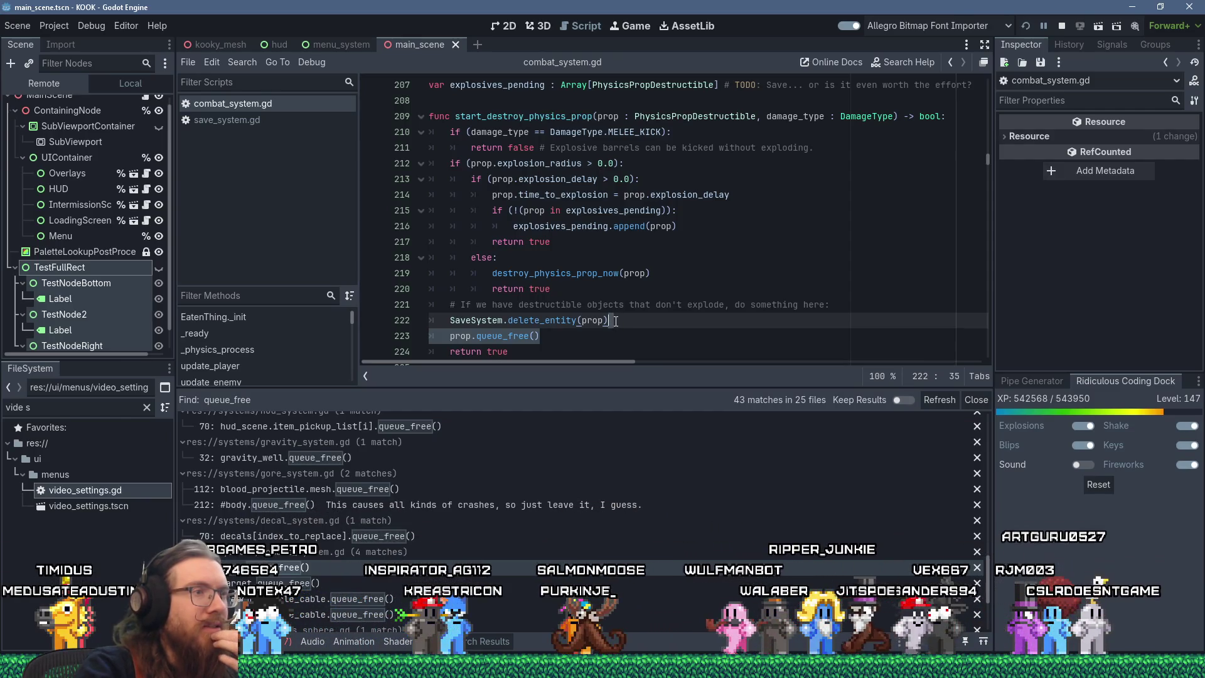
# Jump from the delete_entity(prop) call to its definition in save_system.gd at line 91.
pyautogui.rightClick(550, 321)
pyautogui.press('Escape')
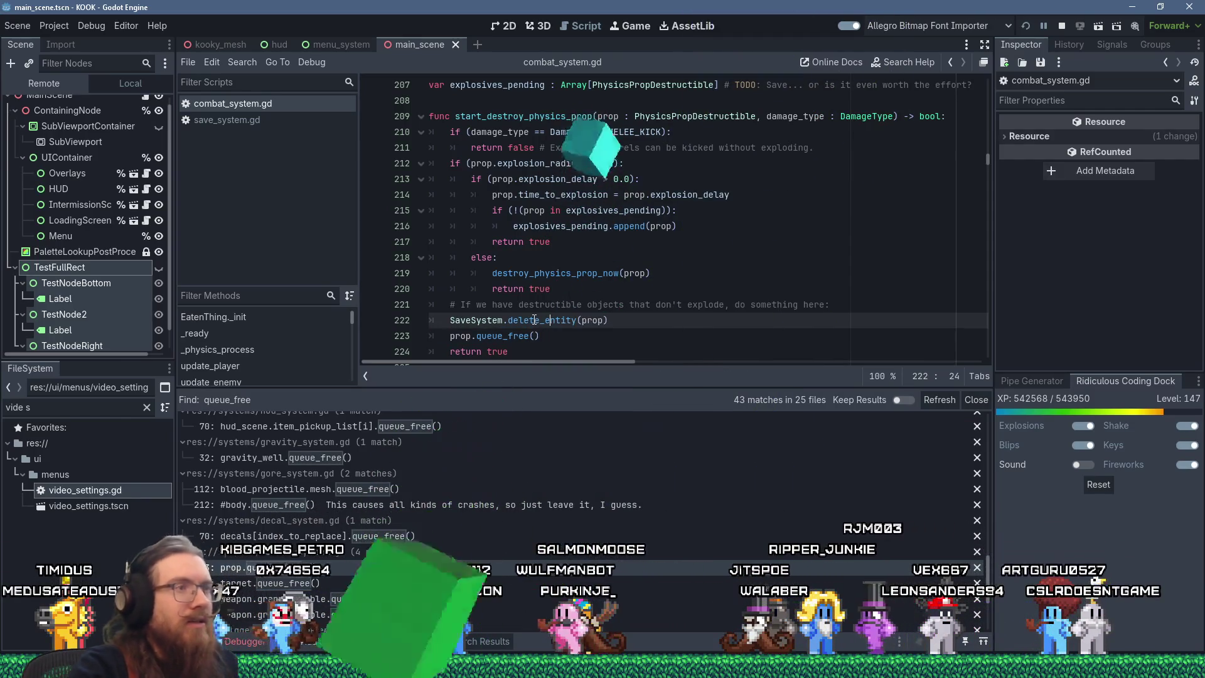
pyautogui.click(534, 320)
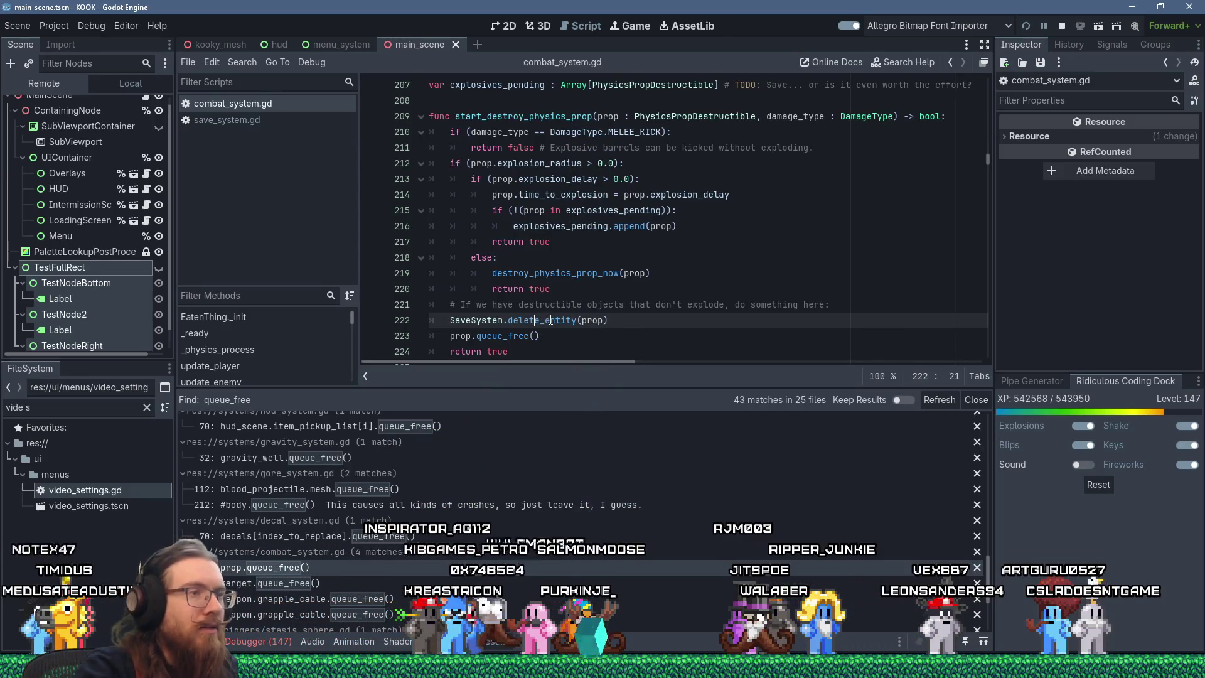
pyautogui.keyDown('ctrl'); pyautogui.click(547, 321); pyautogui.keyUp('ctrl')
pyautogui.scroll(-2, 577, 304)
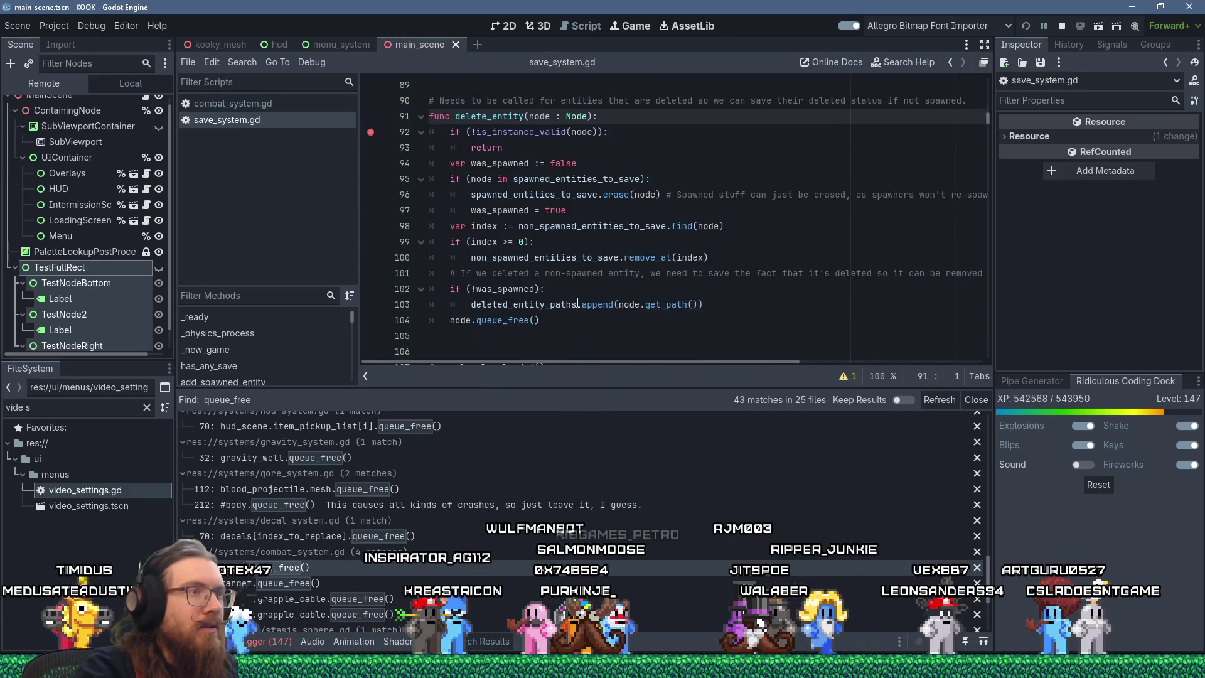
# Delete the redundant prop.queue_free() line in combat_system.gd and show kill_delete's target.queue_free().
pyautogui.click(246, 106)
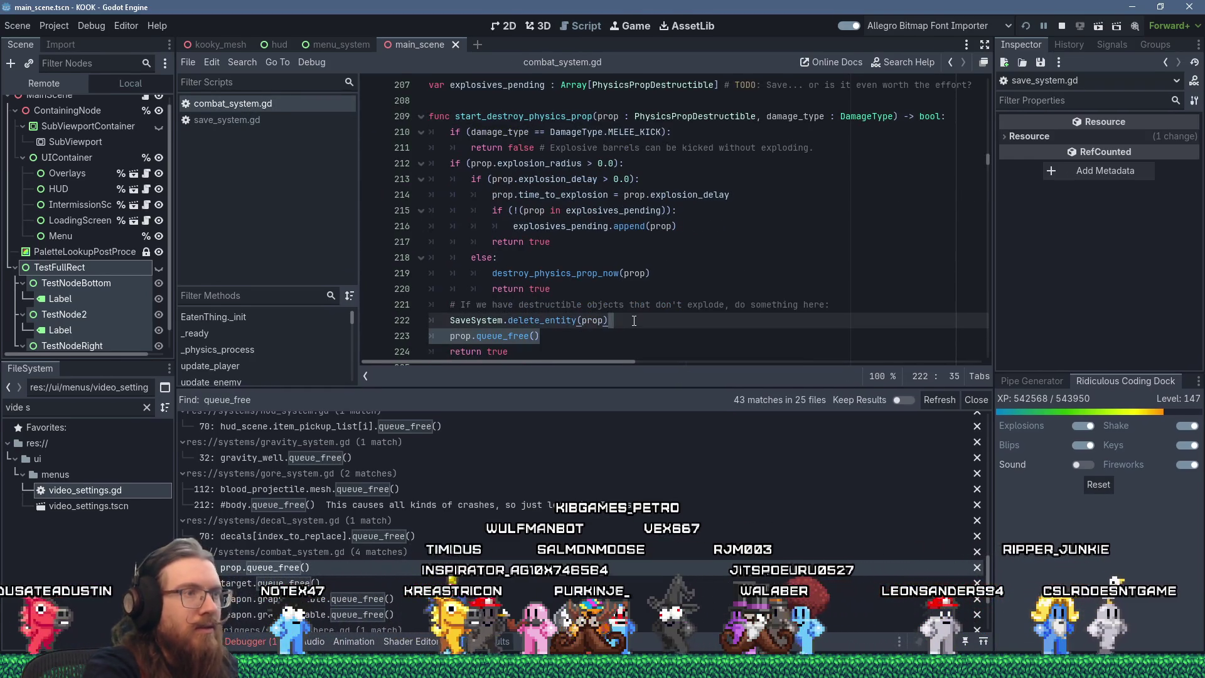
pyautogui.press('Delete')
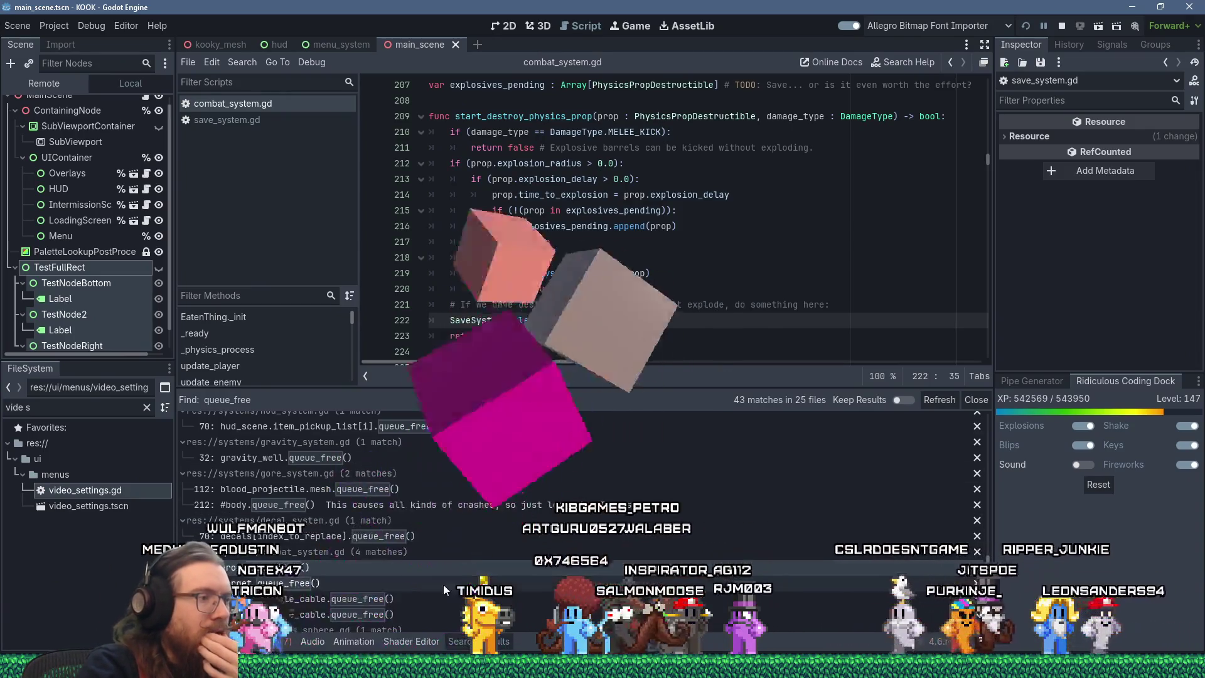
pyautogui.click(437, 583)
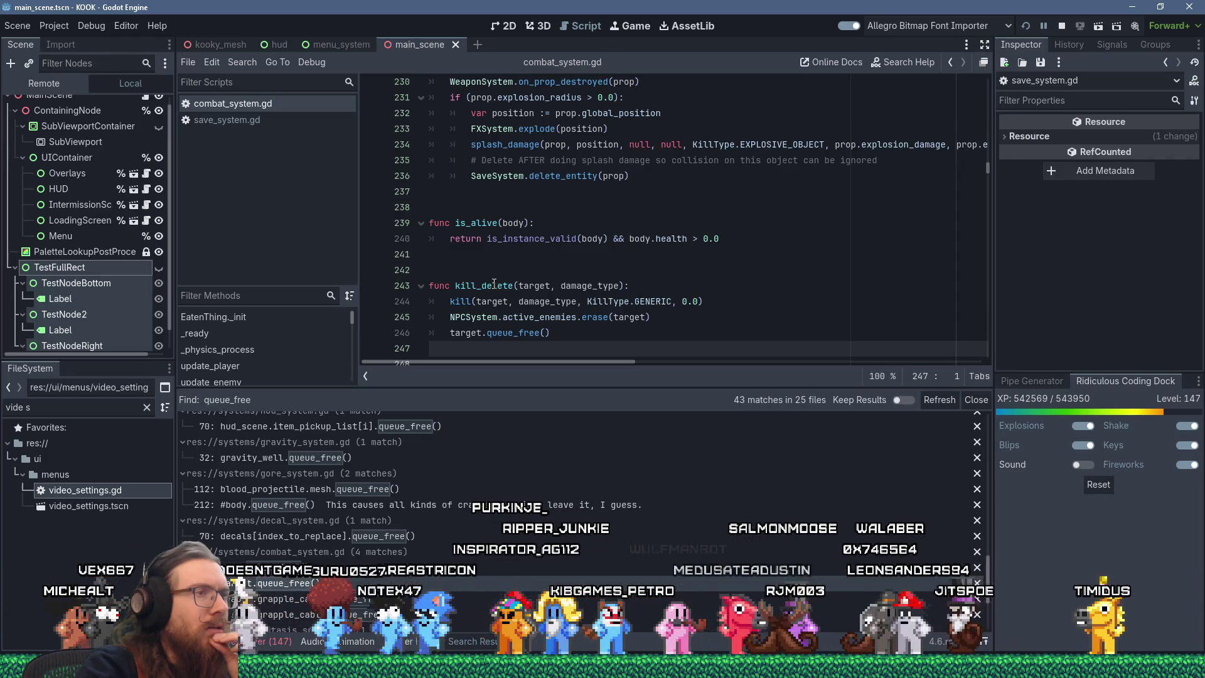
pyautogui.click(463, 302)
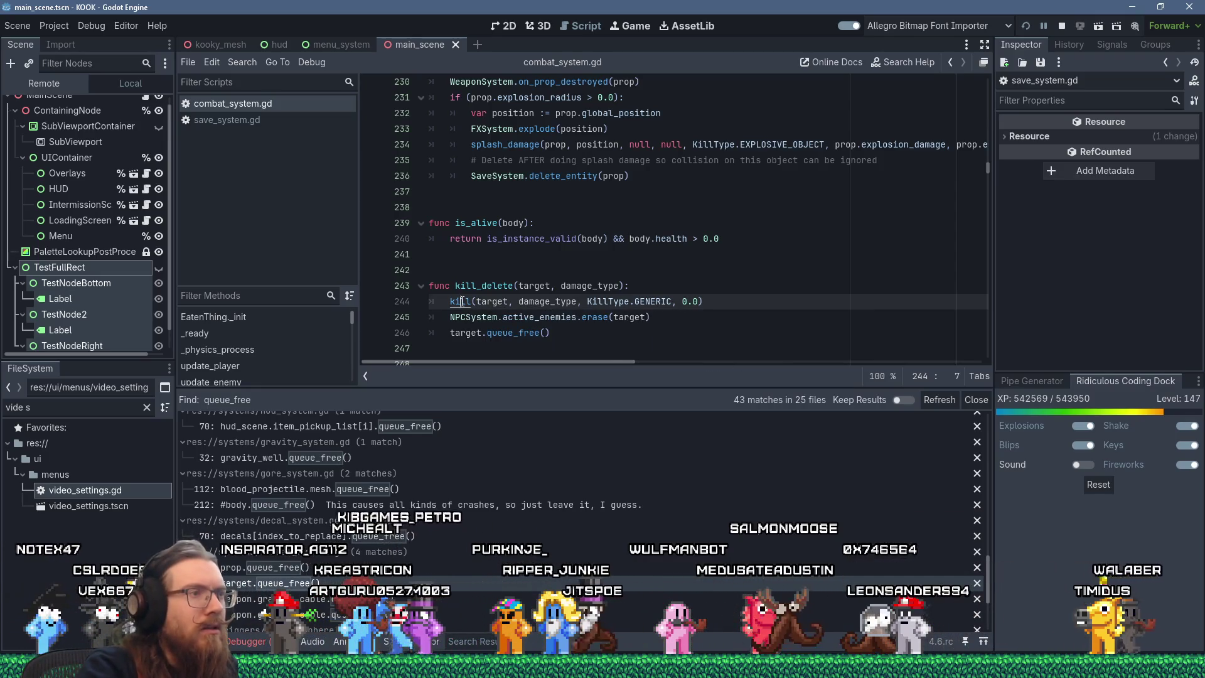
pyautogui.keyDown('ctrl'); pyautogui.click(463, 303); pyautogui.keyUp('ctrl')
pyautogui.scroll(-2, 534, 307)
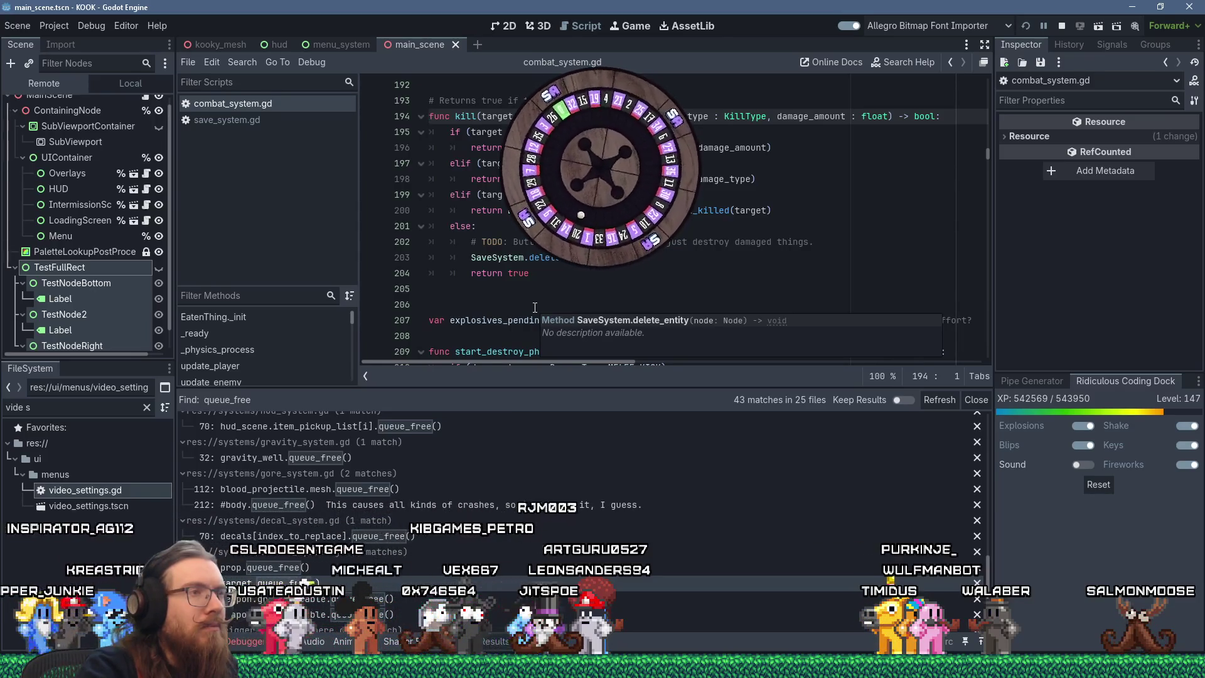
pyautogui.click(266, 122)
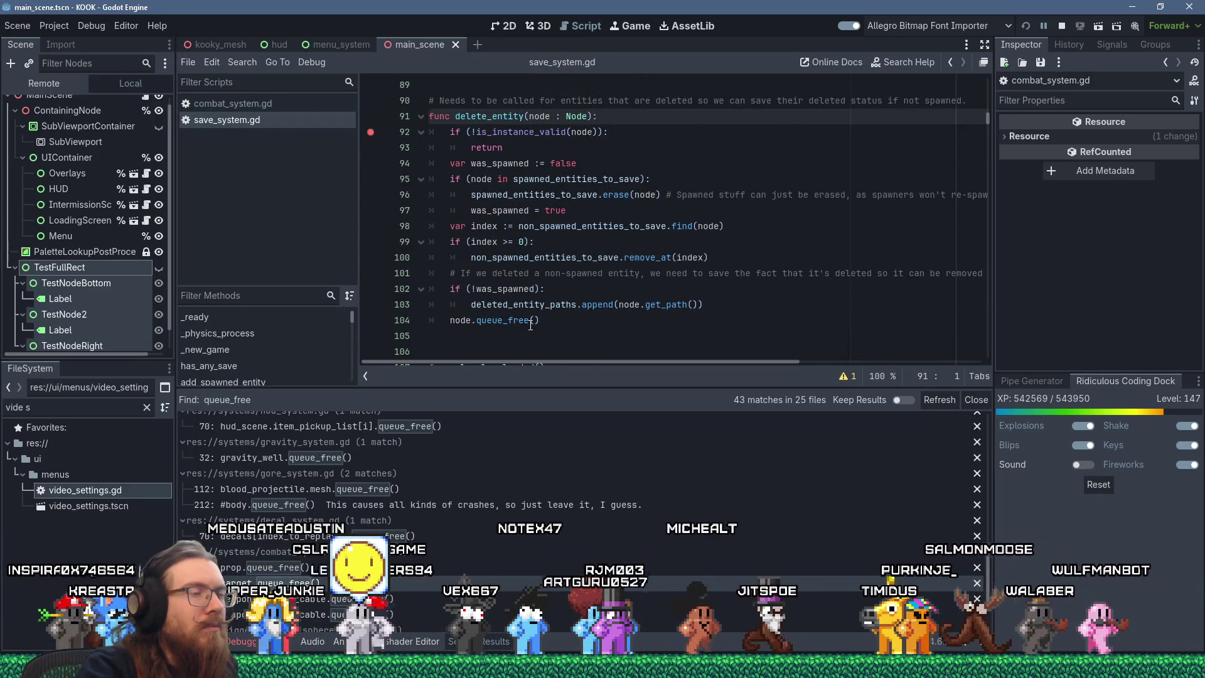
pyautogui.moveTo(528, 321)
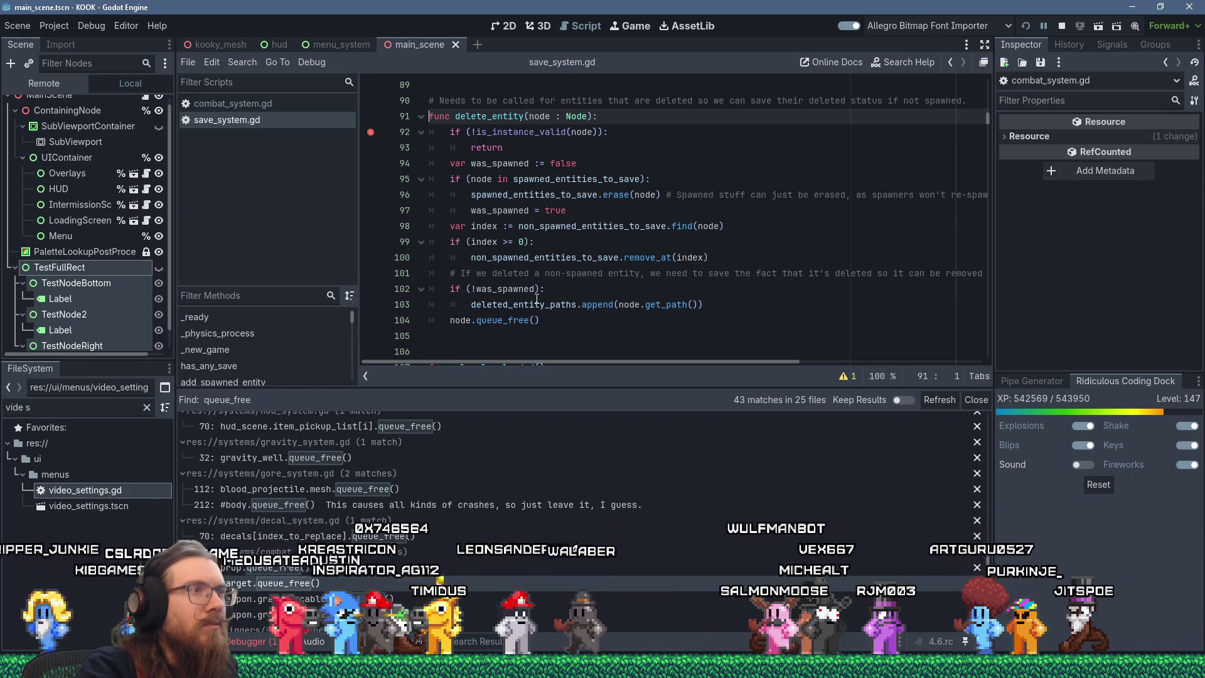
pyautogui.scroll(2, 553, 301)
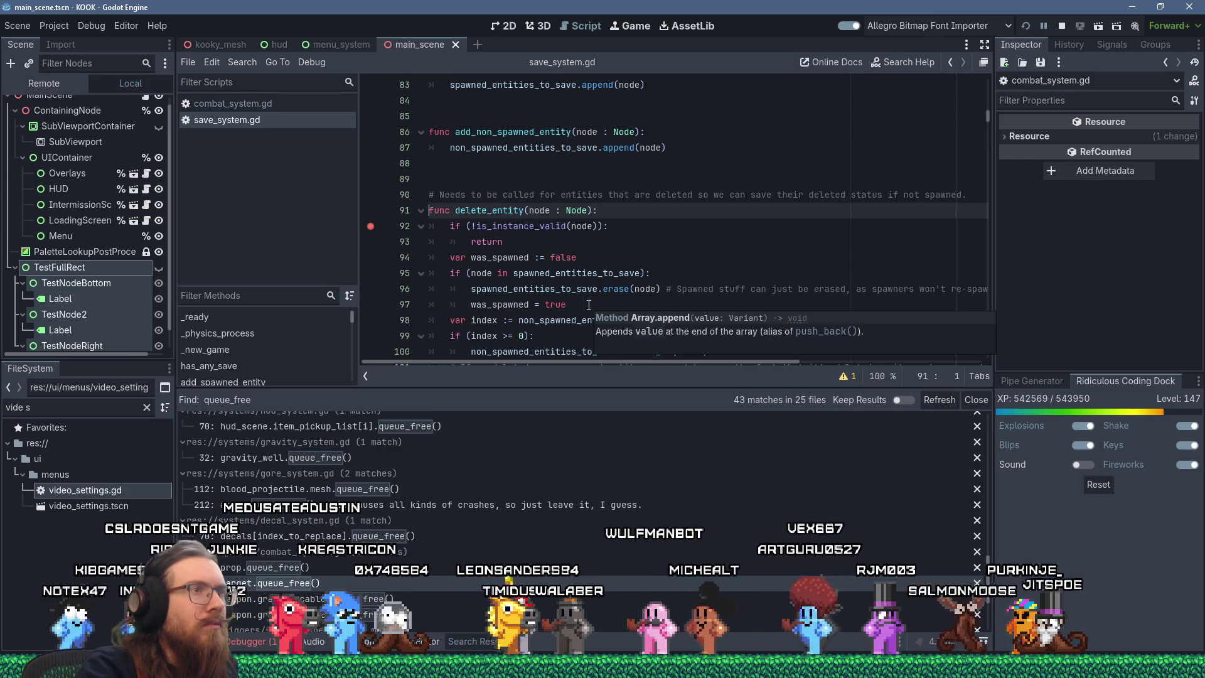
pyautogui.scroll(-4, 589, 305)
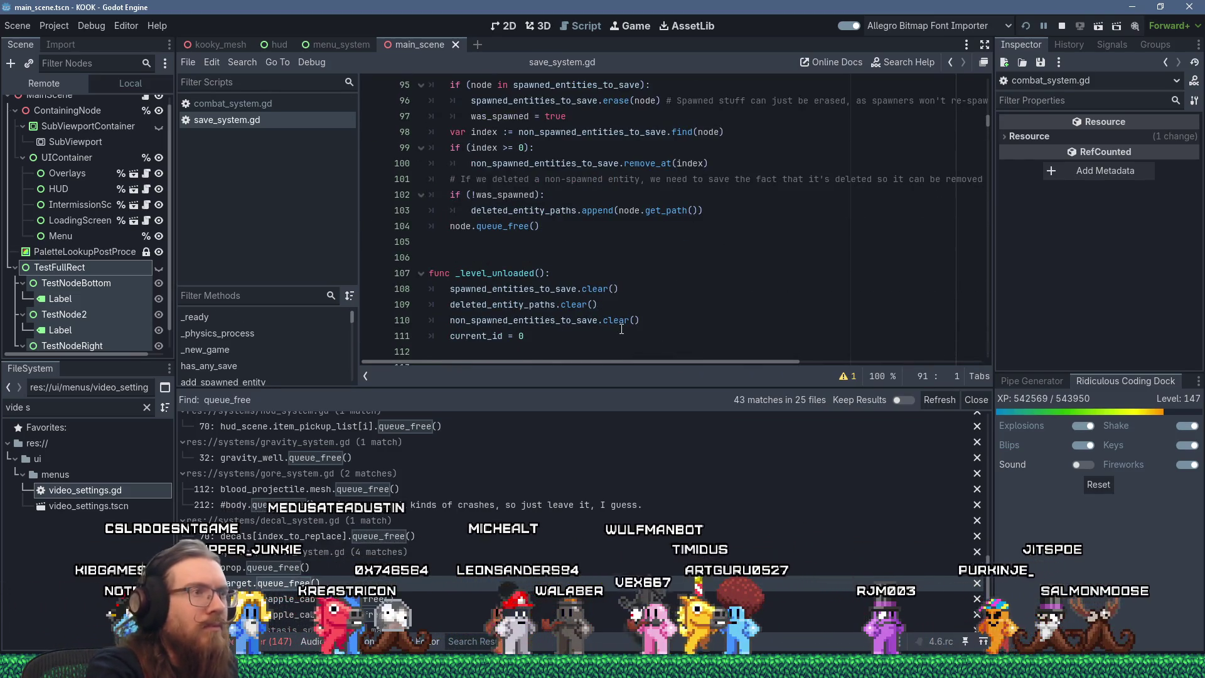
pyautogui.hotkey('alt', 'Left')
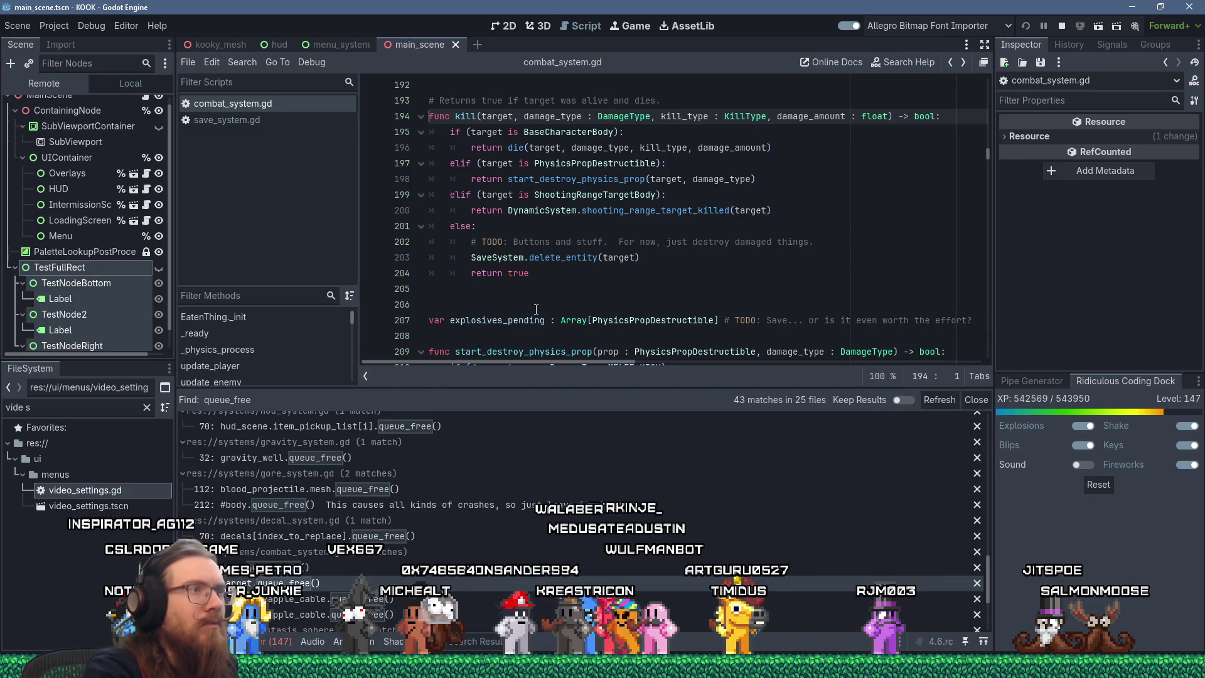
pyautogui.hotkey('alt', 'Left')
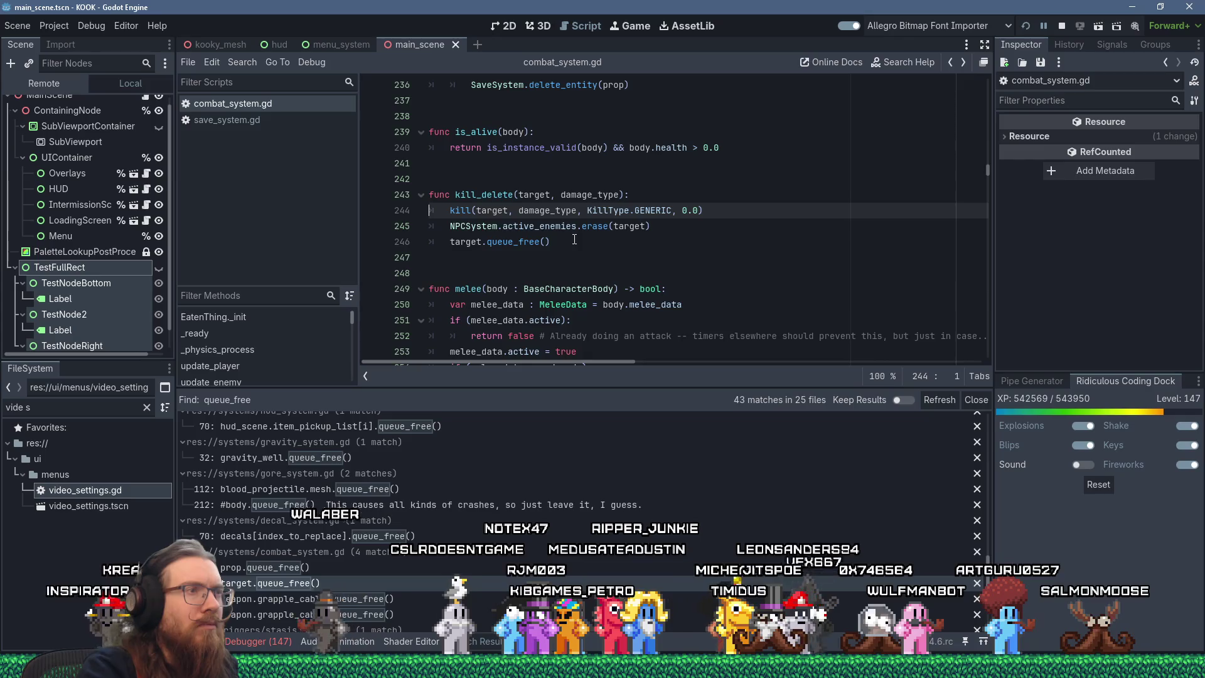
pyautogui.moveTo(574, 242); pyautogui.dragTo(450, 244)
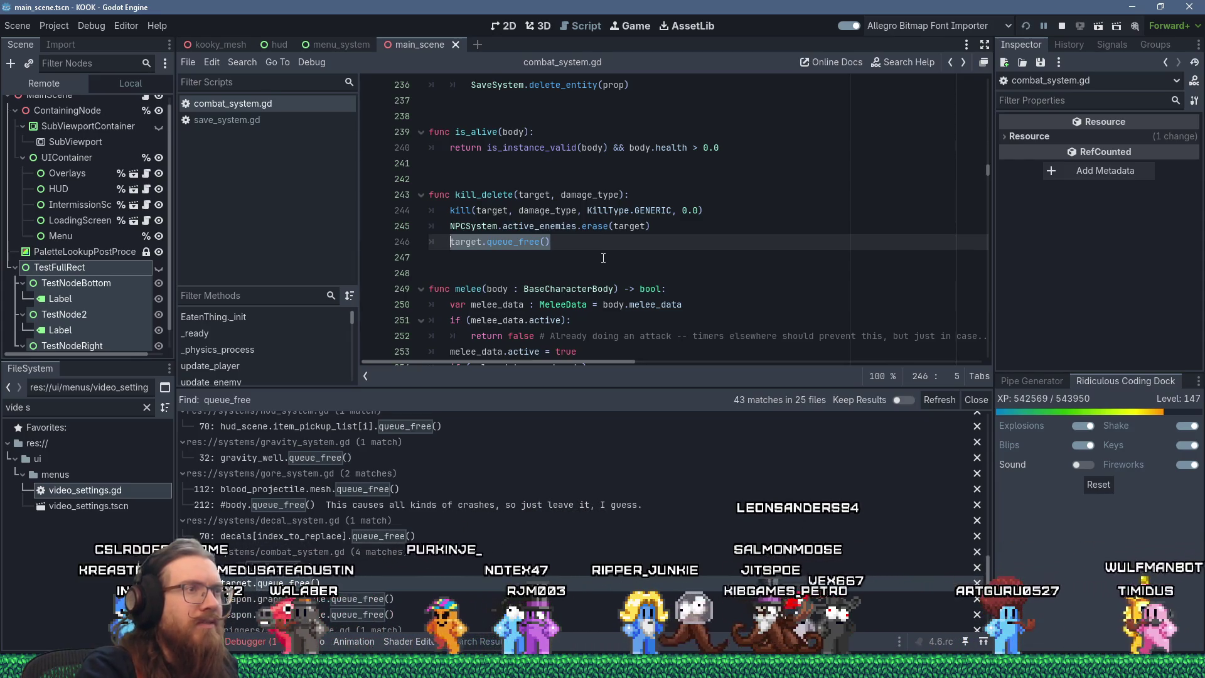
pyautogui.keyDown('ctrl'); pyautogui.click(460, 210); pyautogui.keyUp('ctrl')
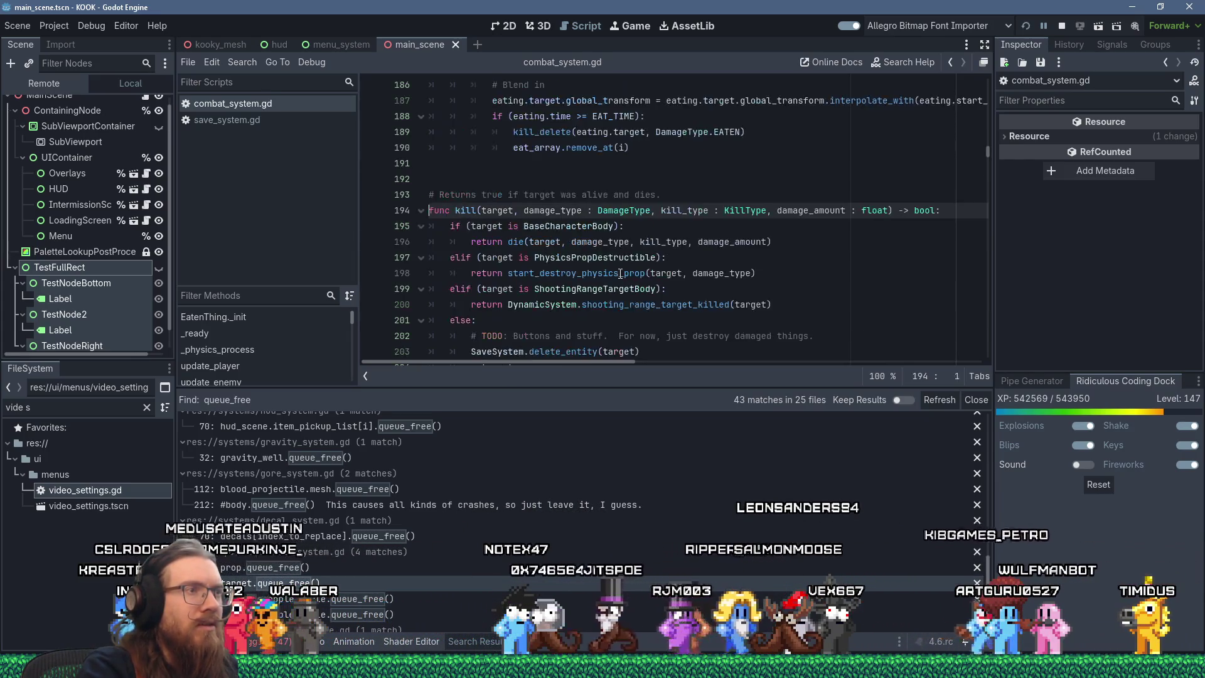
# Replace kill_delete's target.queue_free() with the copied SaveSystem.delete_entity(target), with a breakpoint on line 244.
pyautogui.scroll(-1, 620, 274)
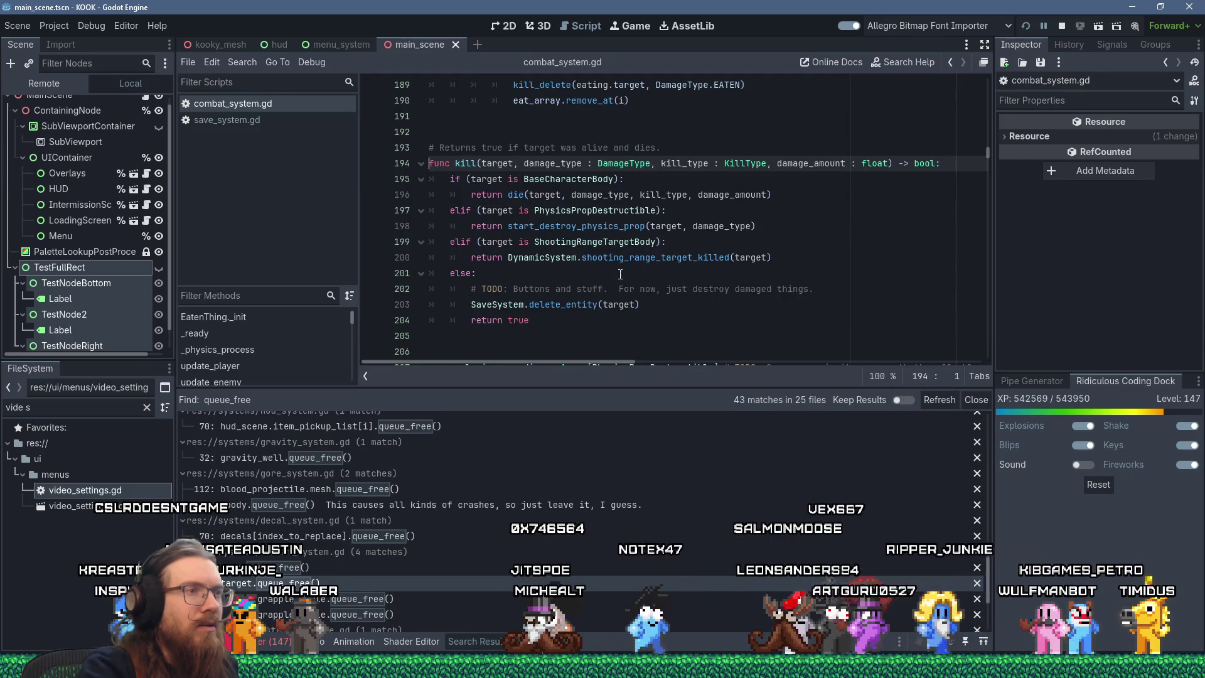
pyautogui.moveTo(646, 306); pyautogui.dragTo(475, 305)
pyautogui.rightClick(495, 303)
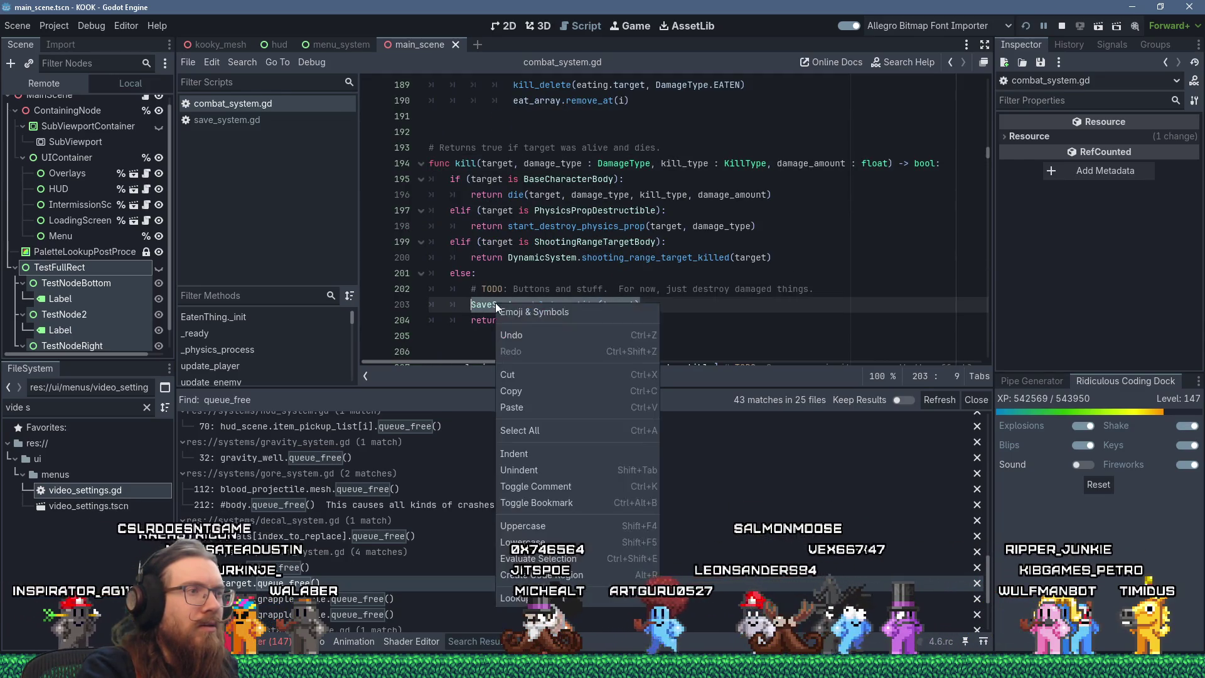
pyautogui.click(533, 379)
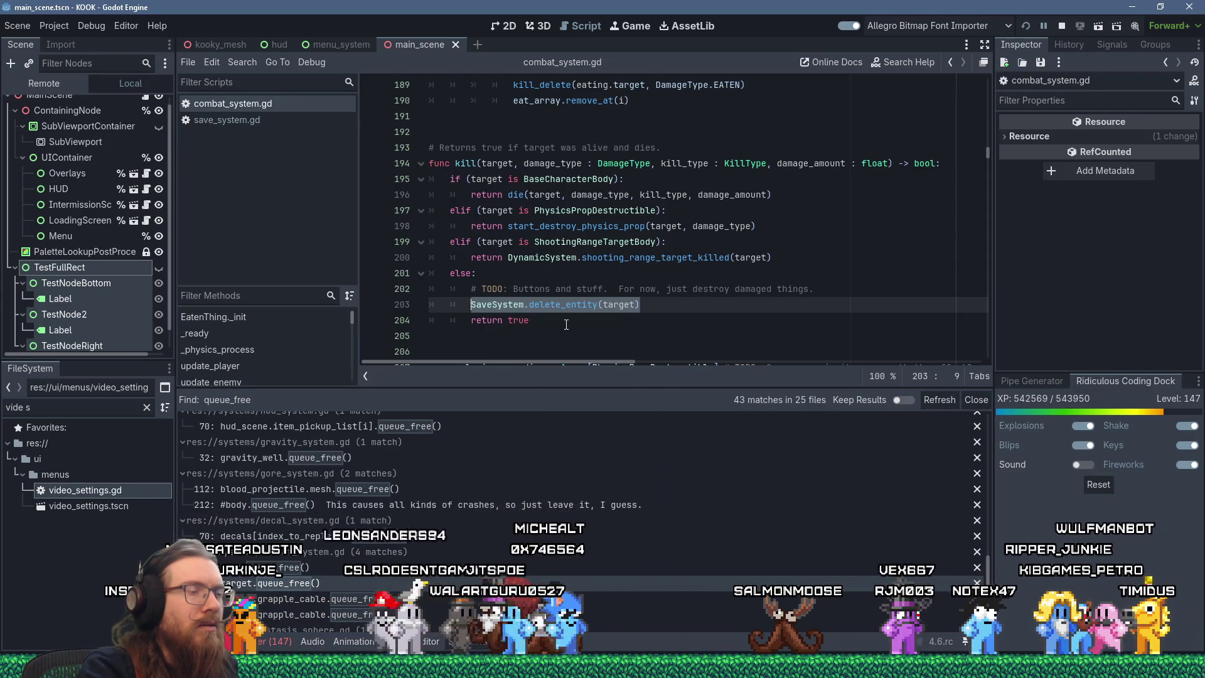
pyautogui.click(253, 123)
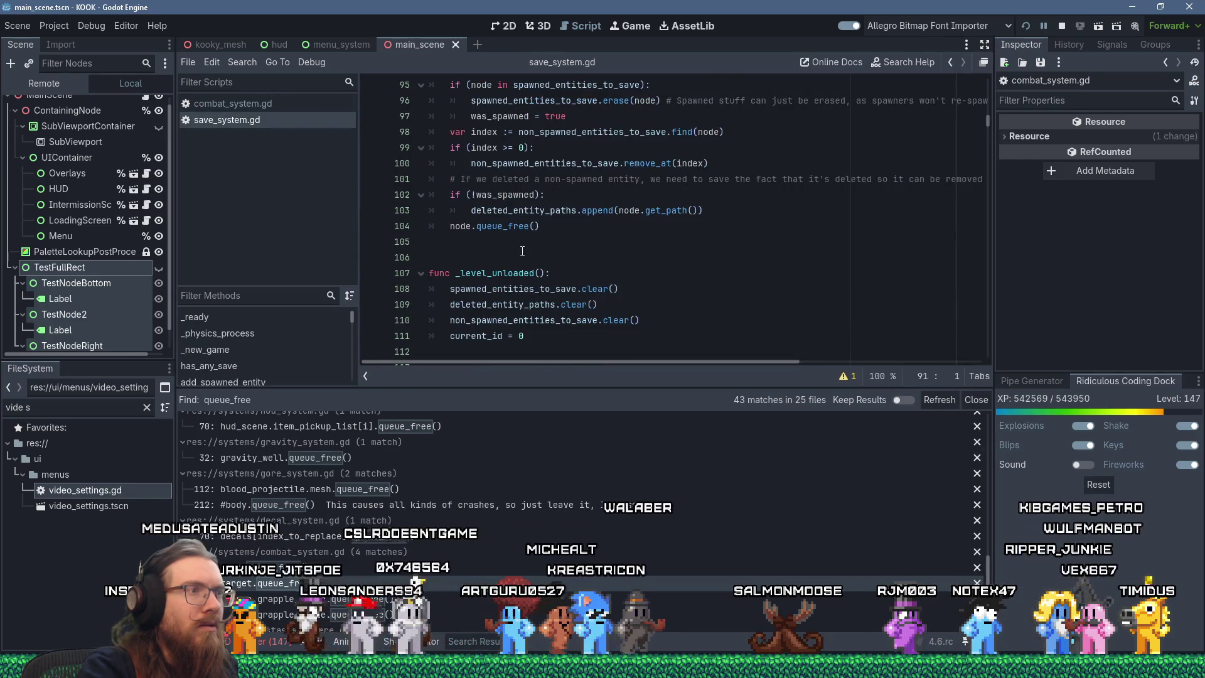
pyautogui.scroll(2, 522, 251)
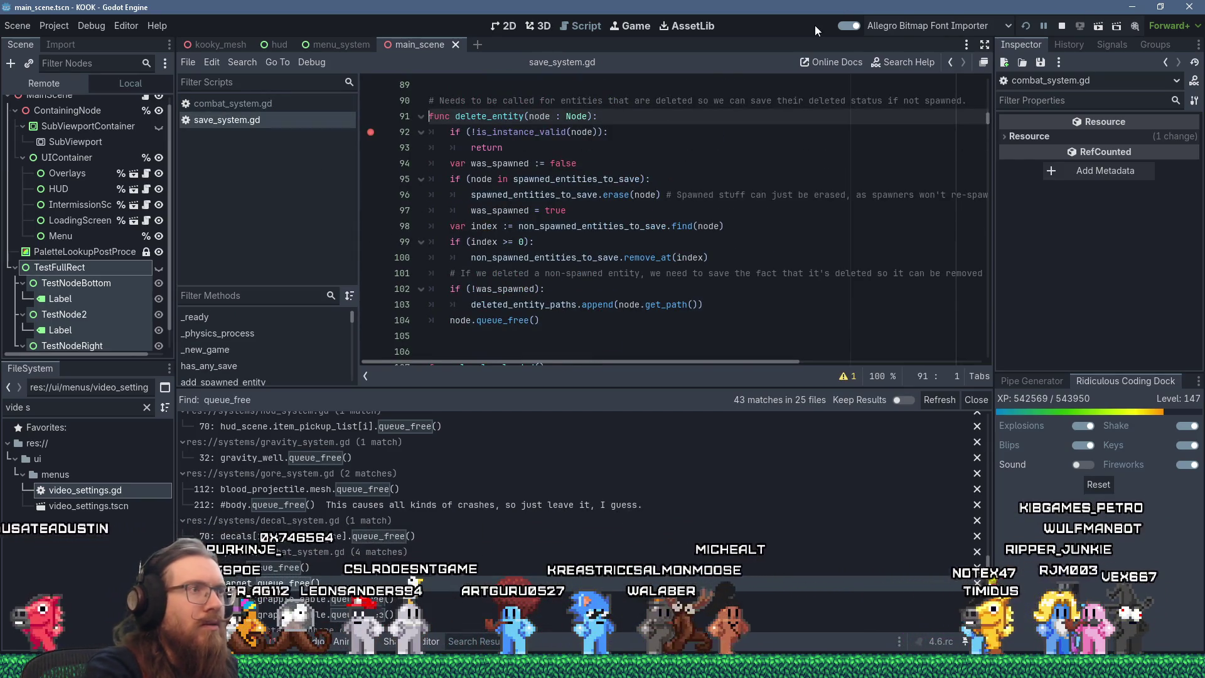
pyautogui.hotkey('alt', 'Left')
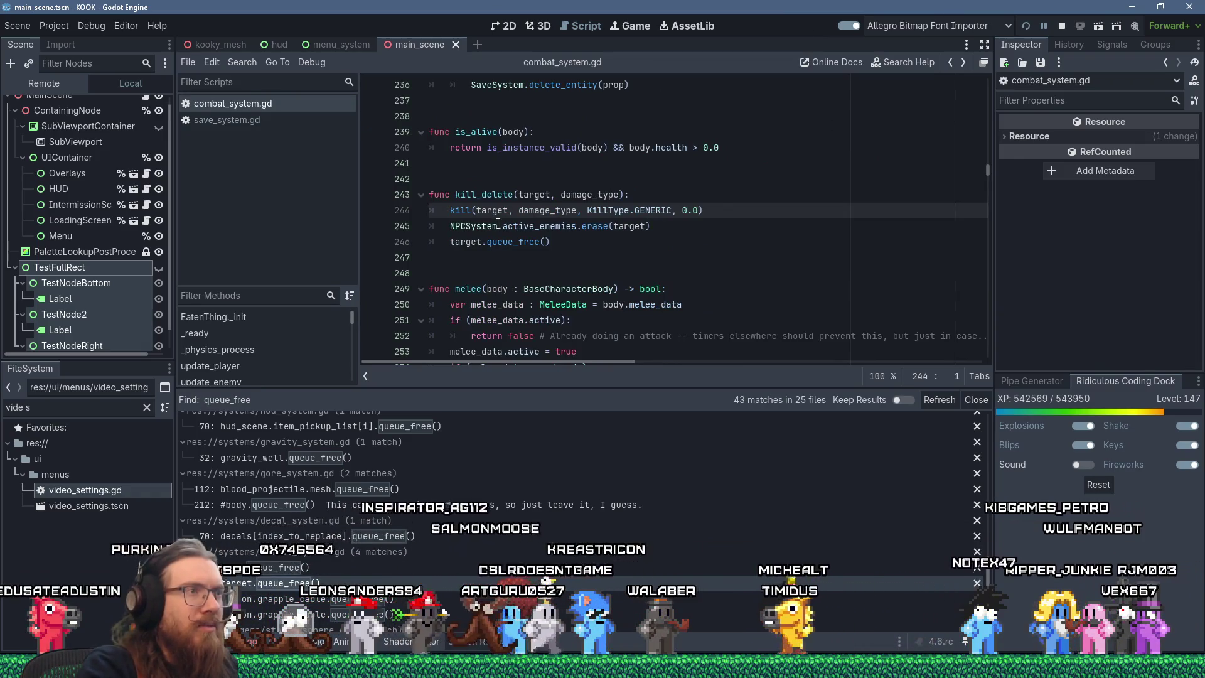
pyautogui.press('F9')
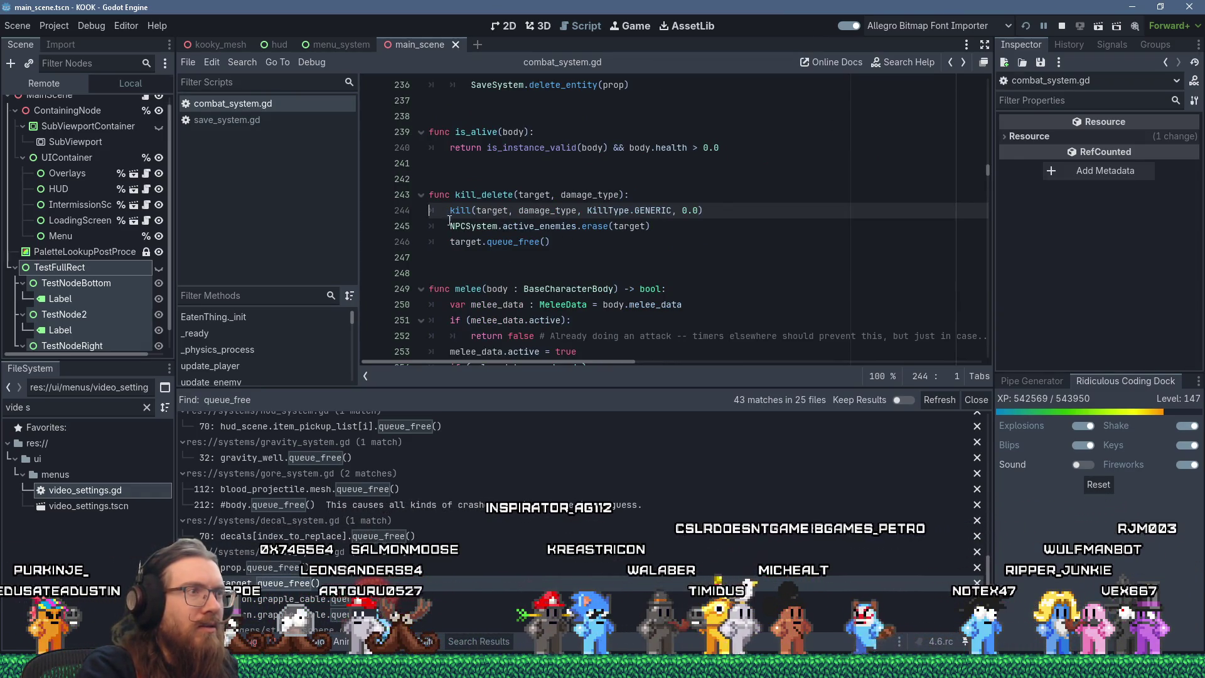
pyautogui.moveTo(545, 242); pyautogui.dragTo(471, 243)
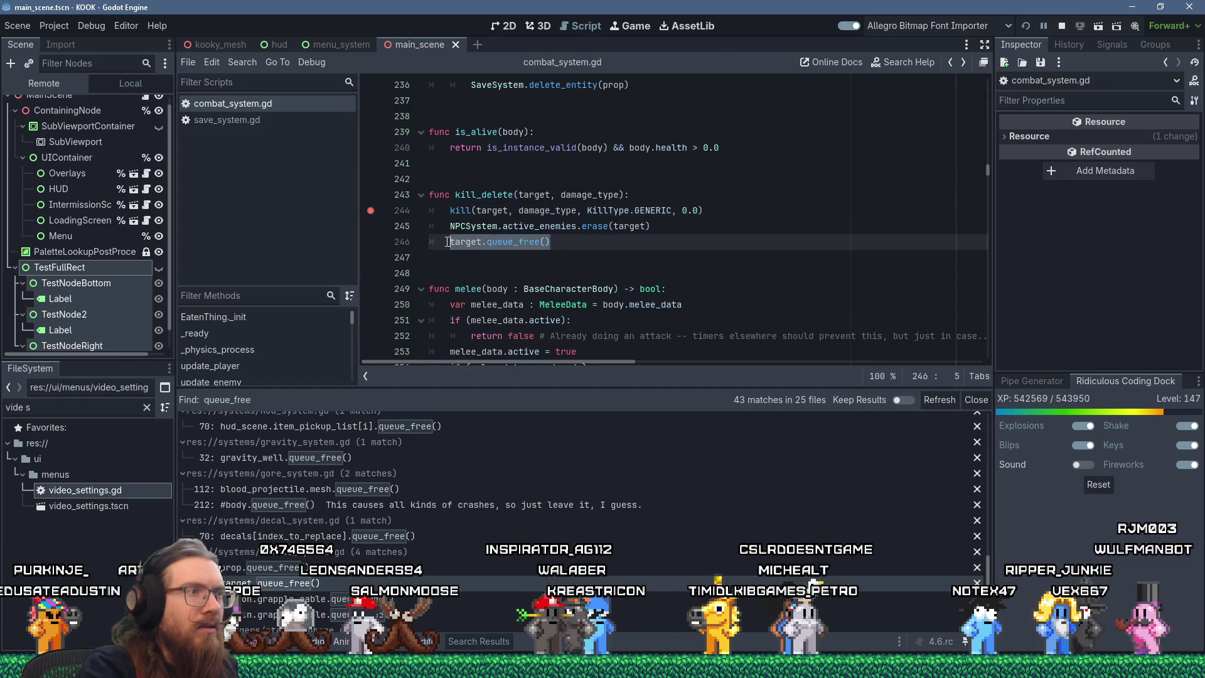
pyautogui.press('shift+Insert')
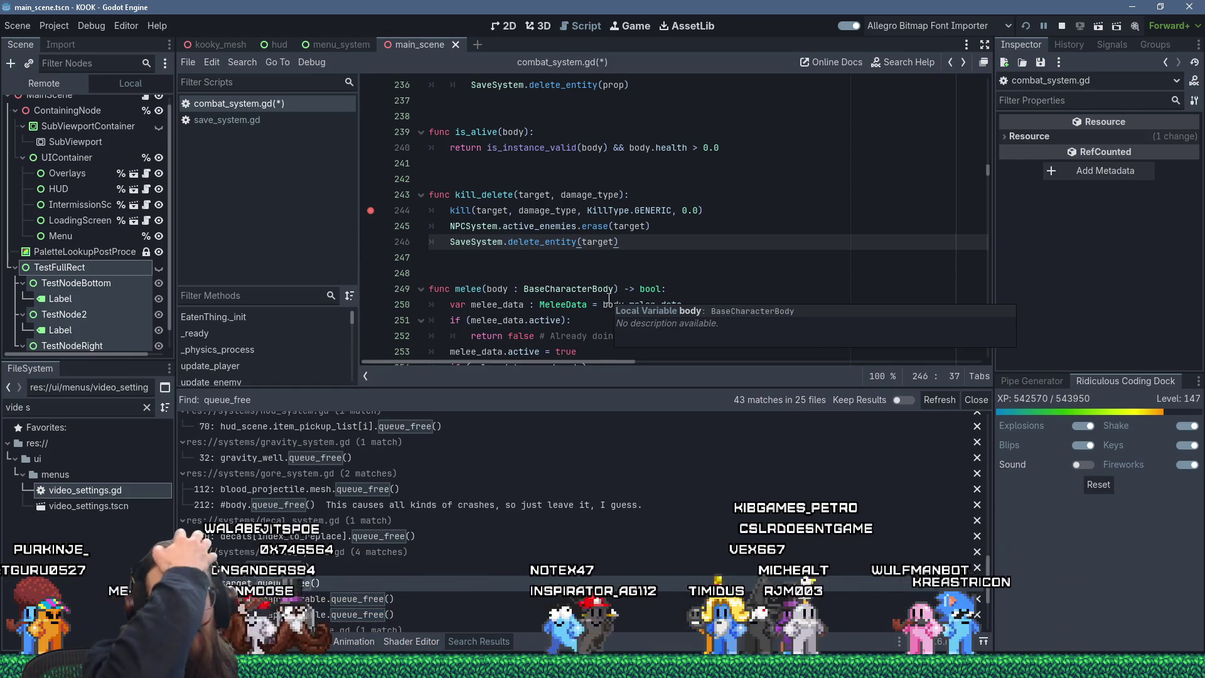
# Select kill_delete and start a project-wide search for it, then cancel the search.
pyautogui.doubleClick(489, 195)
pyautogui.click(243, 61)
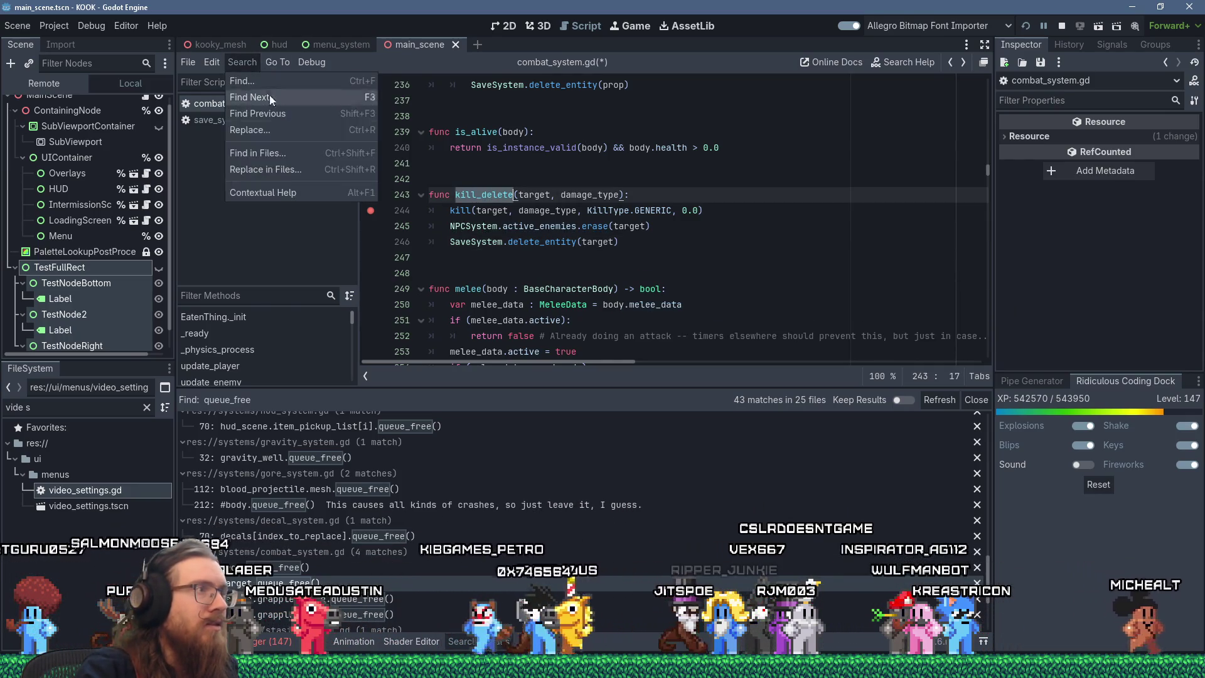
pyautogui.click(305, 155)
pyautogui.click(697, 399)
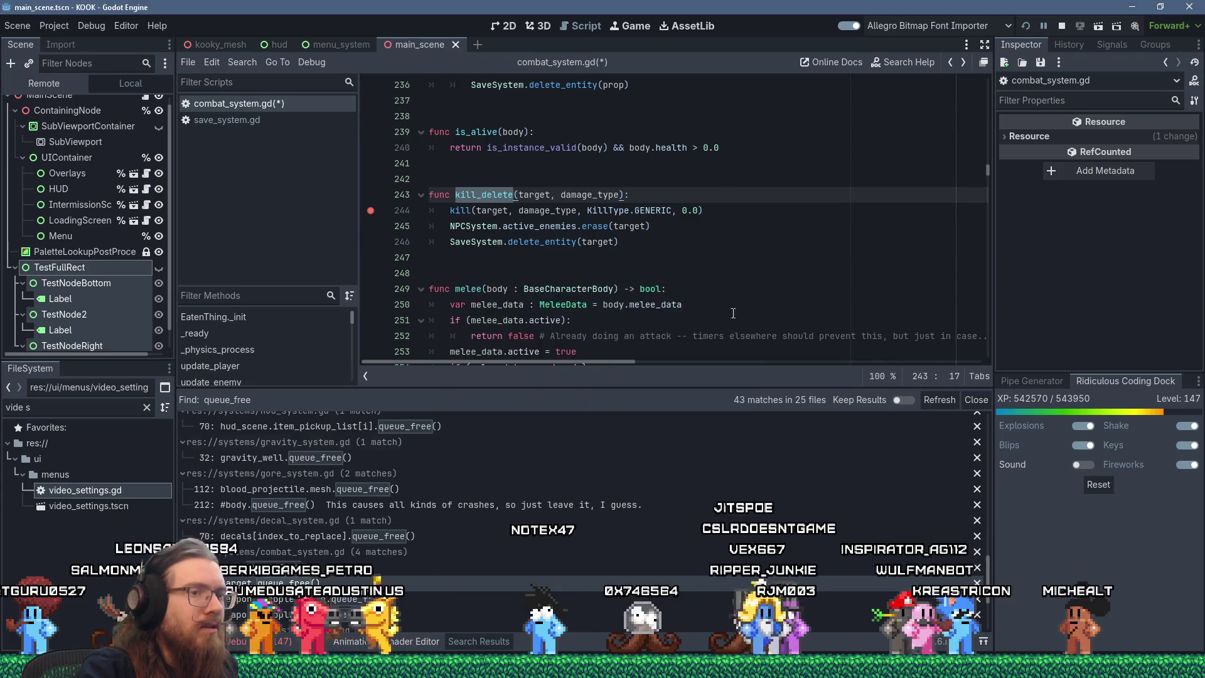
pyautogui.scroll(-2, 718, 536)
pyautogui.hotkey('alt', 'Tab')
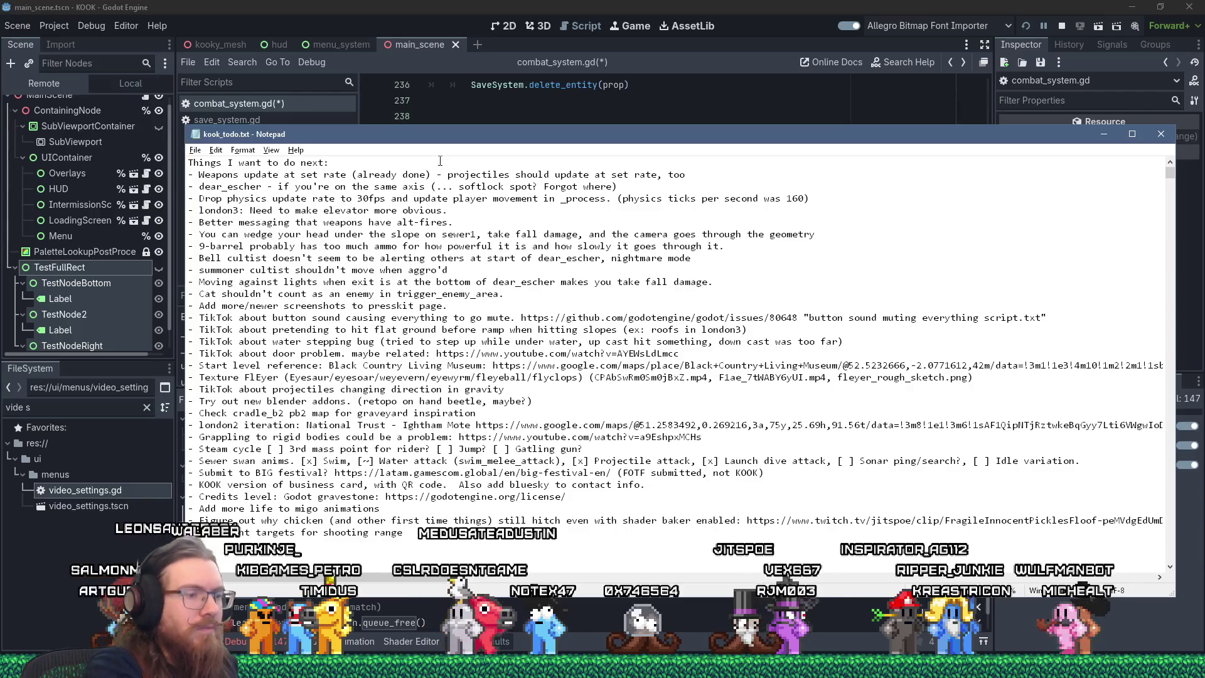
# Add a 'kill_delete' line under 'Things I want to do next:' in kook_todo.txt.
pyautogui.click(330, 162)
pyautogui.press('Return')
pyautogui.hotkey('ctrl', 'v')
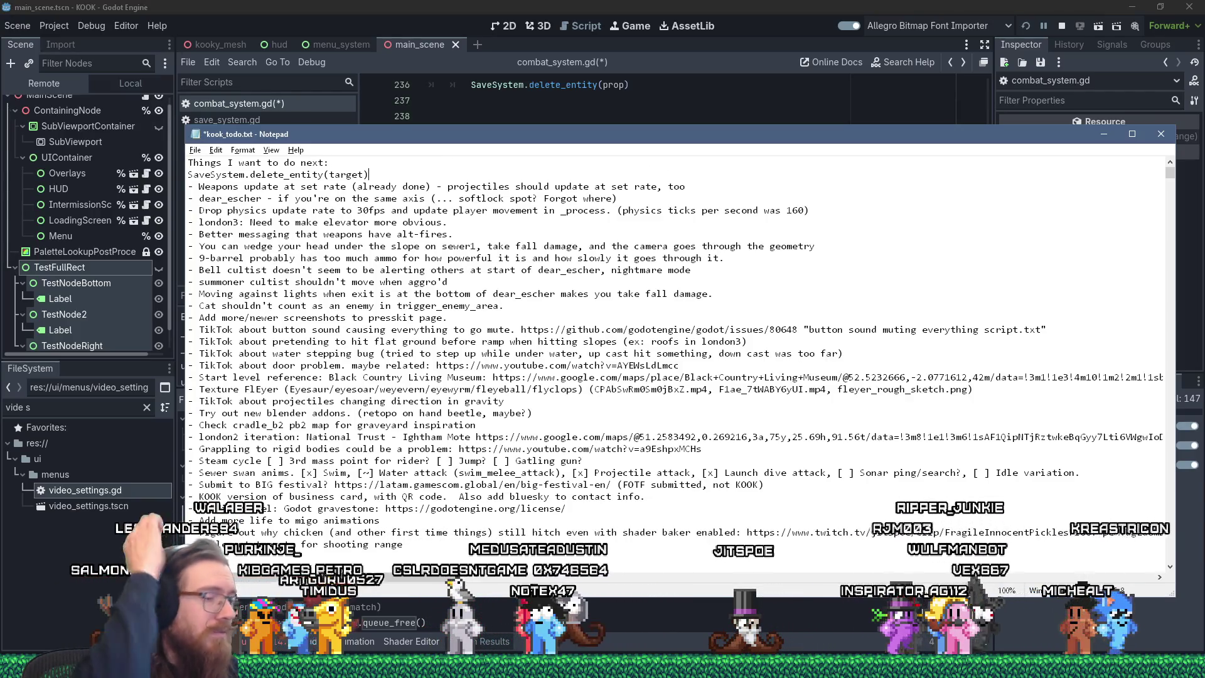
pyautogui.hotkey('shift', 'Home')
pyautogui.write('kill_delete')
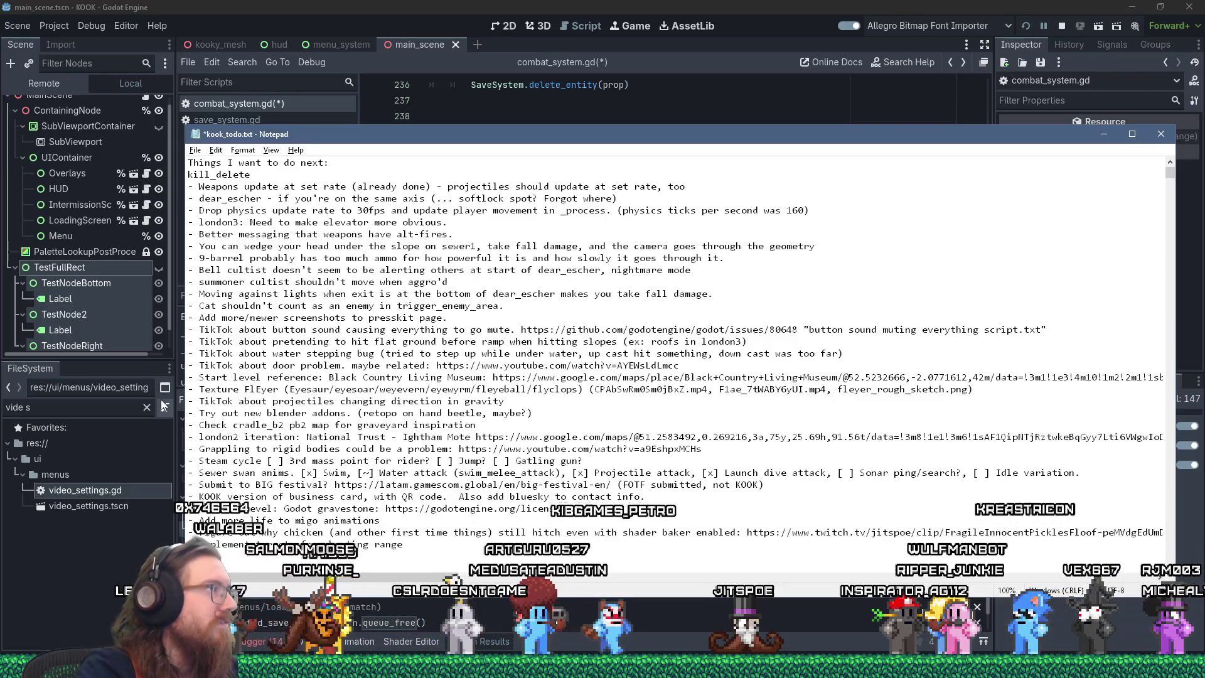
pyautogui.click(698, 666)
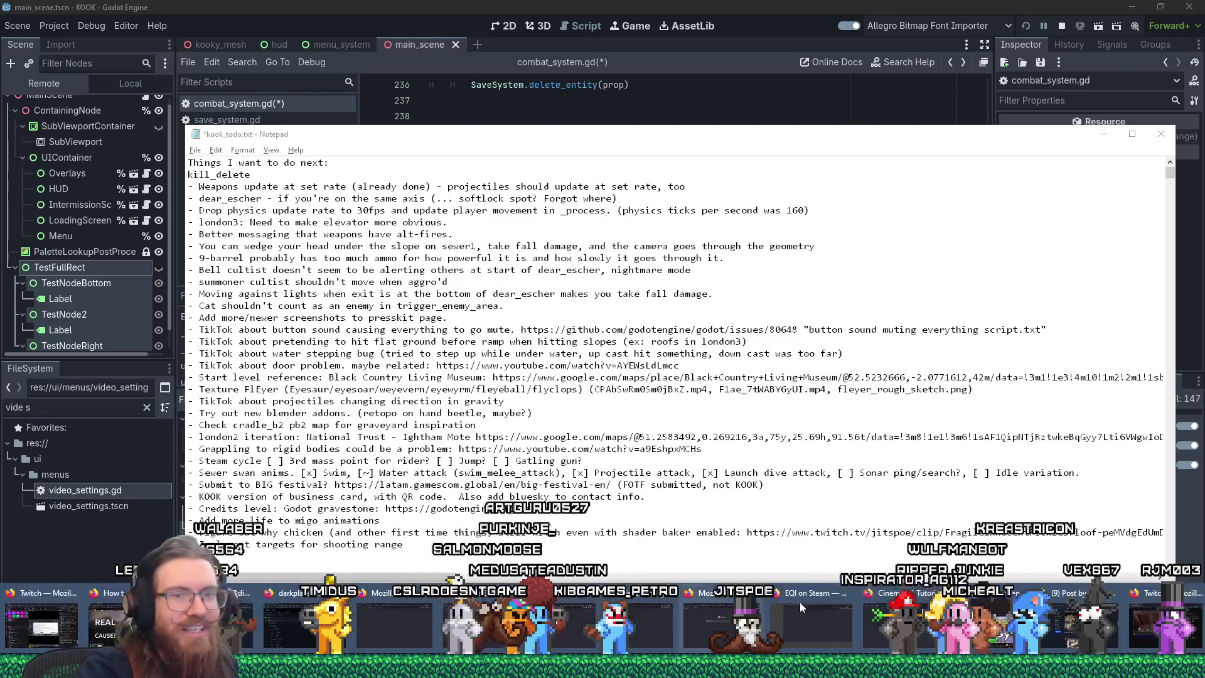
# Discard the unfinished Twitch clip and bring the Bluesky Firefox window forward.
pyautogui.click(1136, 615)
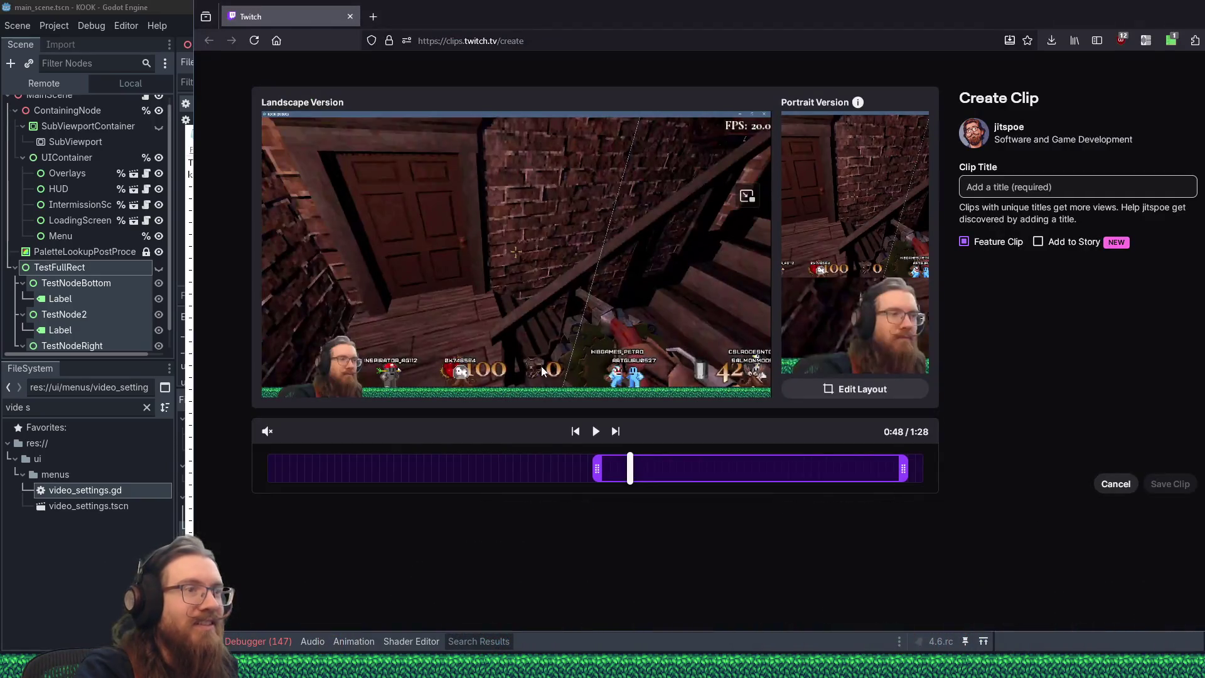
pyautogui.moveTo(698, 667)
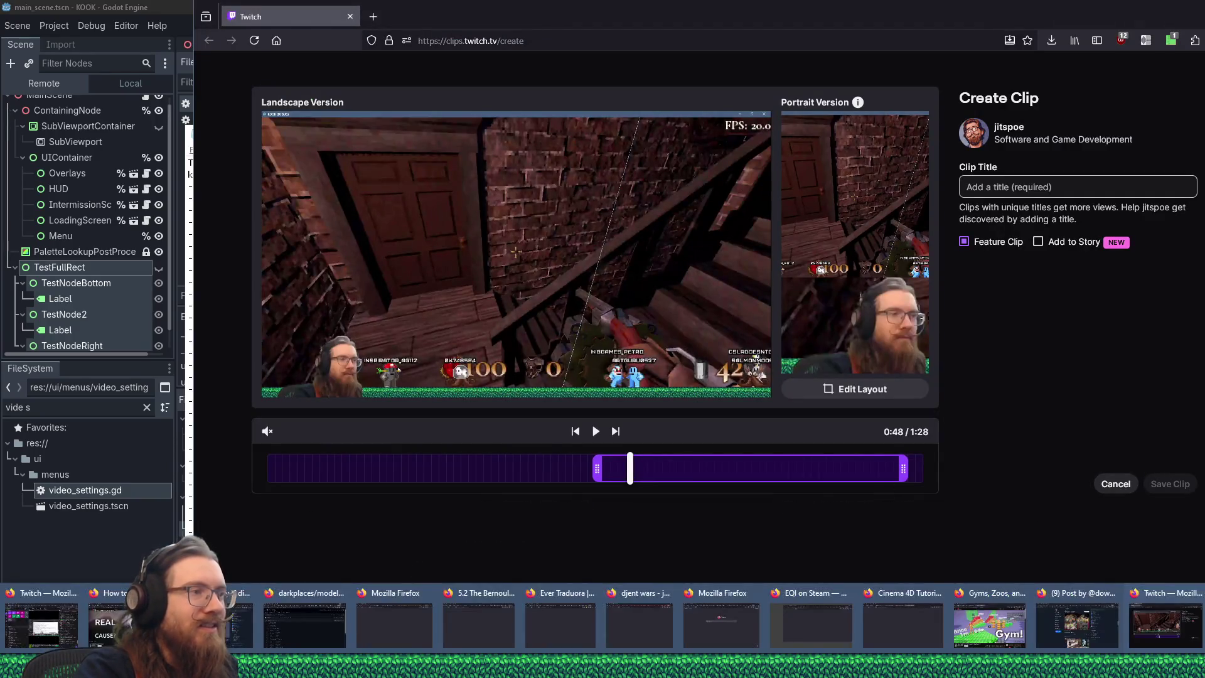
pyautogui.click(1112, 489)
pyautogui.click(779, 318)
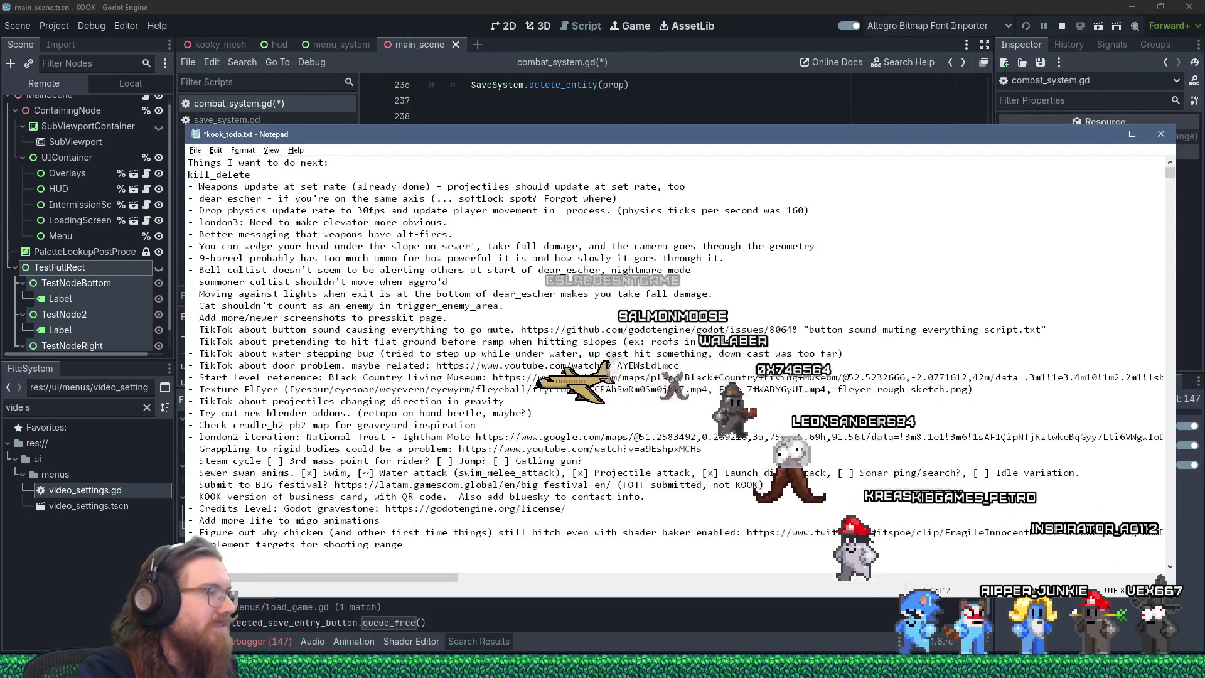
pyautogui.click(603, 666)
pyautogui.click(1090, 594)
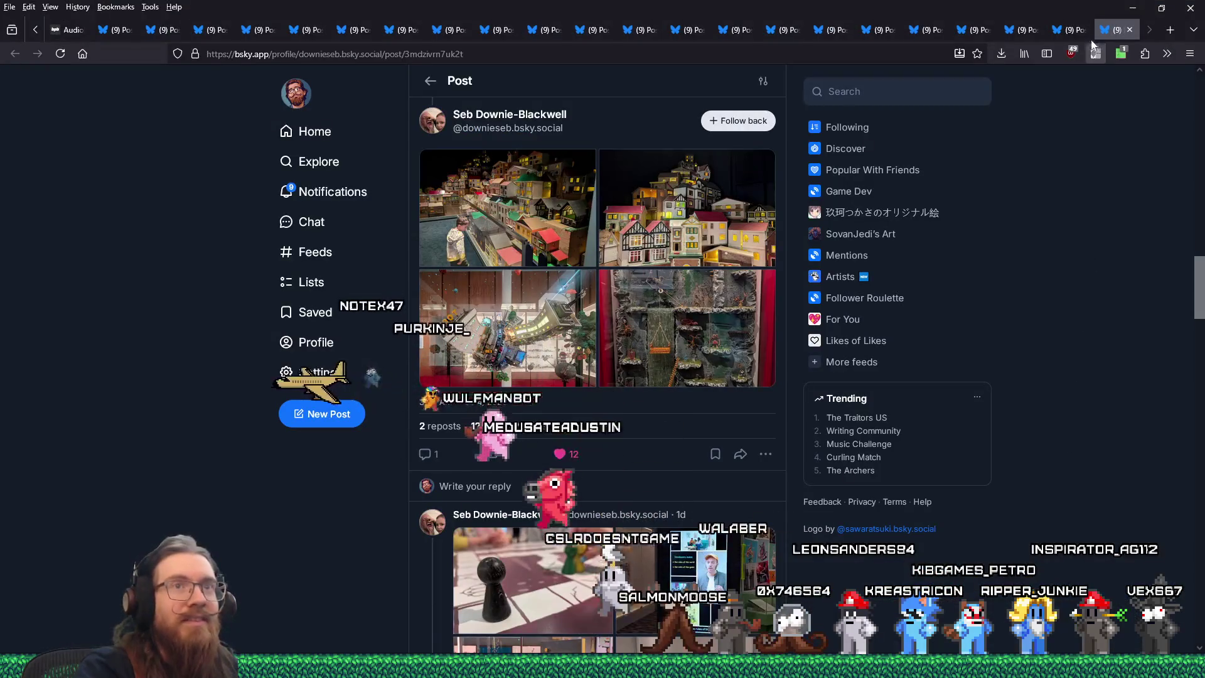
# Save The Dark Mod post's first image into e:\images\inspiration\quakelike\levels\london.
pyautogui.click(831, 30)
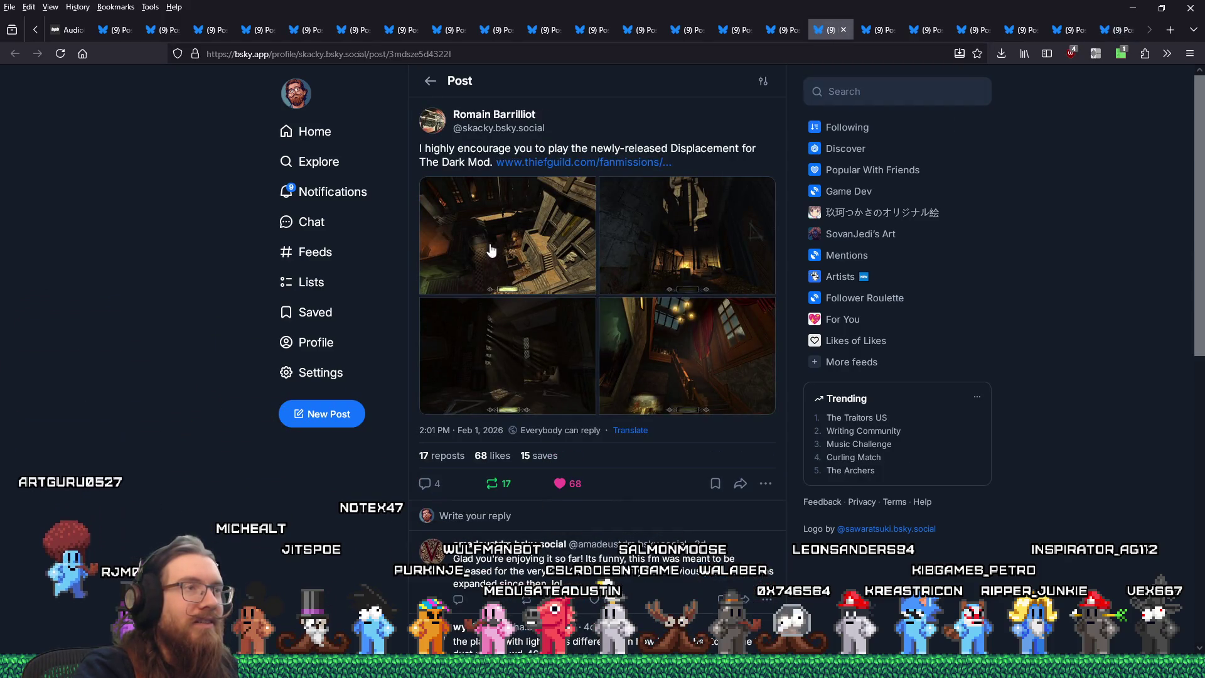
pyautogui.click(480, 242)
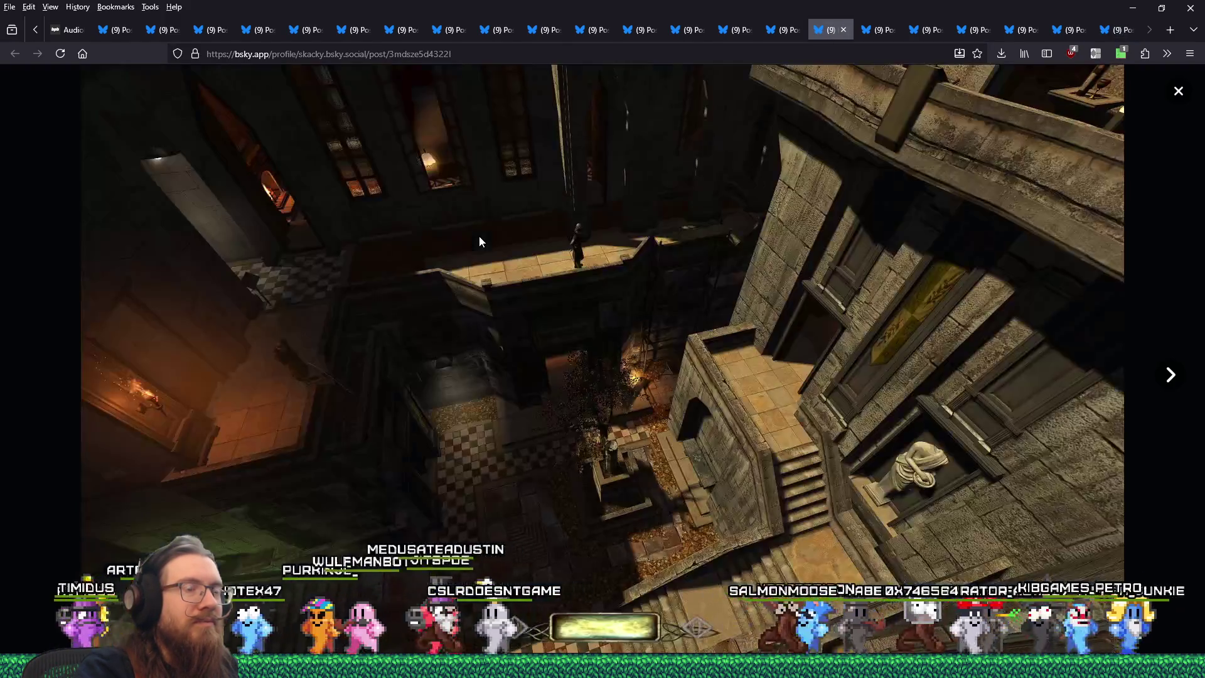
pyautogui.rightClick(703, 311)
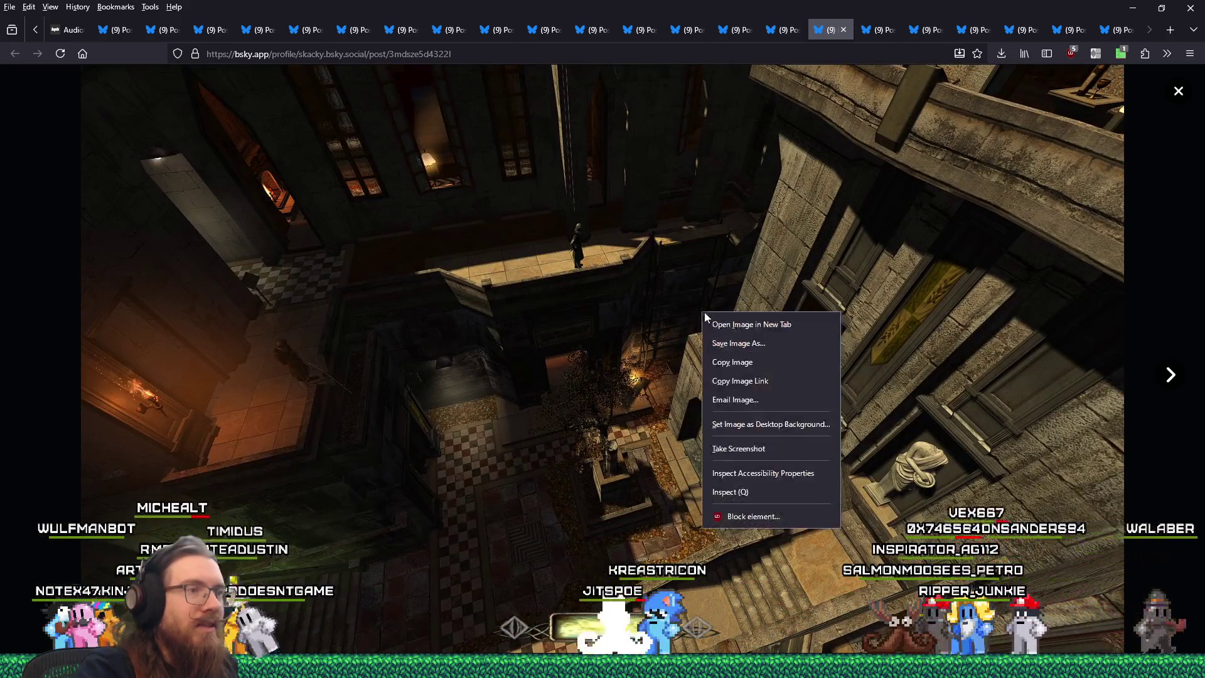
pyautogui.click(765, 343)
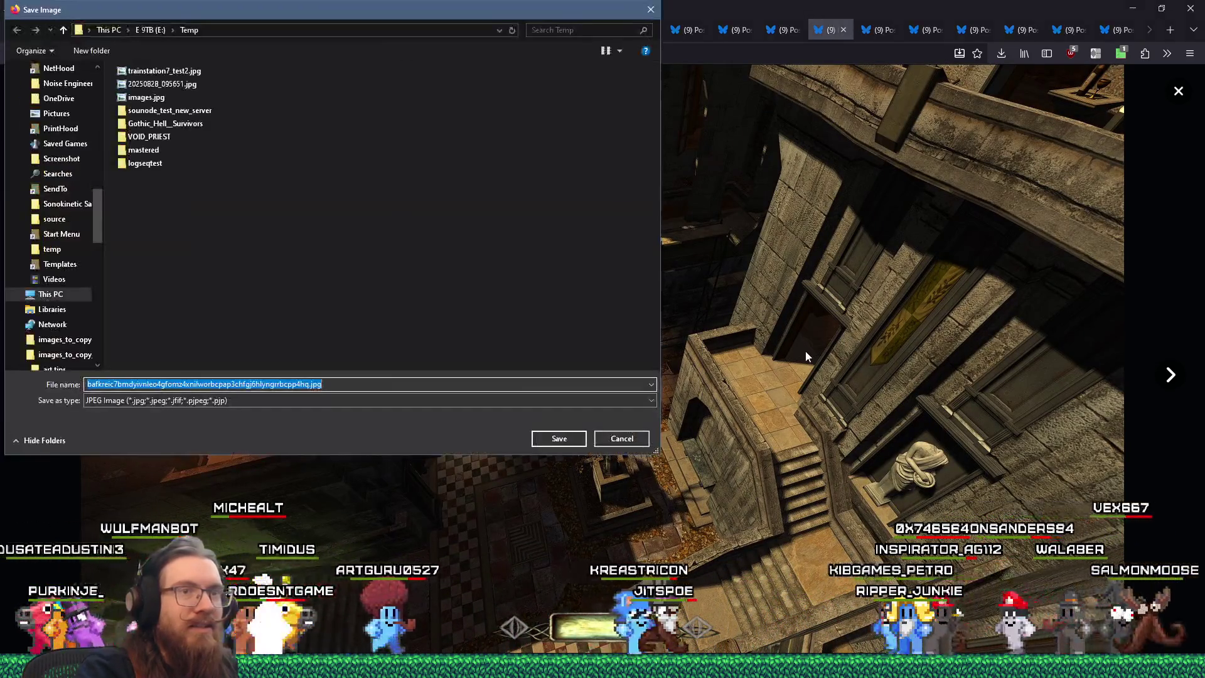
pyautogui.write('e:\\')
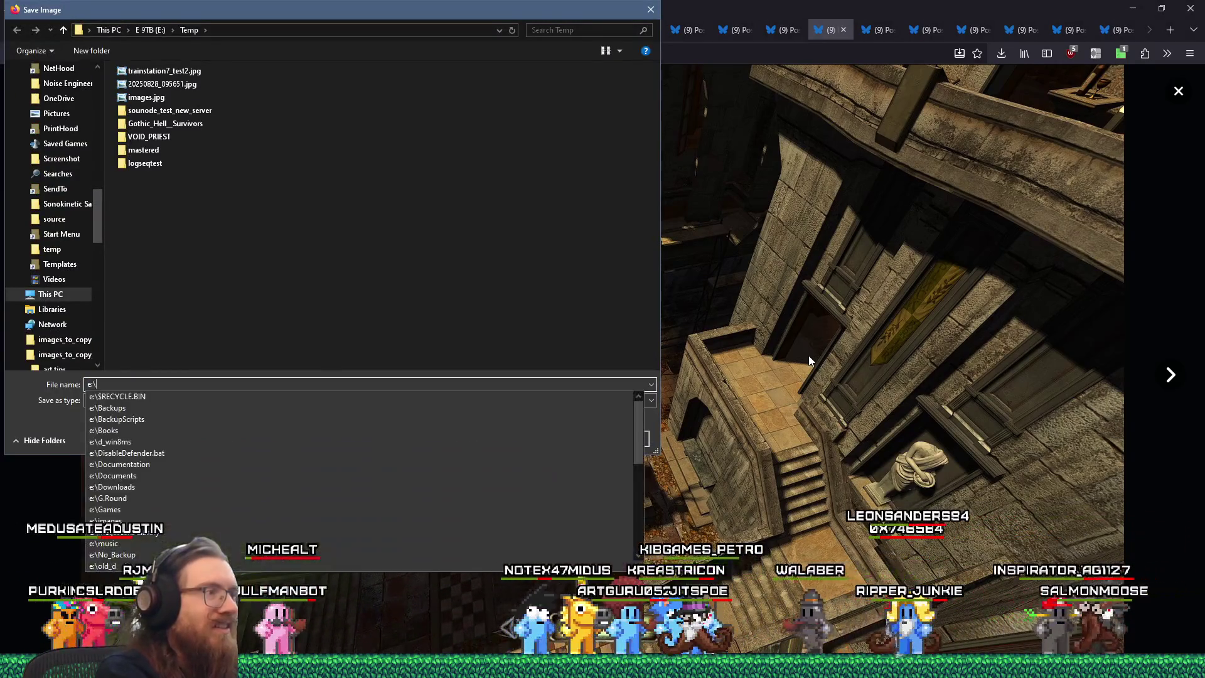
pyautogui.write('images\\inspir')
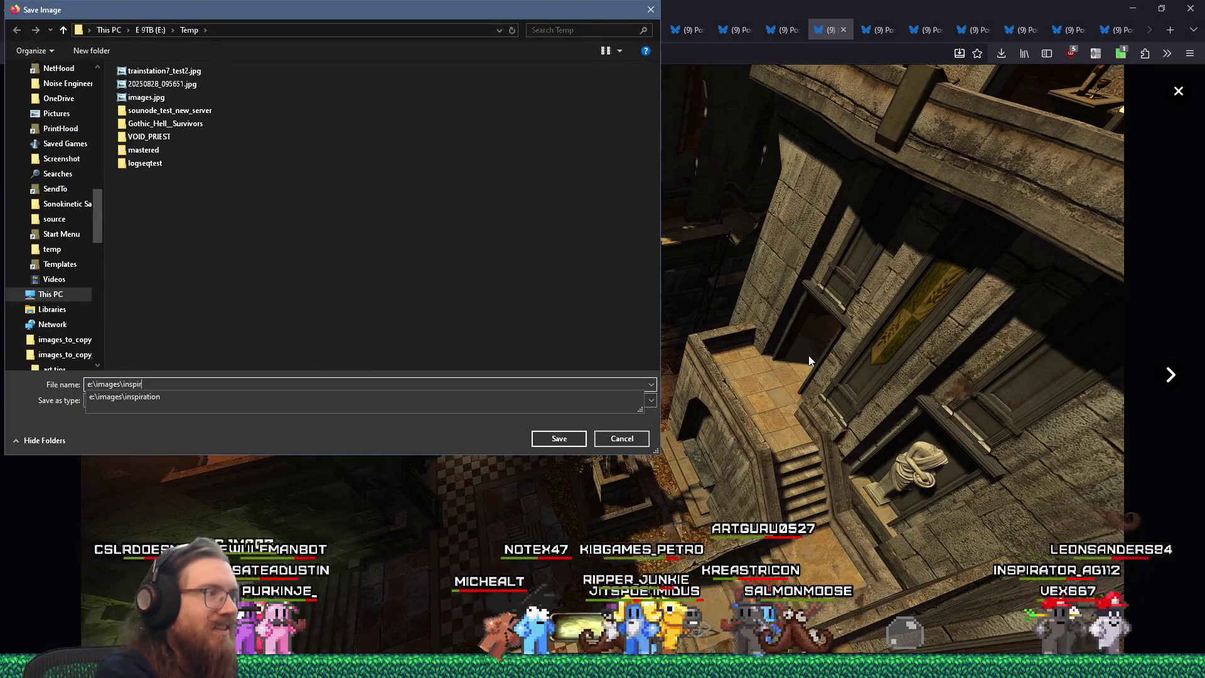
pyautogui.write('ation\\quakelike\\')
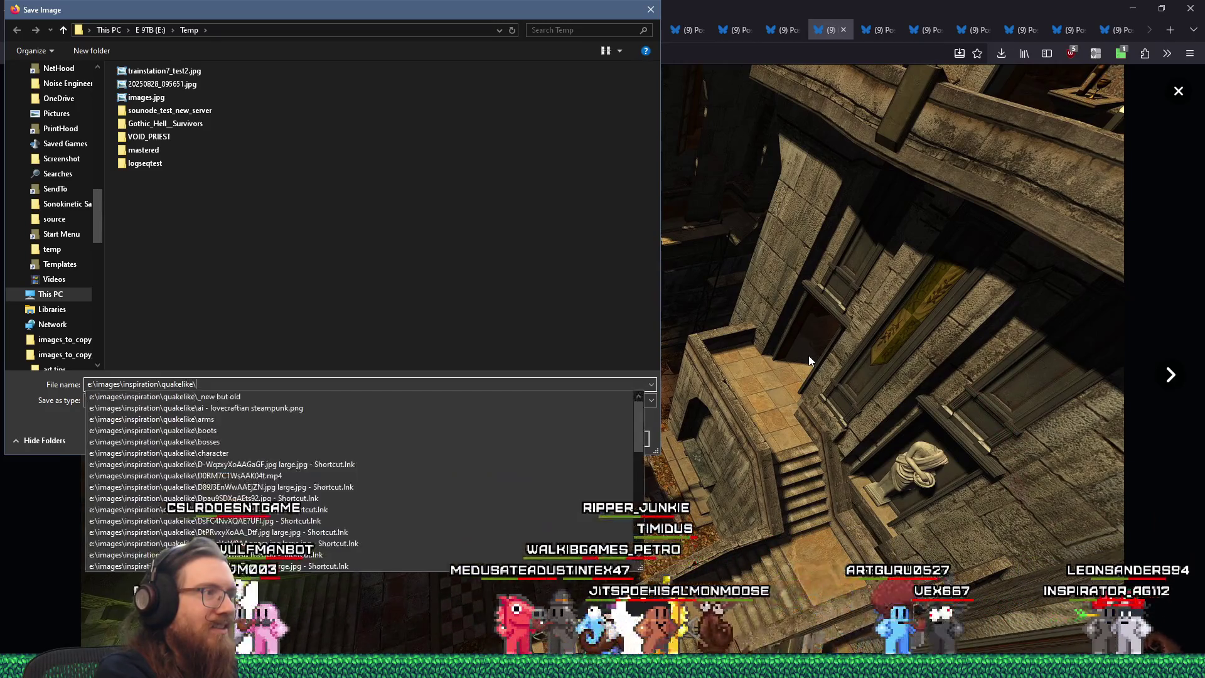
pyautogui.write('levels\\london')
pyautogui.press('Return')
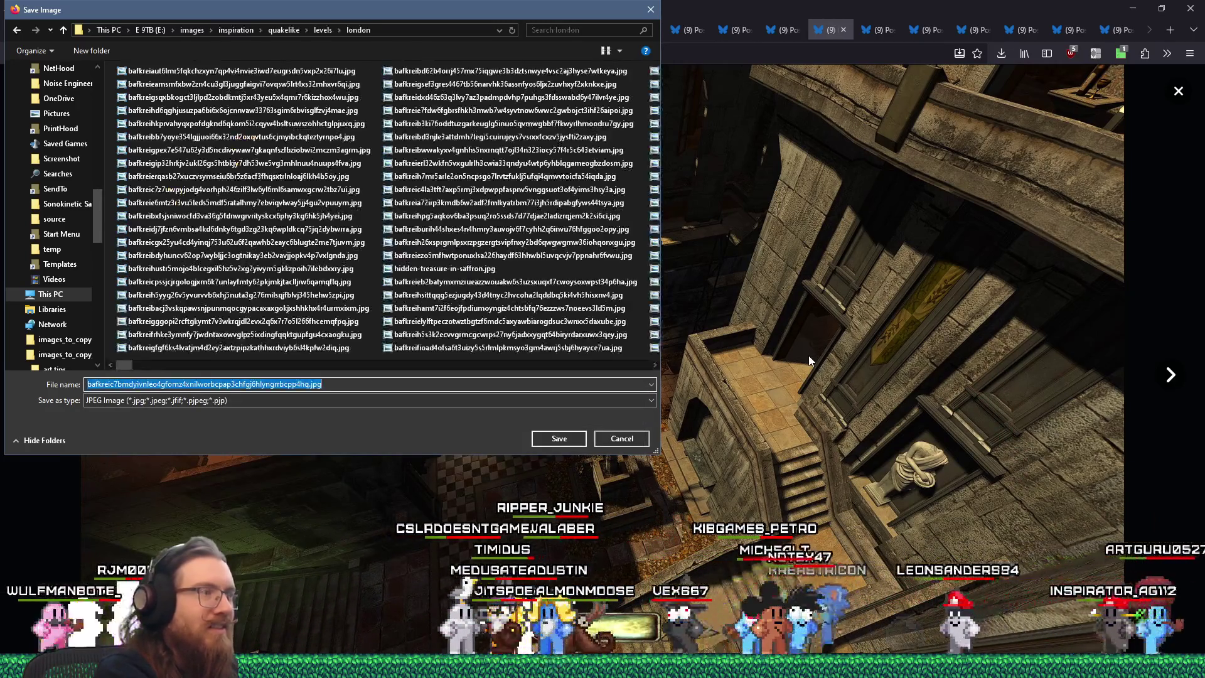
pyautogui.press('Return')
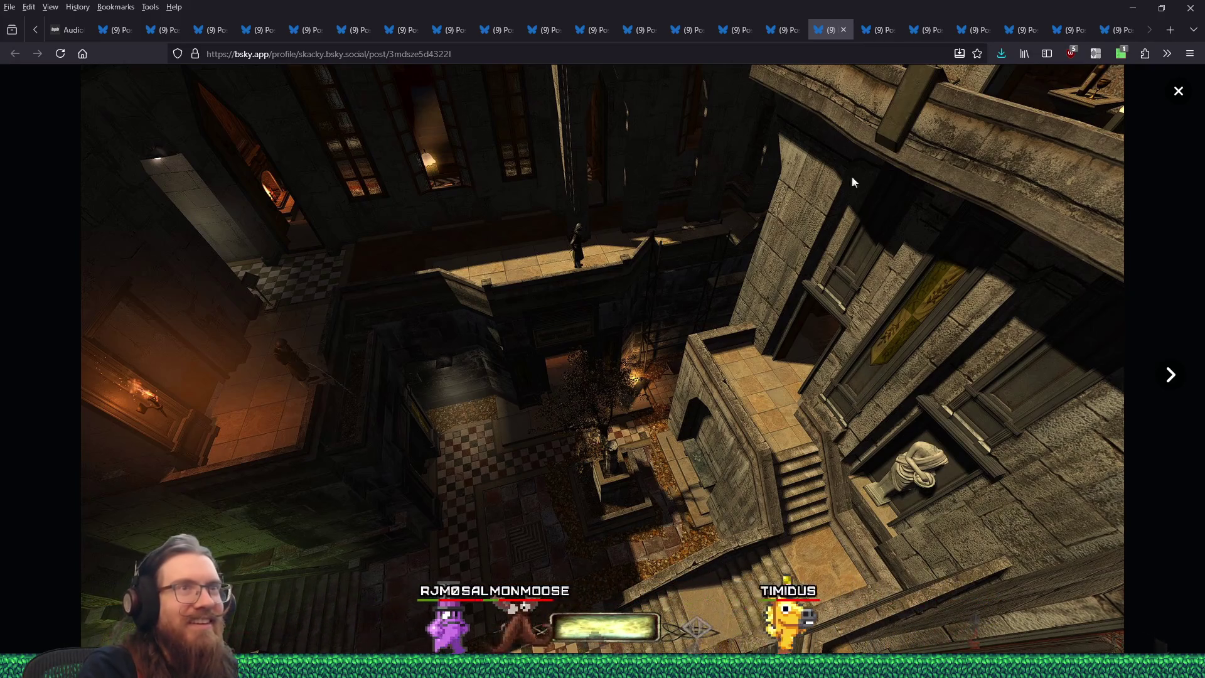
# Page forward to the staircase-with-chandelier image and save it to disk.
pyautogui.click(1170, 380)
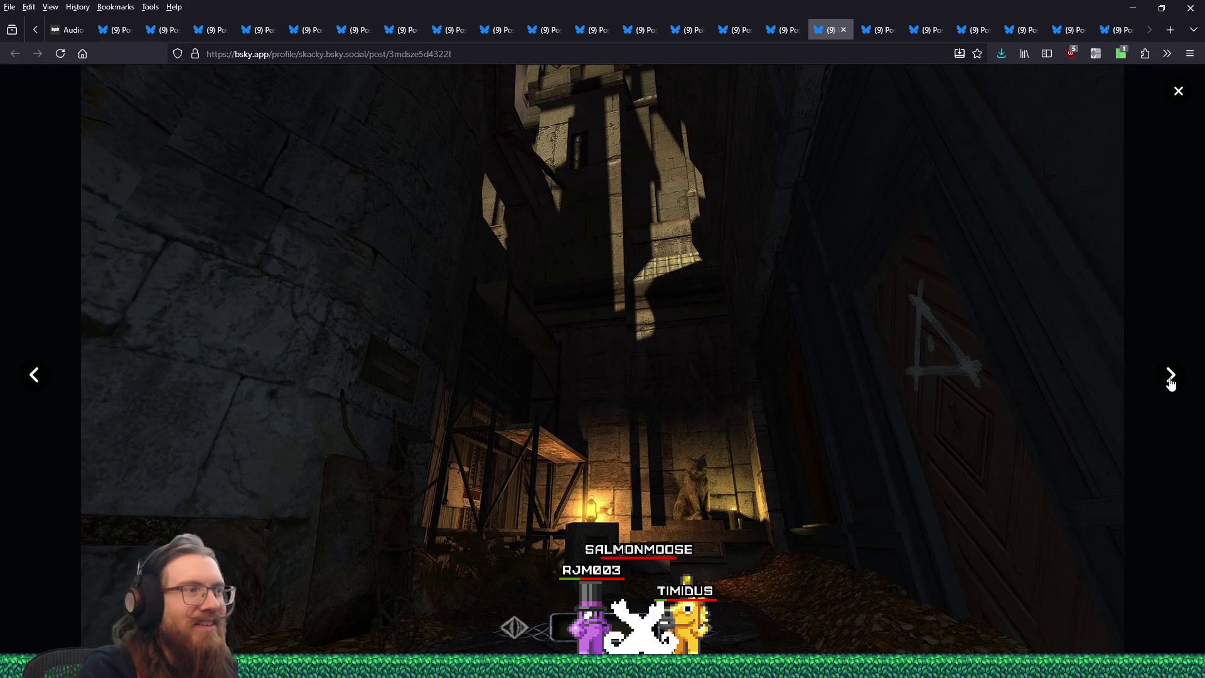
pyautogui.click(1171, 379)
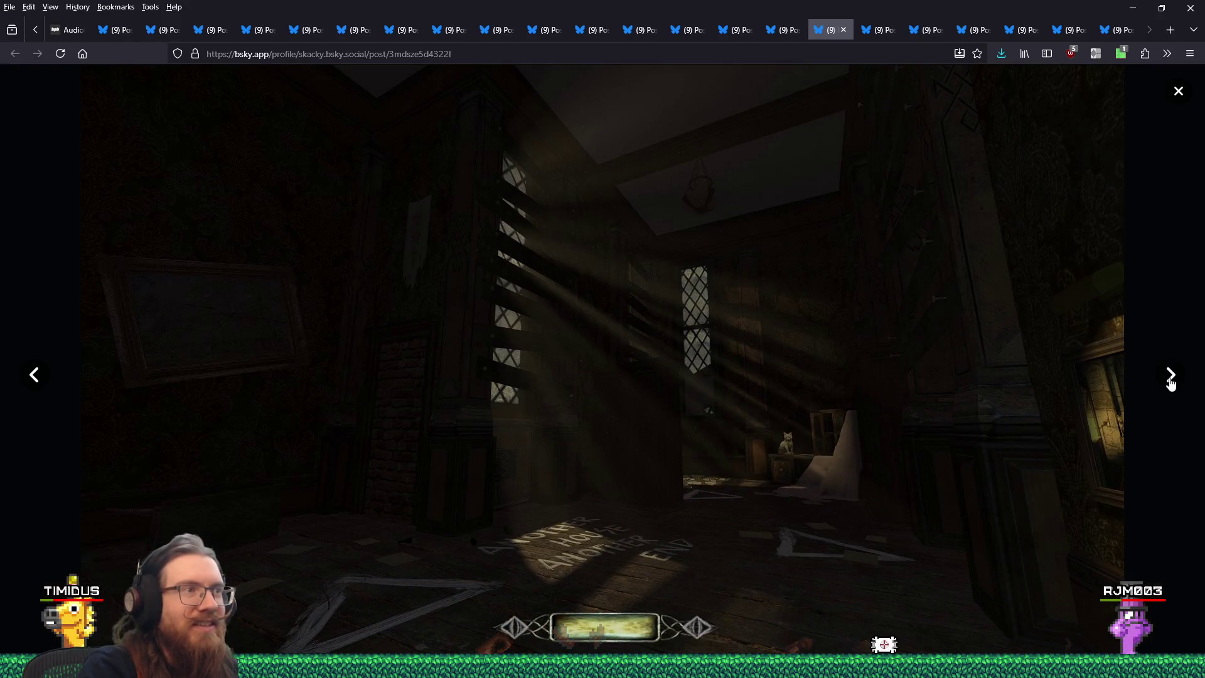
pyautogui.click(1170, 379)
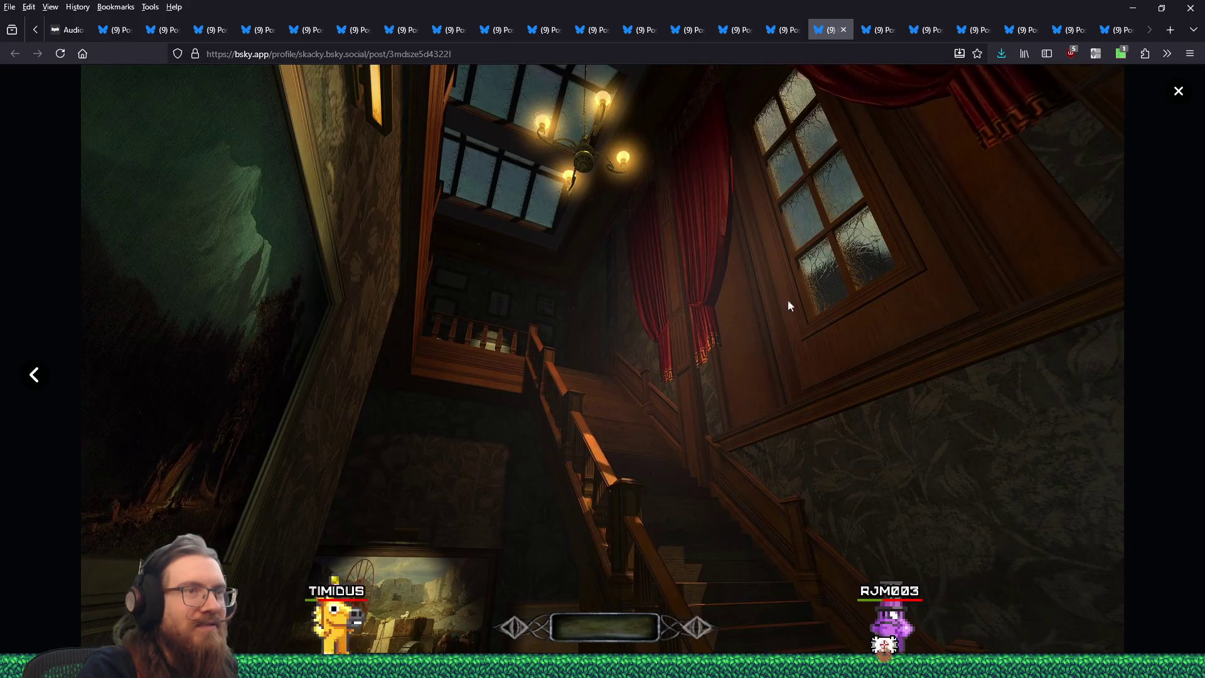
pyautogui.rightClick(768, 289)
pyautogui.click(800, 321)
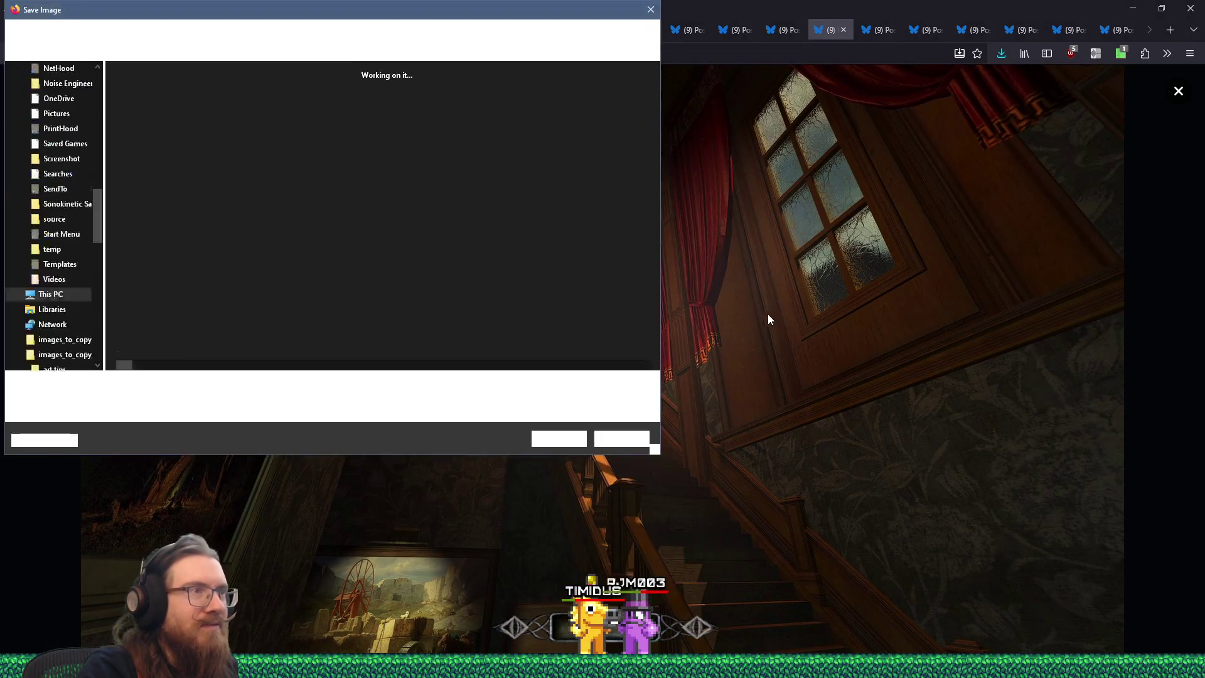
pyautogui.click(552, 436)
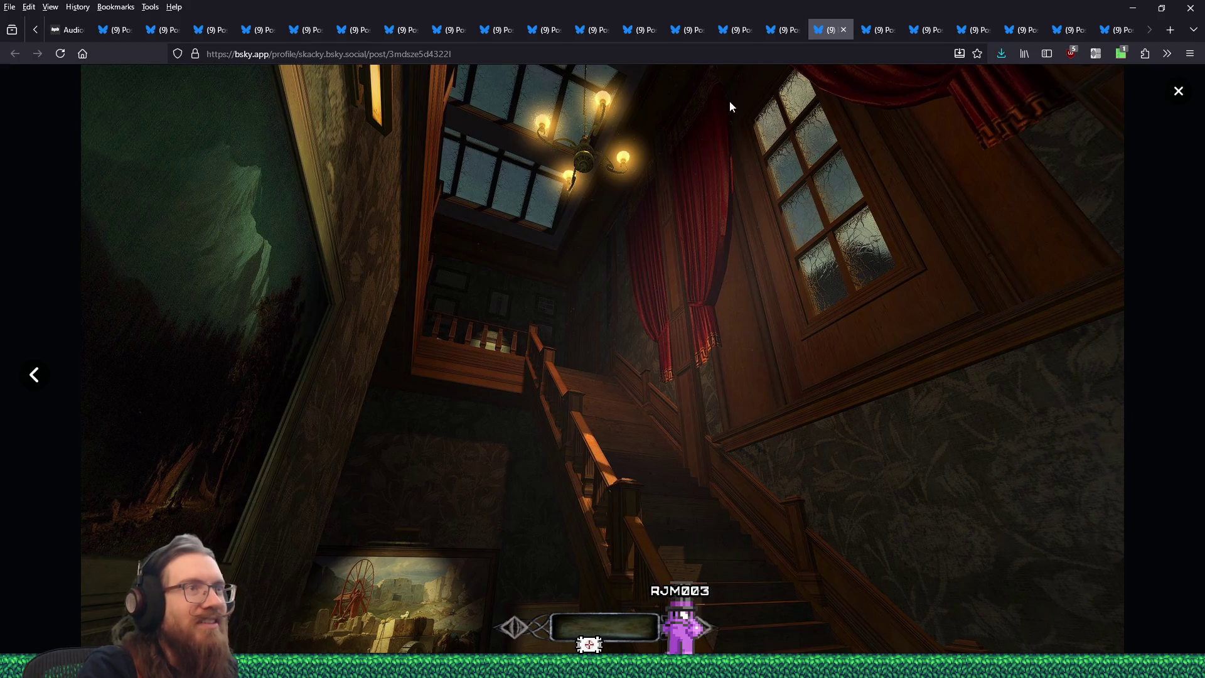
# Save the creature sculpture image into the quakelike\enemies folder.
pyautogui.click(841, 32)
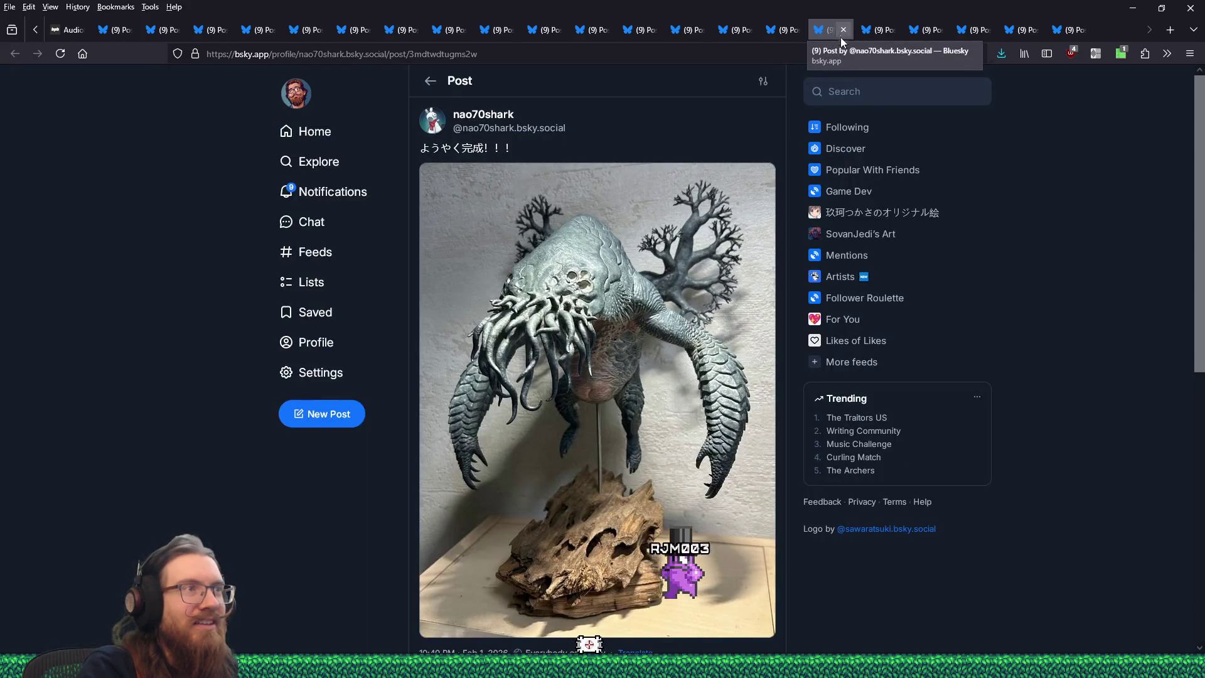
pyautogui.click(690, 314)
pyautogui.rightClick(733, 258)
pyautogui.click(770, 291)
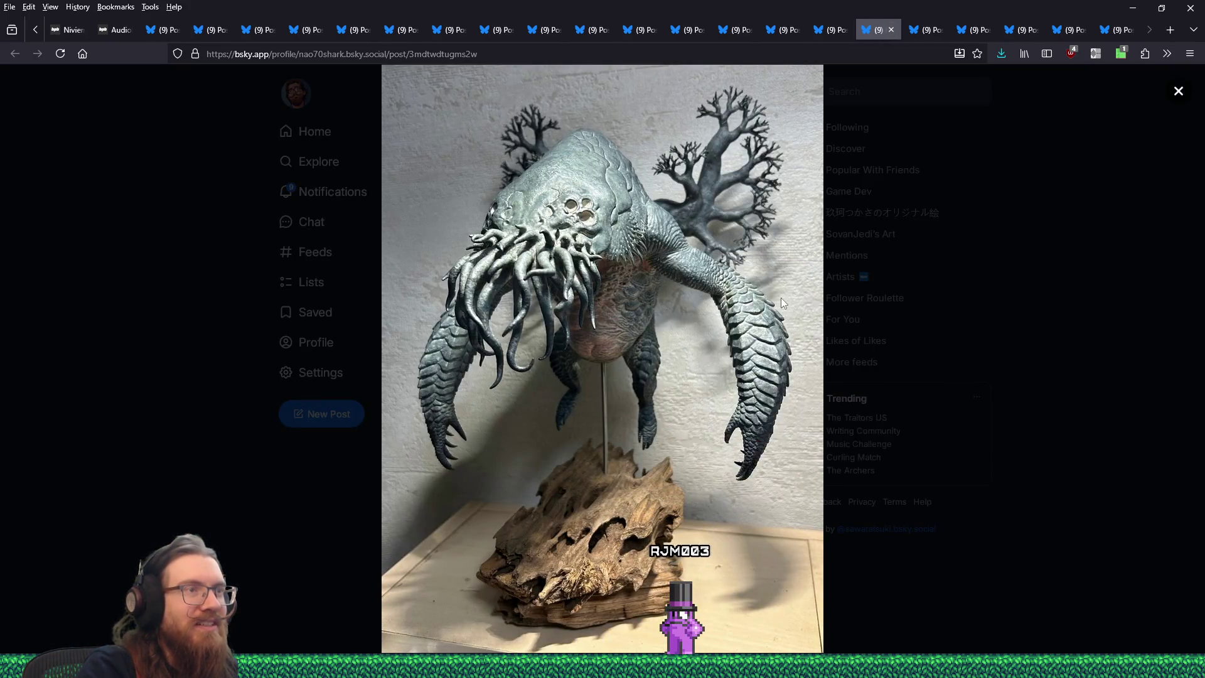
pyautogui.click(285, 30)
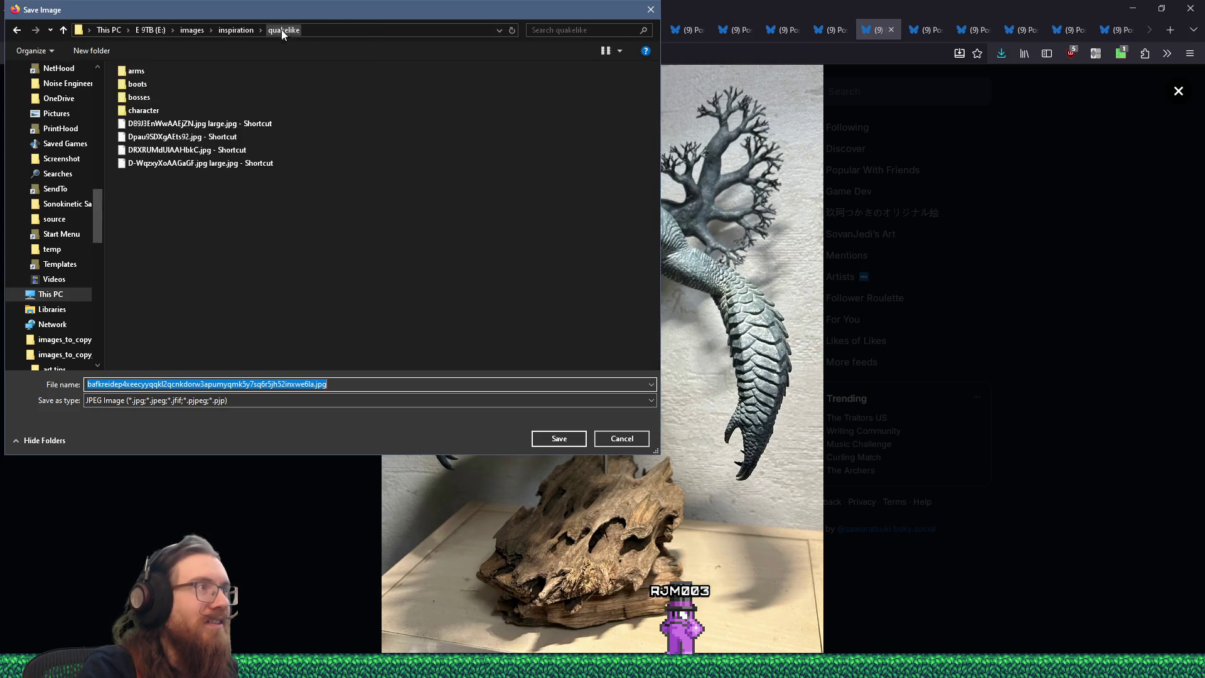
pyautogui.click(148, 138)
pyautogui.click(548, 442)
pyautogui.click(559, 439)
# Save the overgrown ruins image into the quakelike\levels folder and close its tab.
pyautogui.click(891, 32)
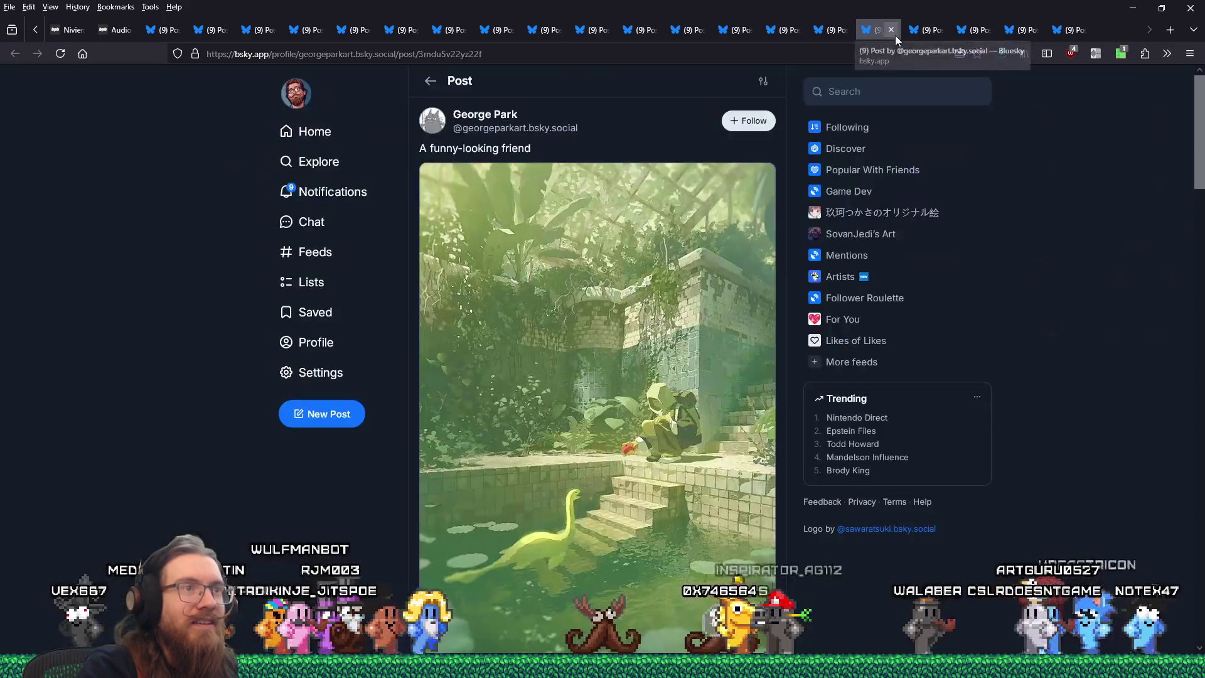
pyautogui.click(708, 303)
pyautogui.rightClick(708, 302)
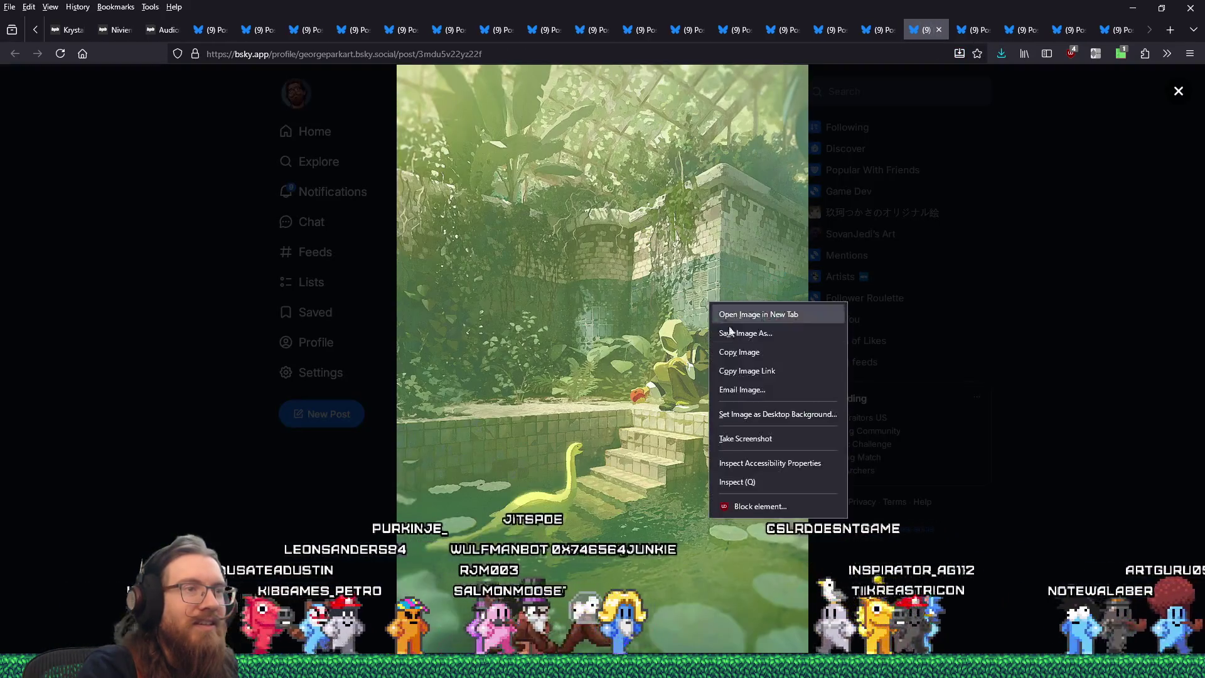
pyautogui.click(742, 331)
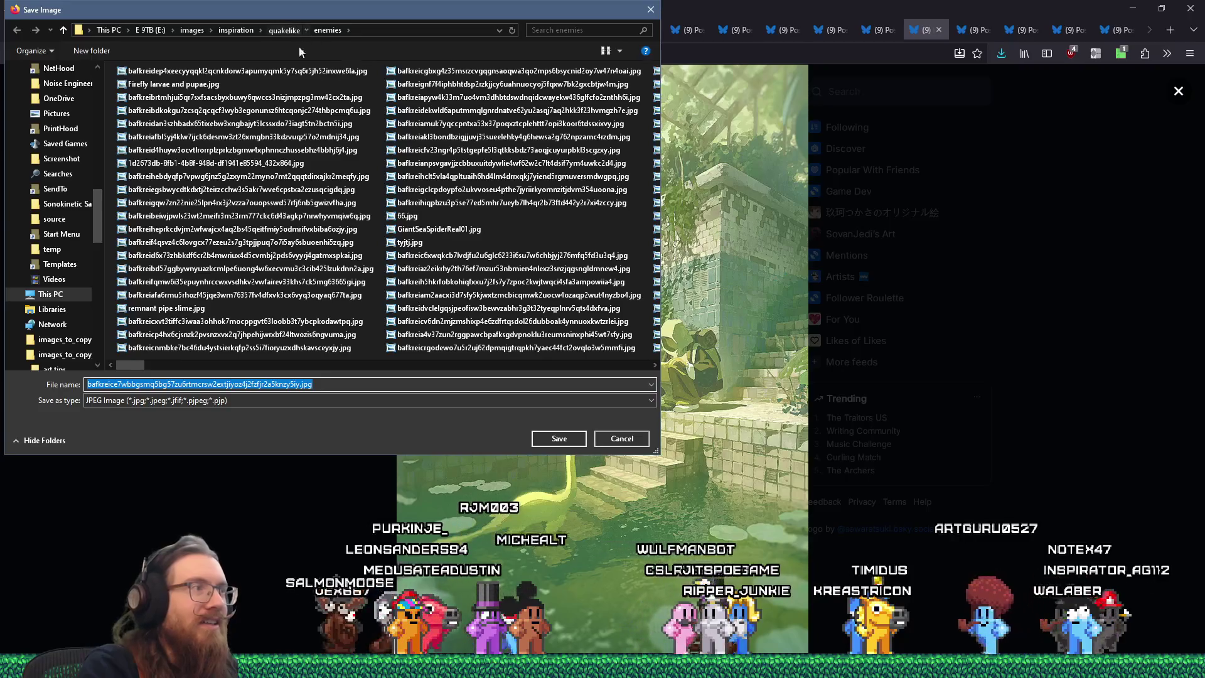
pyautogui.click(284, 30)
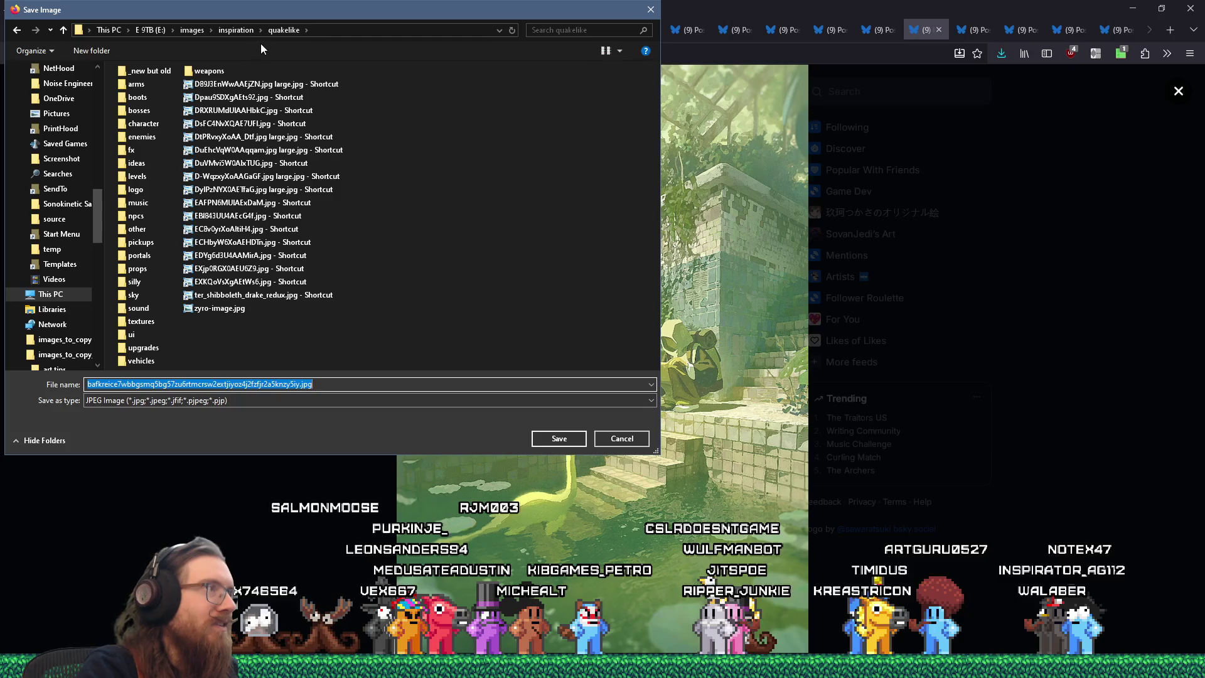
pyautogui.doubleClick(139, 180)
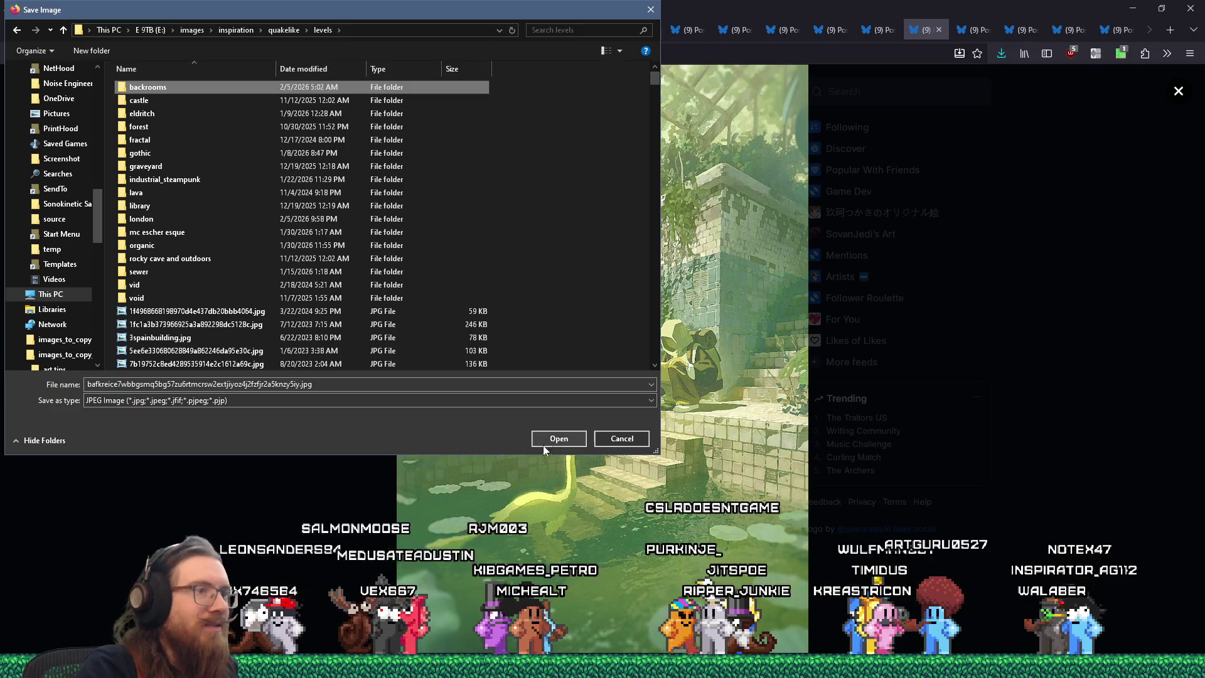
pyautogui.click(555, 438)
pyautogui.click(941, 32)
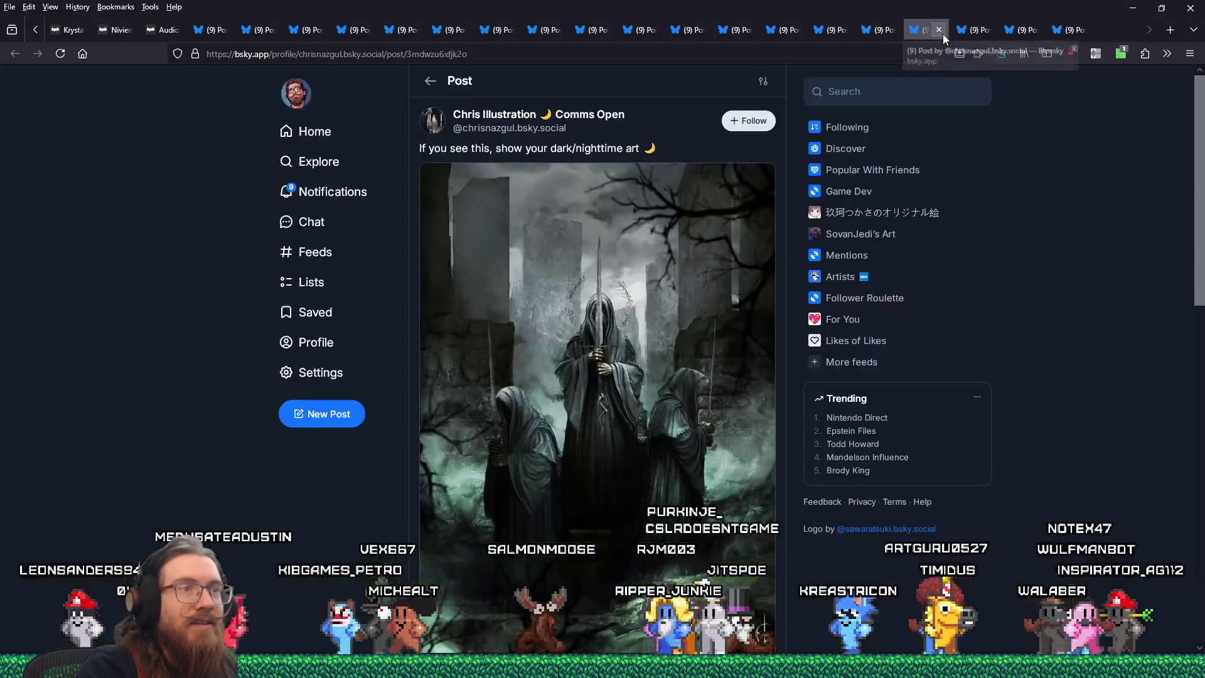
# Save the hooded-figures artwork into the levels\graveyard folder.
pyautogui.click(733, 283)
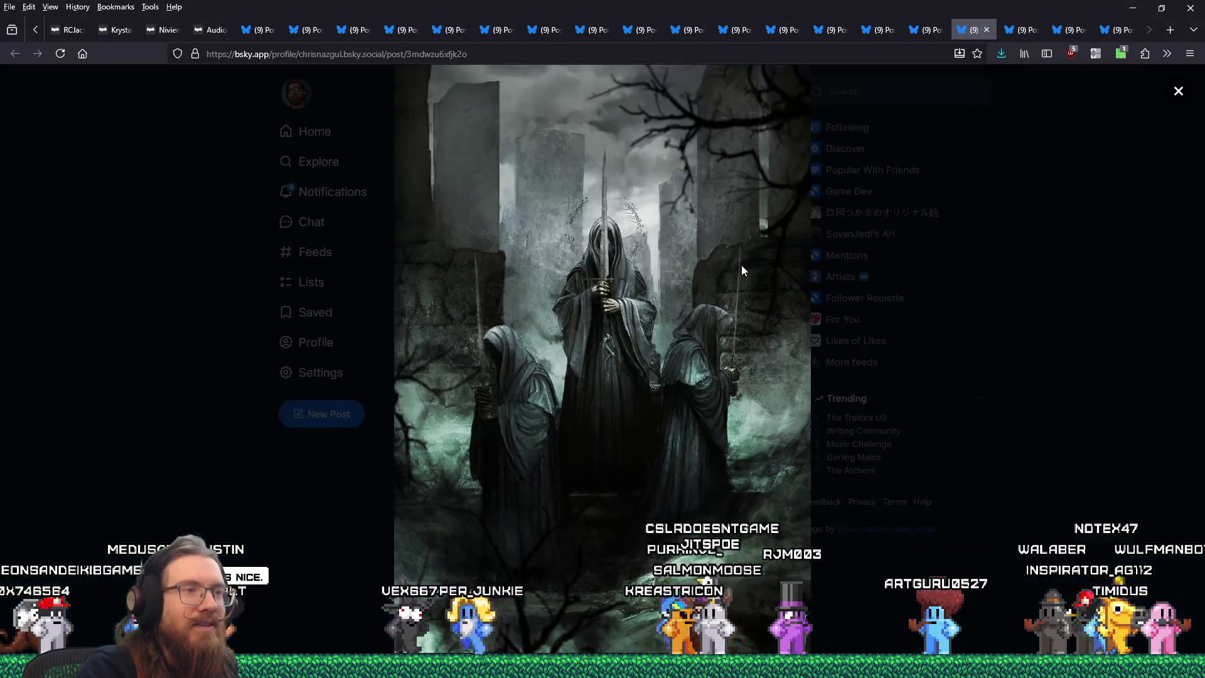
pyautogui.click(760, 292)
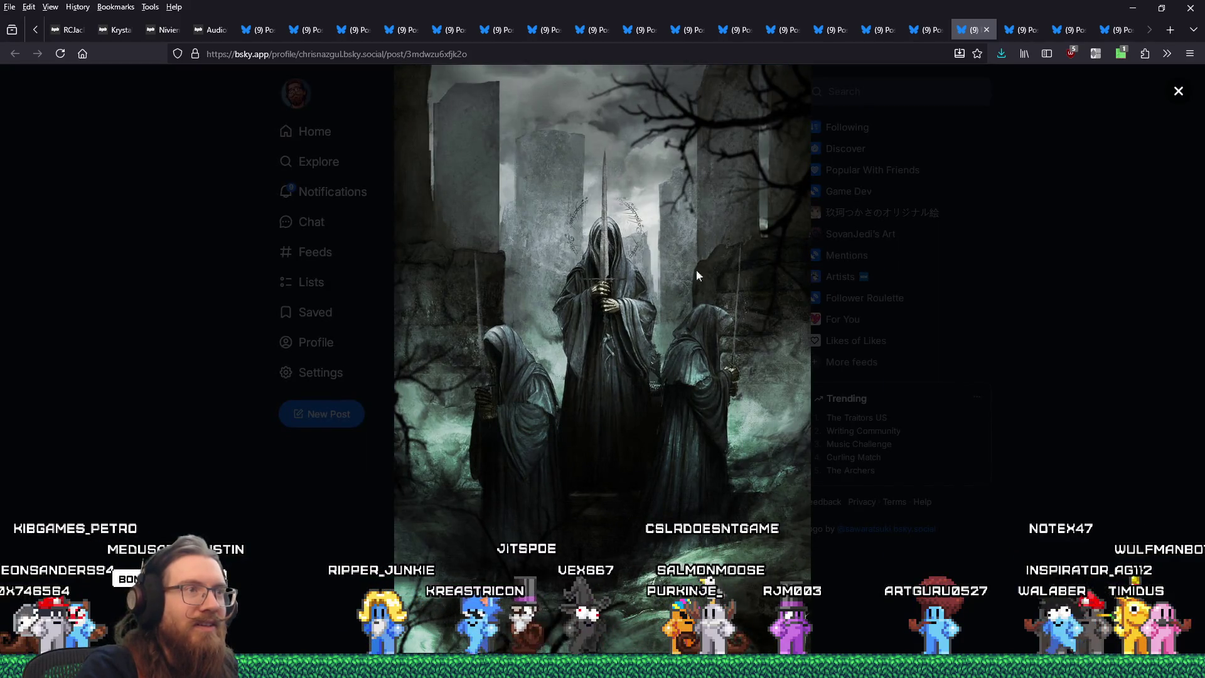
pyautogui.click(324, 31)
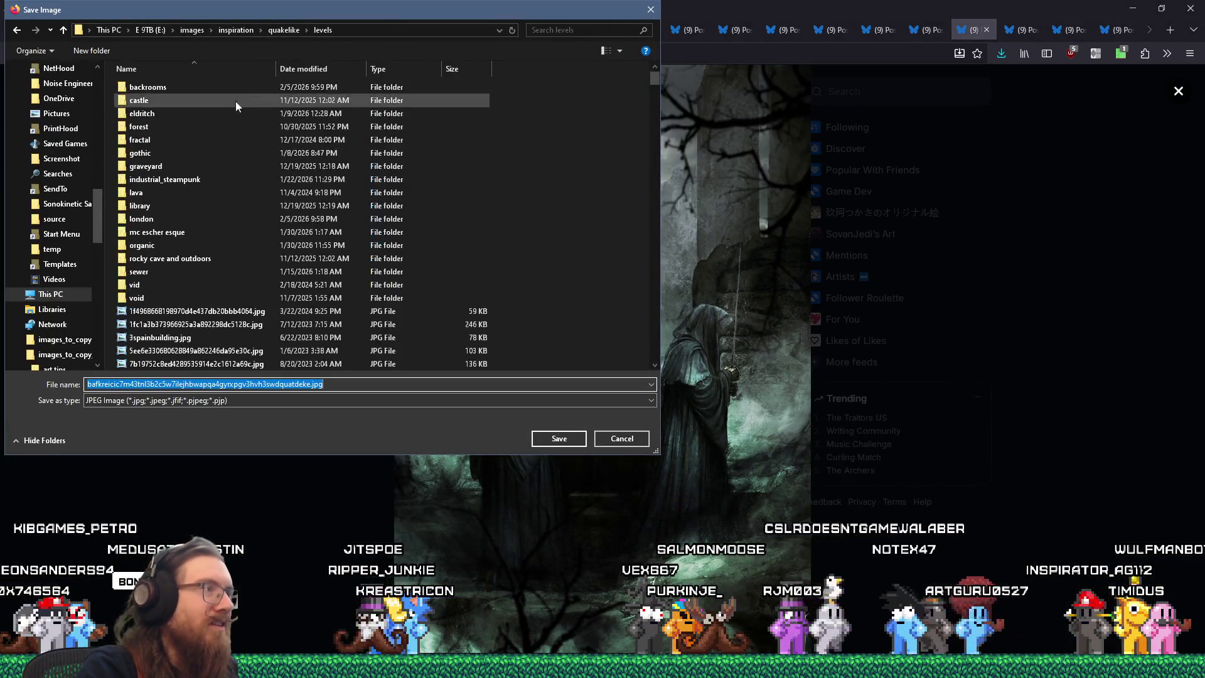
pyautogui.click(147, 167)
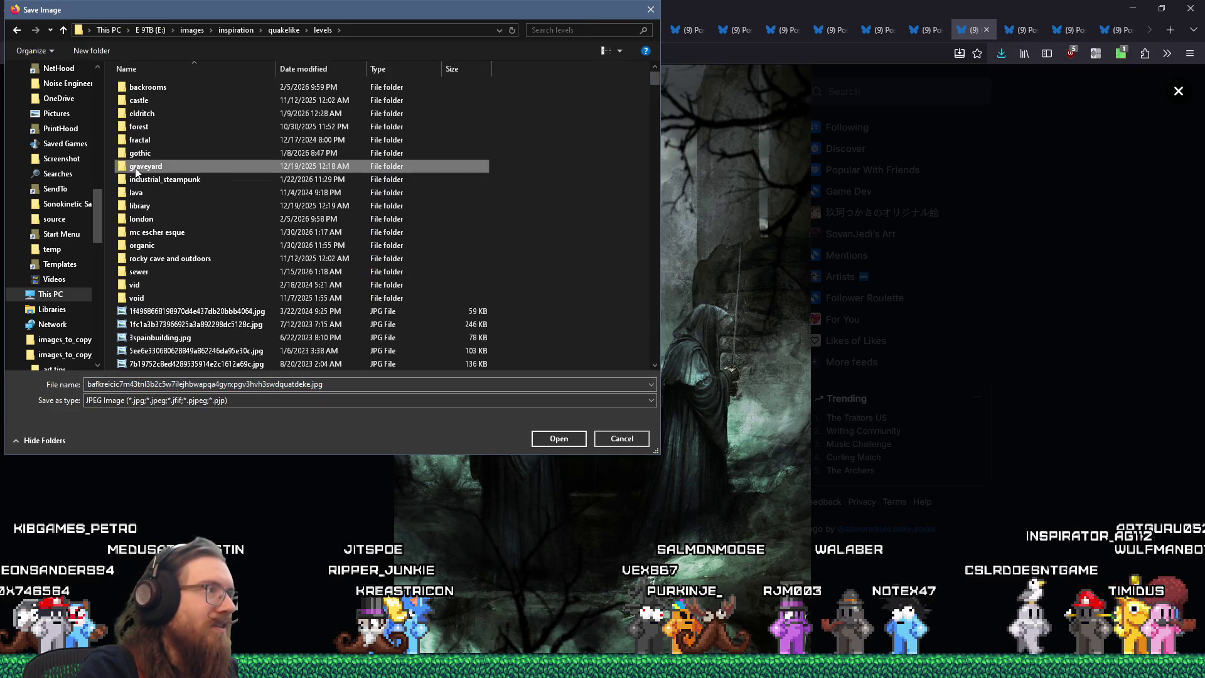
pyautogui.click(556, 445)
pyautogui.click(556, 444)
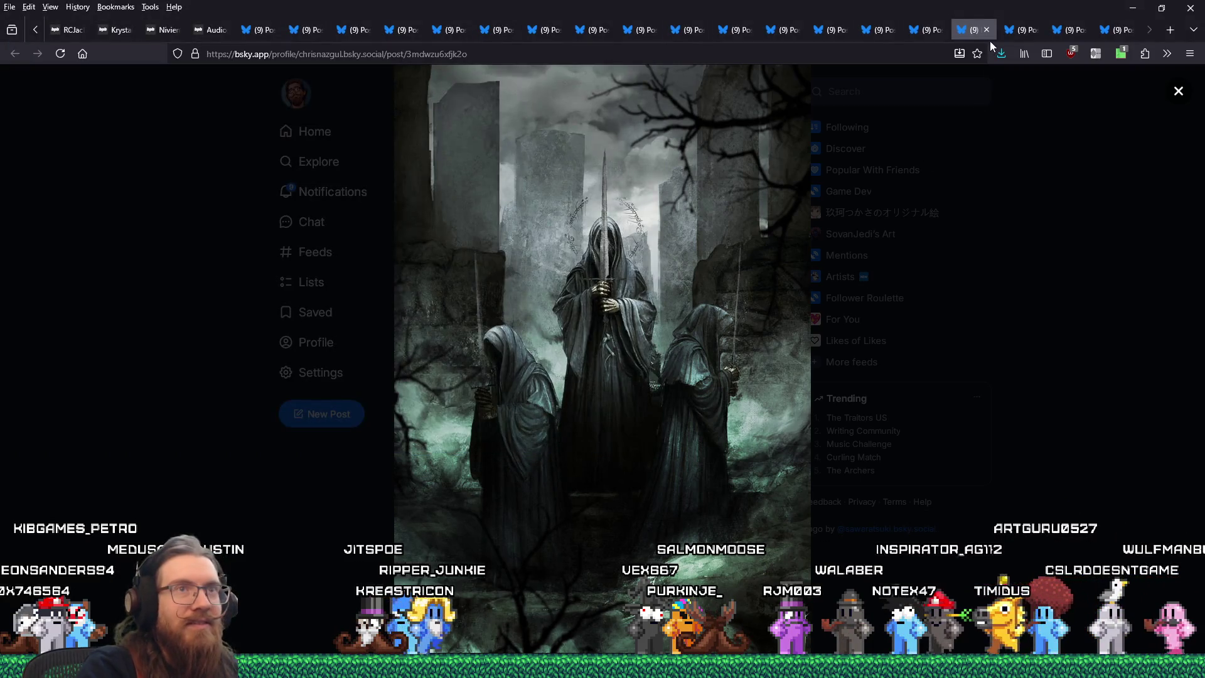
# Close the finished post tabs, pause the walker video, and minimize Firefox.
pyautogui.click(987, 29)
pyautogui.click(986, 29)
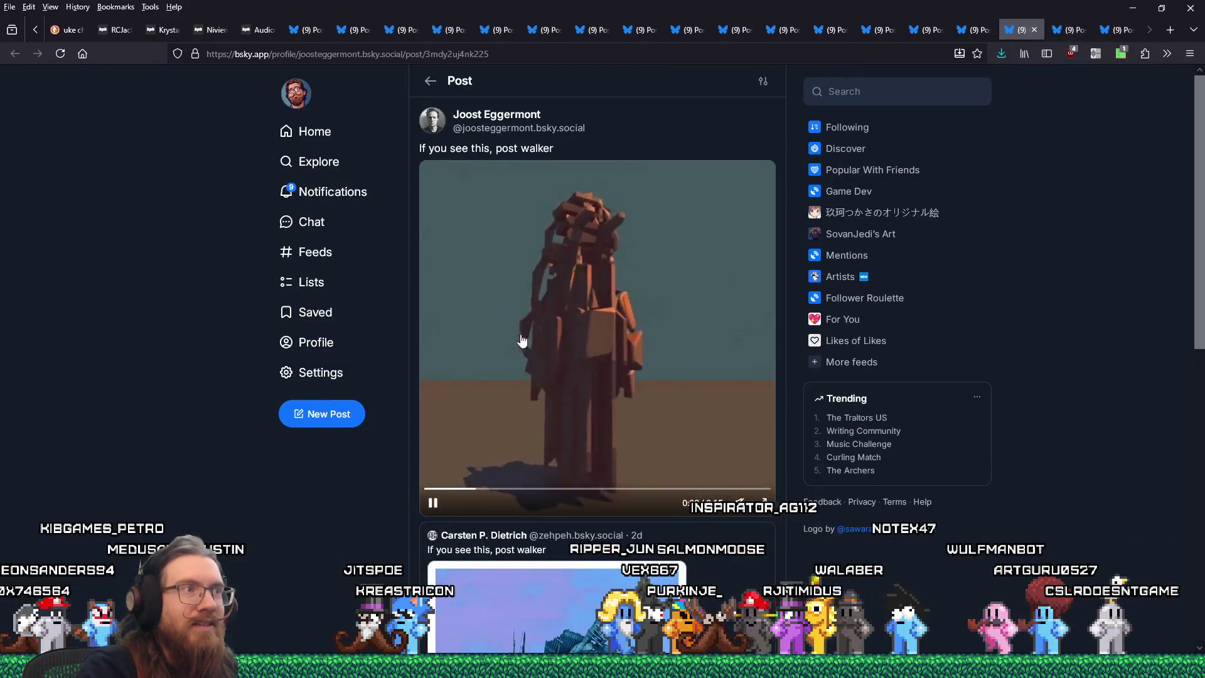
pyautogui.click(433, 502)
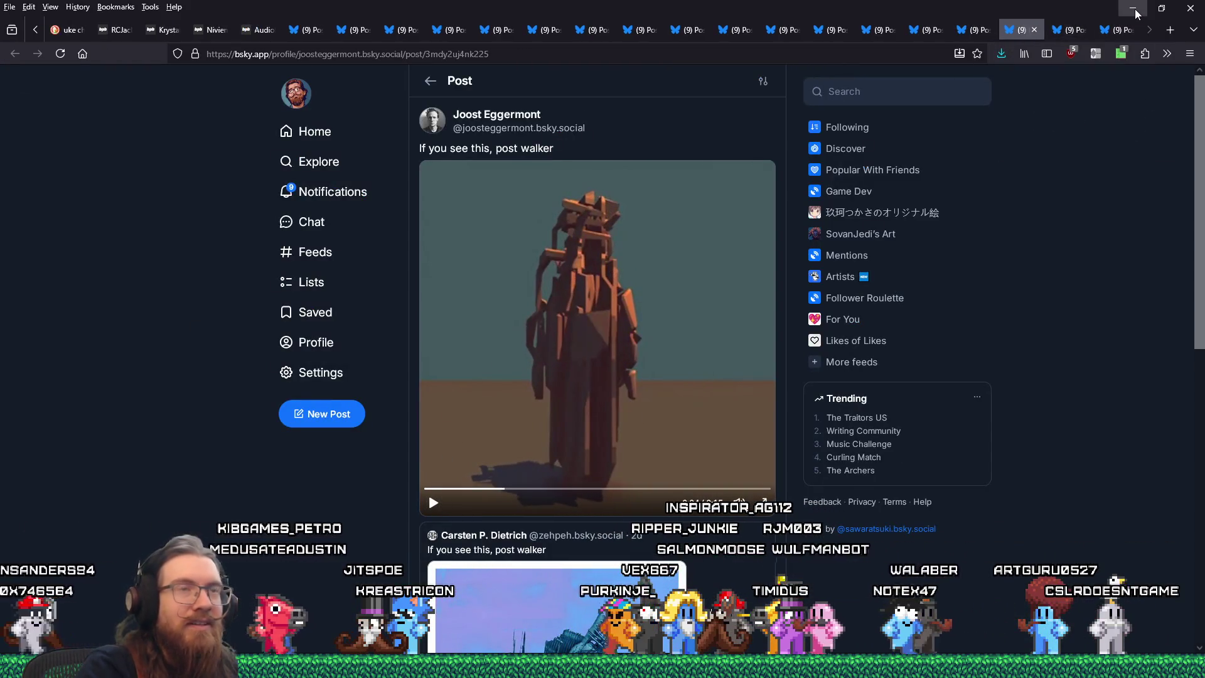
pyautogui.click(1134, 9)
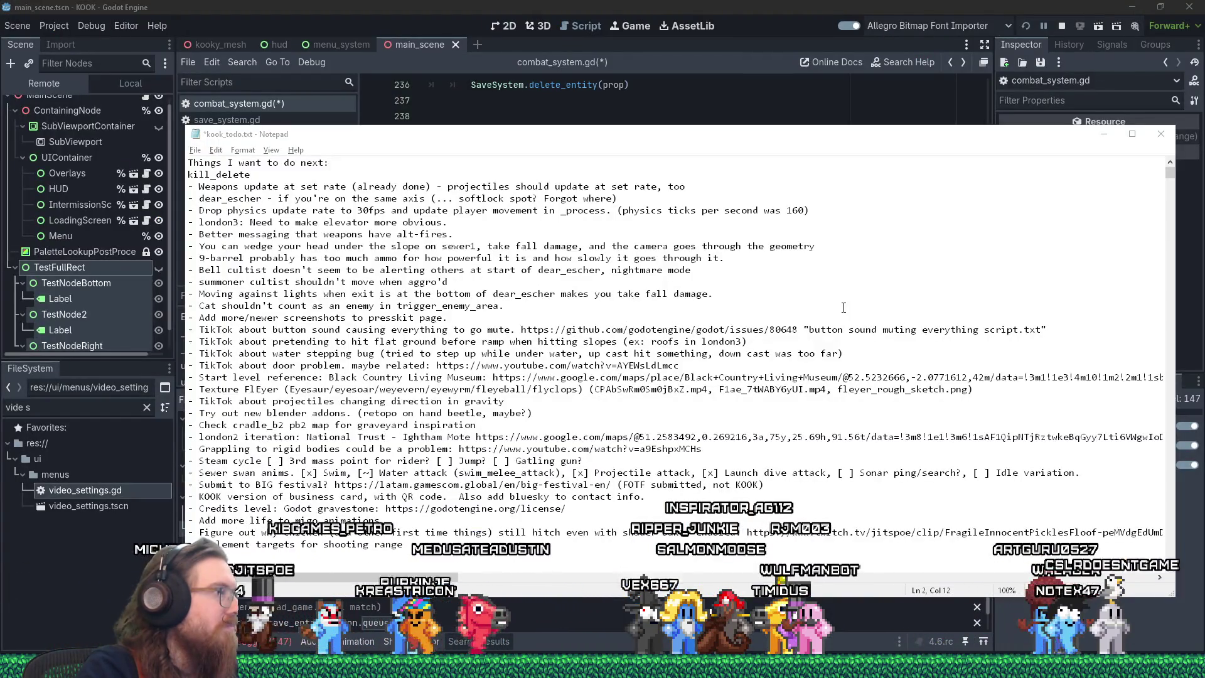
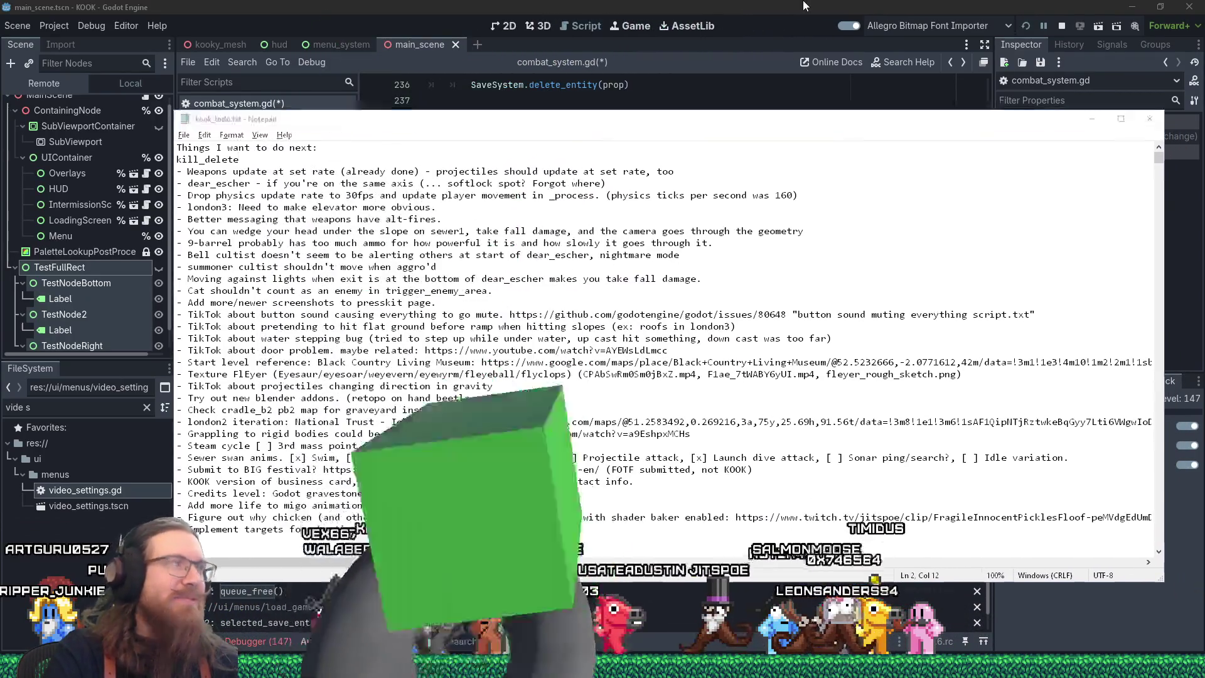
# Switch from the Notepad to-do list back to the Godot editor.
pyautogui.hotkey('alt', 'Tab')
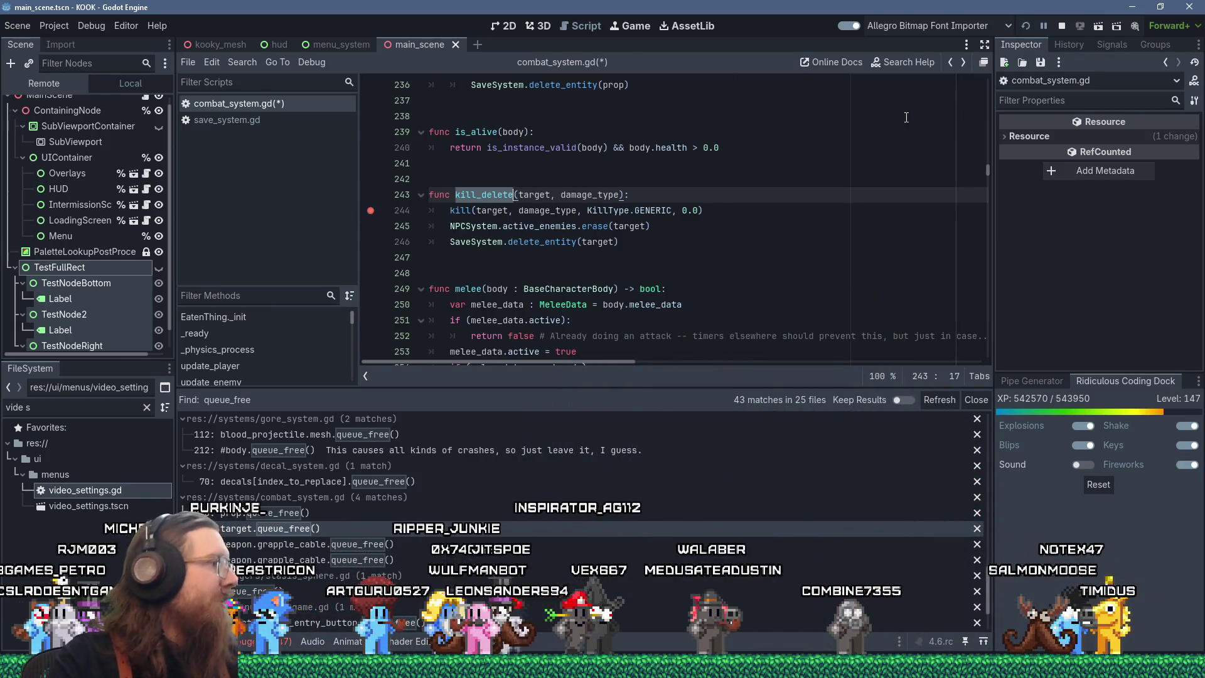
# Open the queue_free match in stasis_sphere.gd from the Find results.
pyautogui.hotkey('alt', 'Tab')
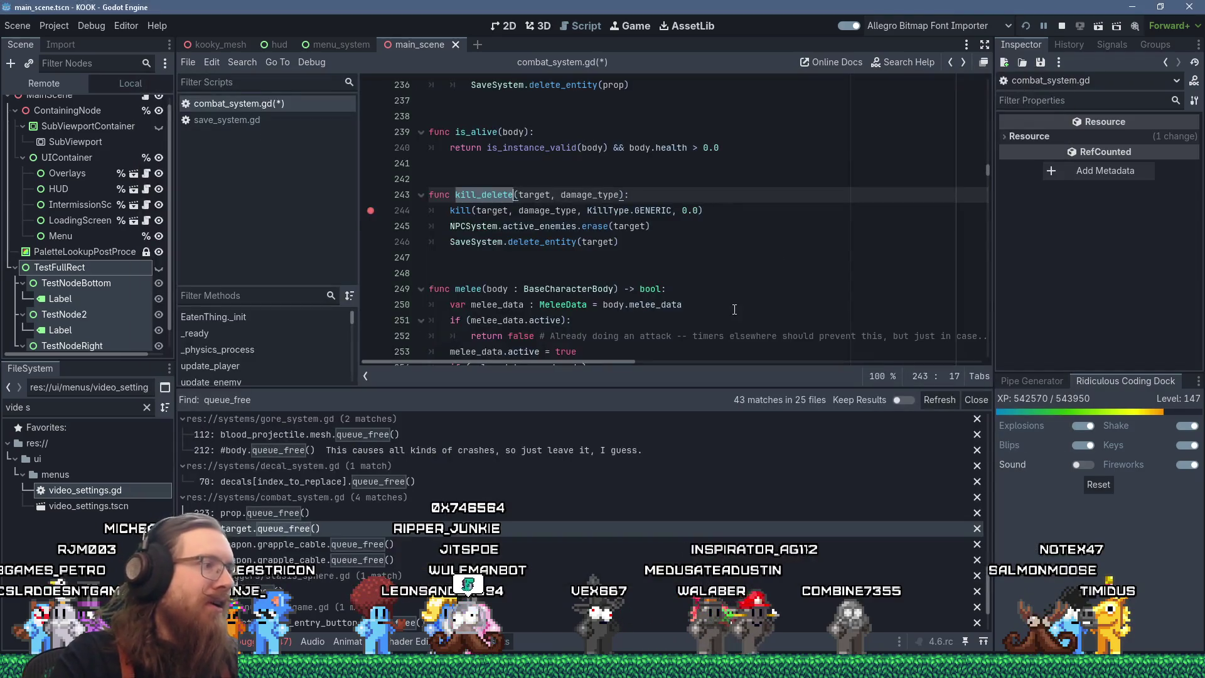
pyautogui.scroll(-1, 500, 514)
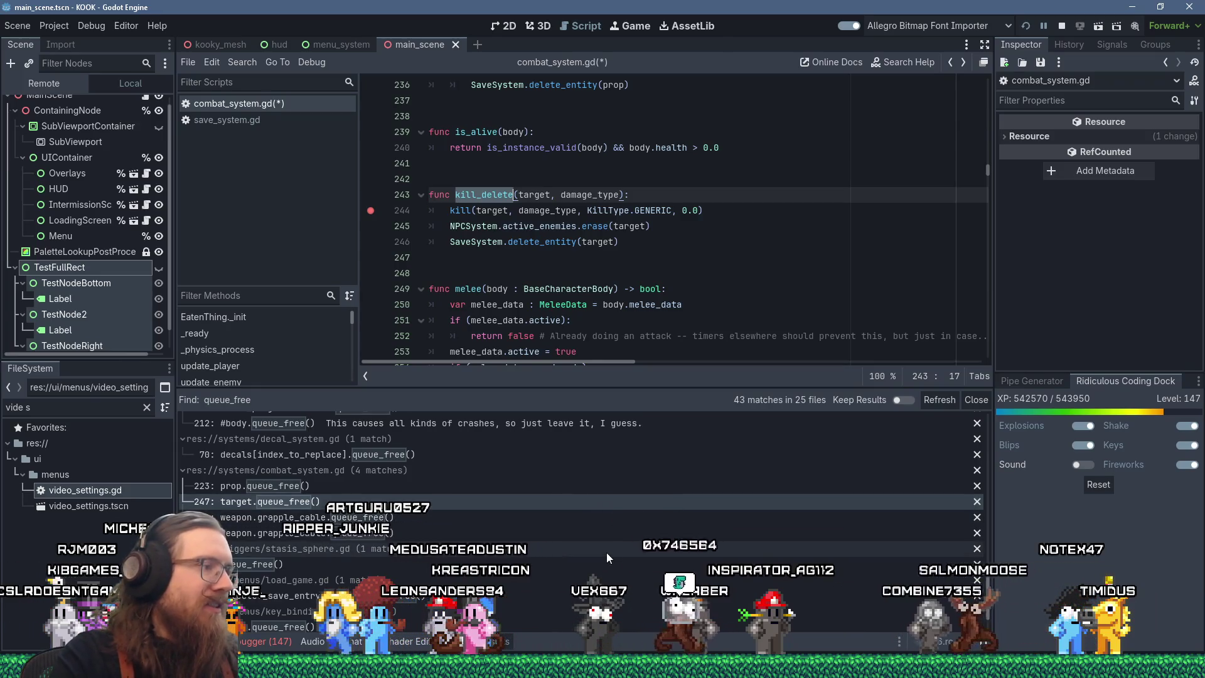
pyautogui.scroll(-1, 504, 515)
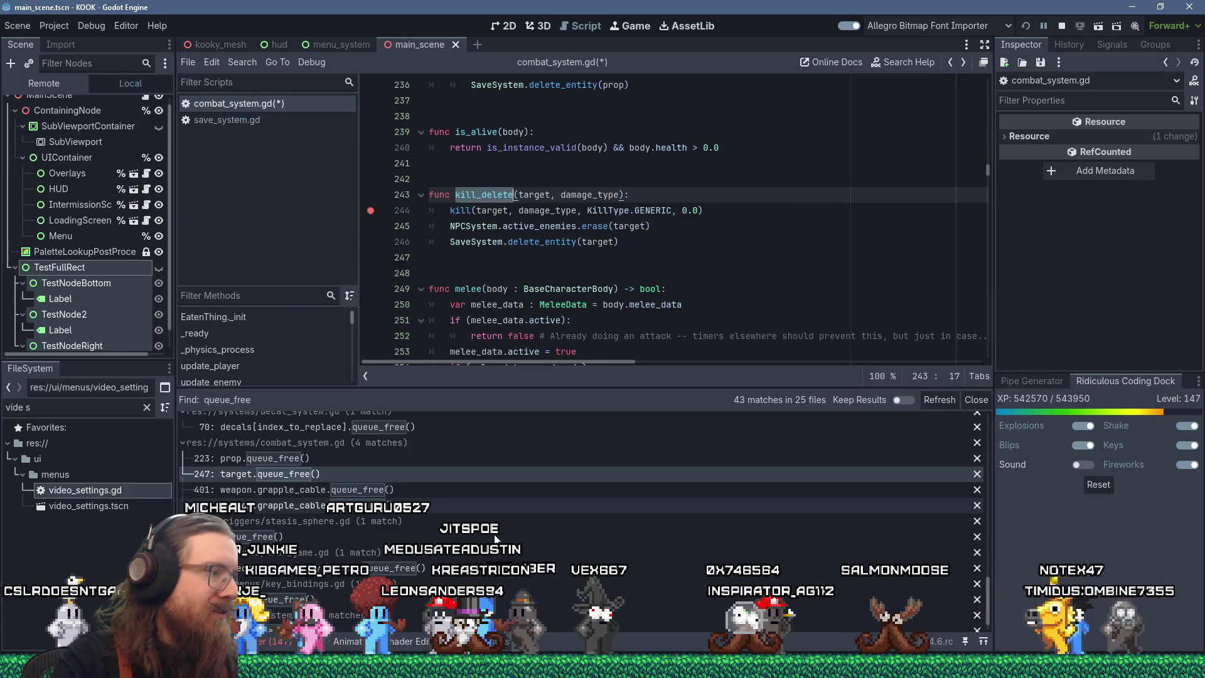
pyautogui.click(480, 538)
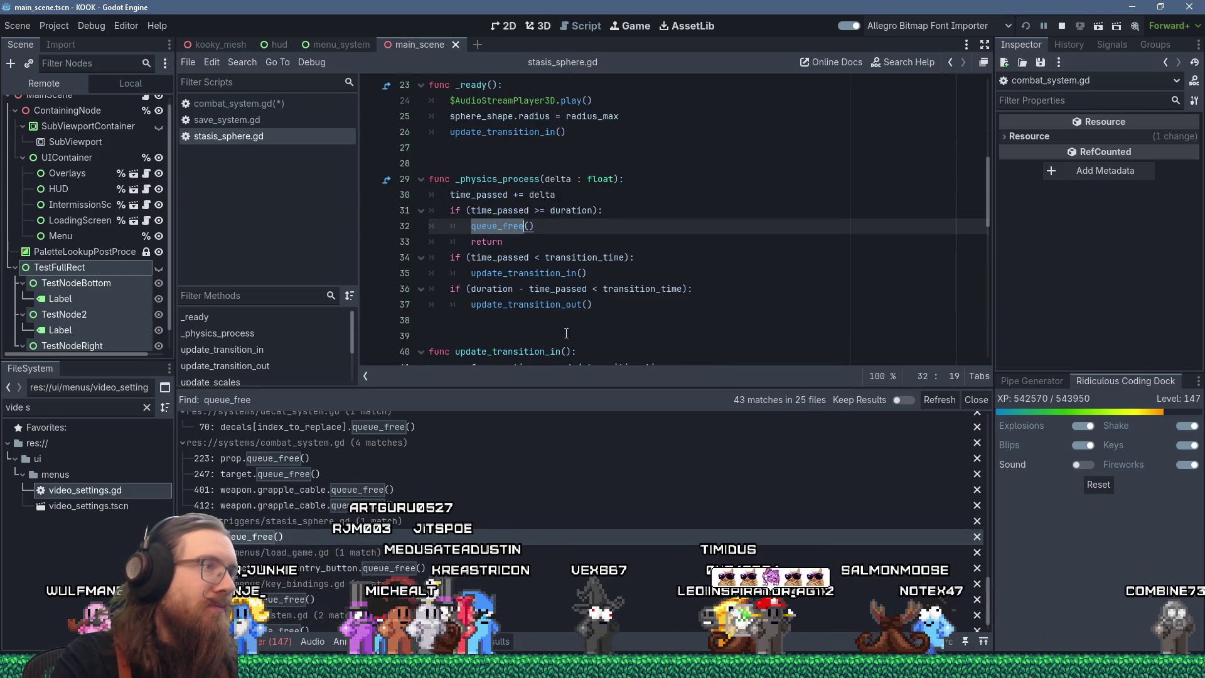
pyautogui.scroll(-1, 765, 585)
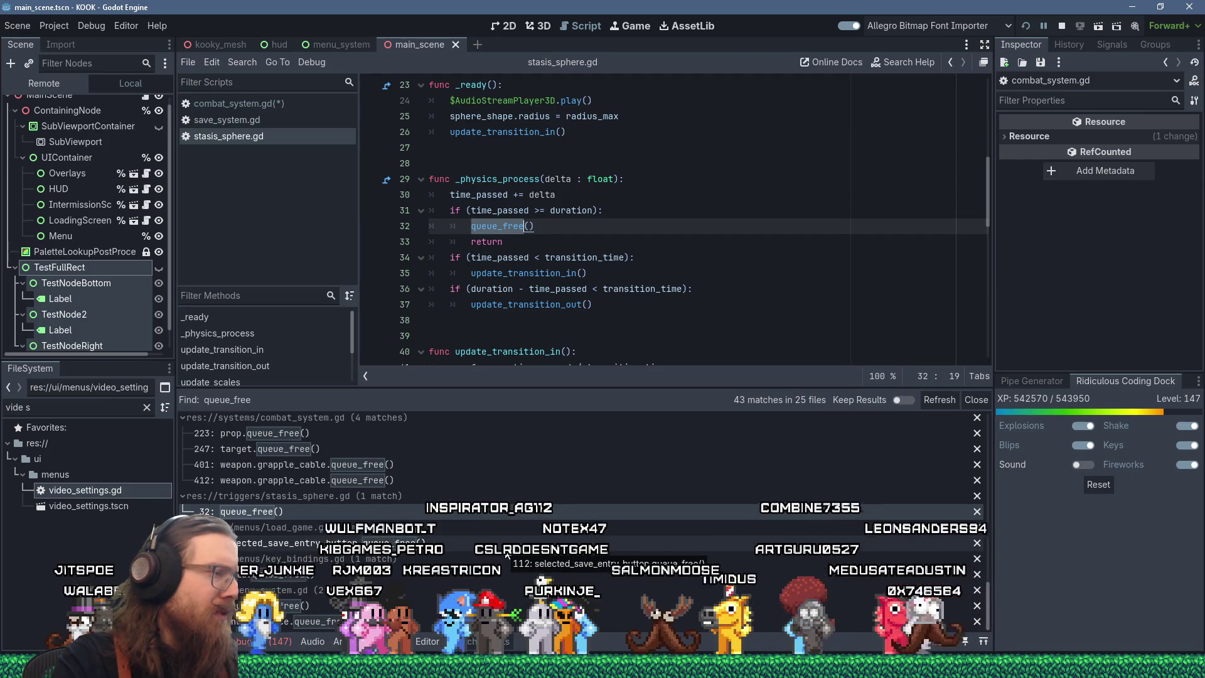
# Inspect the queue_free matches in load_game.gd and key_bindings.gd, closing each afterwards.
pyautogui.click(506, 549)
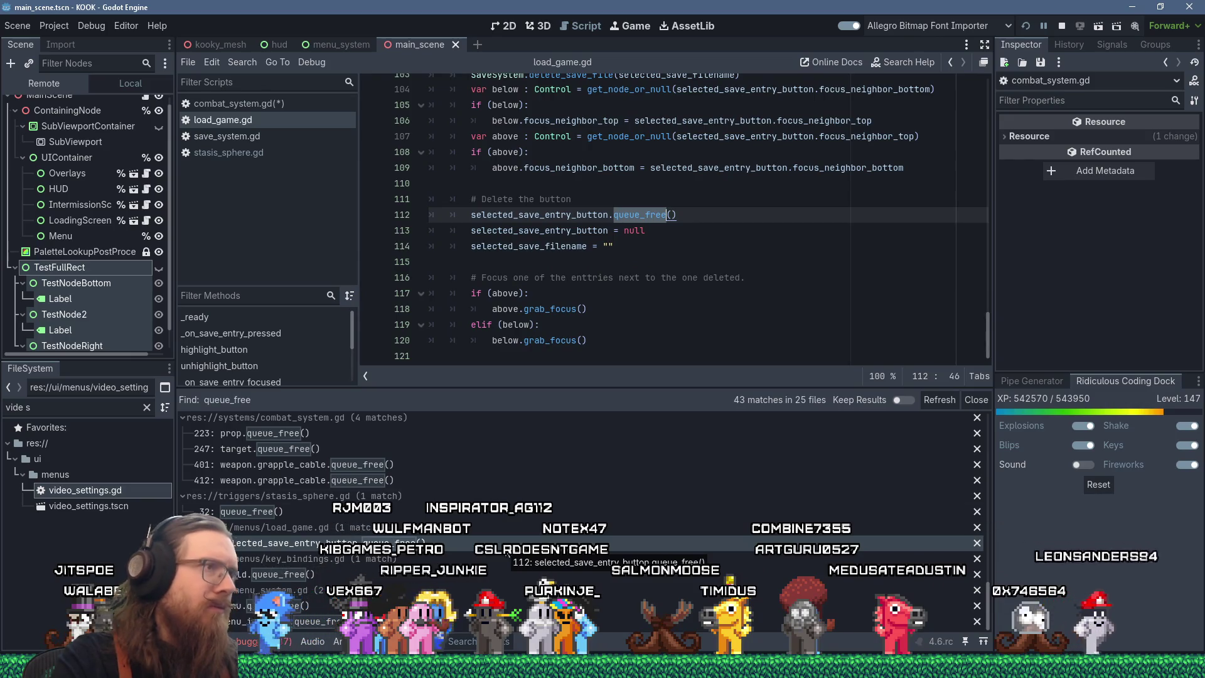
pyautogui.scroll(4, 547, 324)
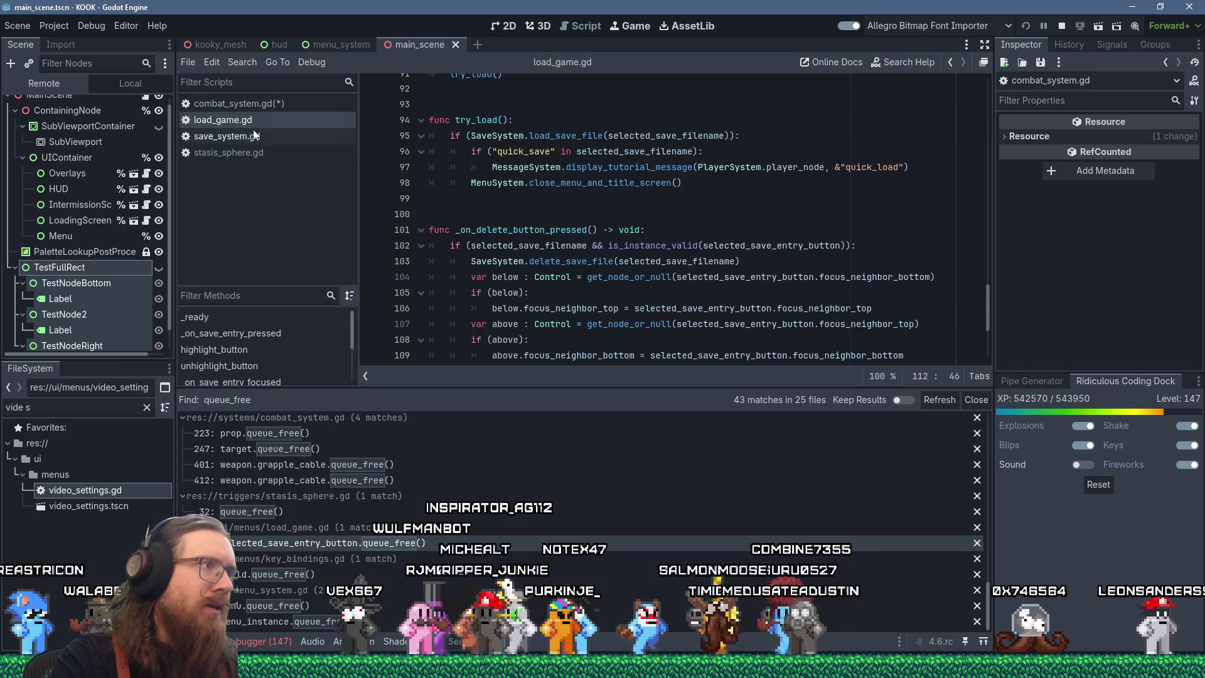
pyautogui.hotkey('ctrl', 'w')
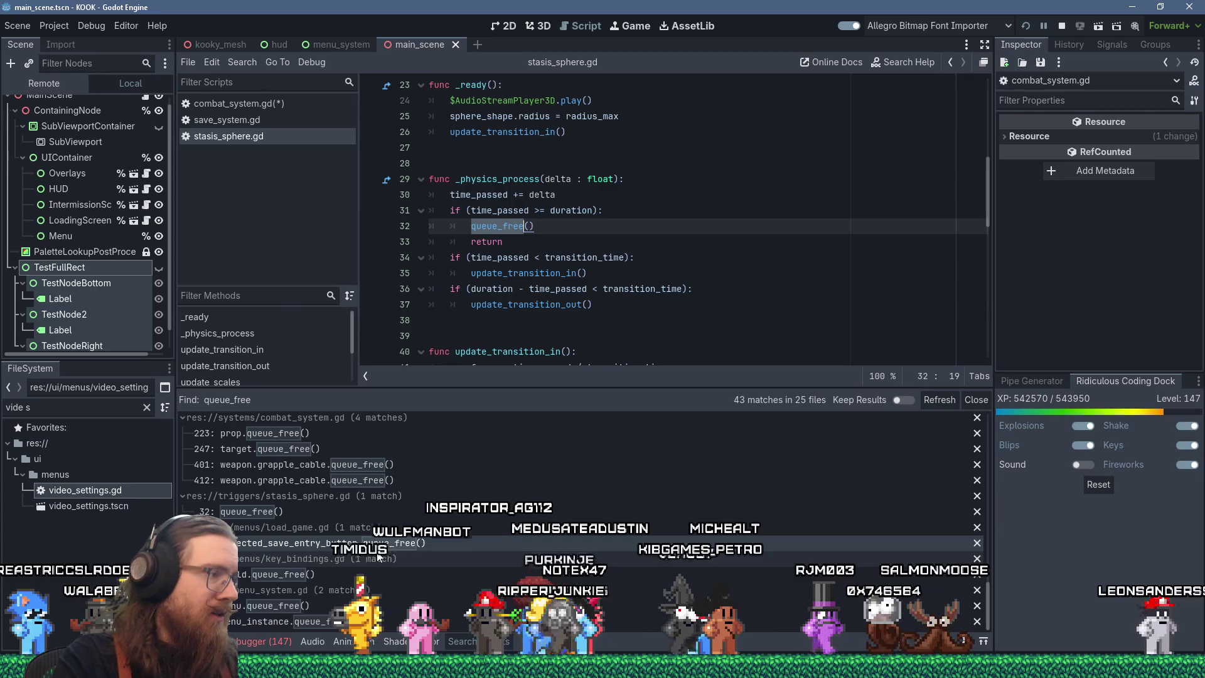
pyautogui.click(366, 570)
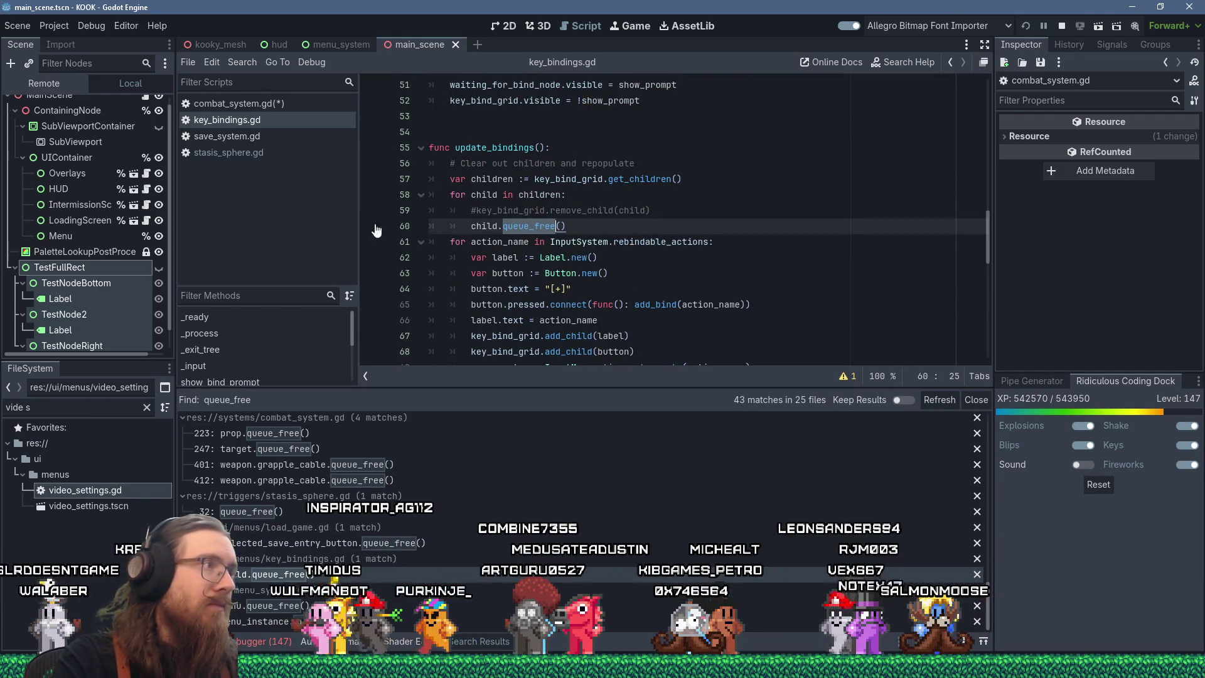
pyautogui.middleClick(259, 123)
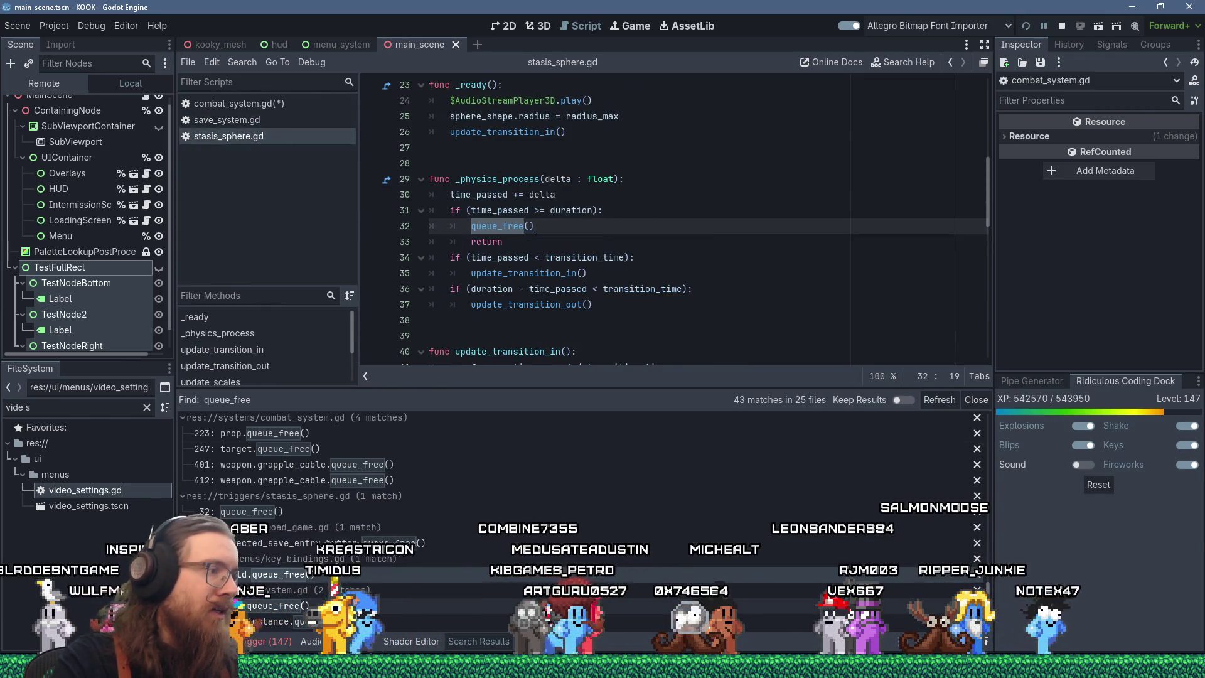
# Return to combat_system.gd at the kill_delete function.
pyautogui.scroll(3, 363, 593)
pyautogui.scroll(2, 440, 502)
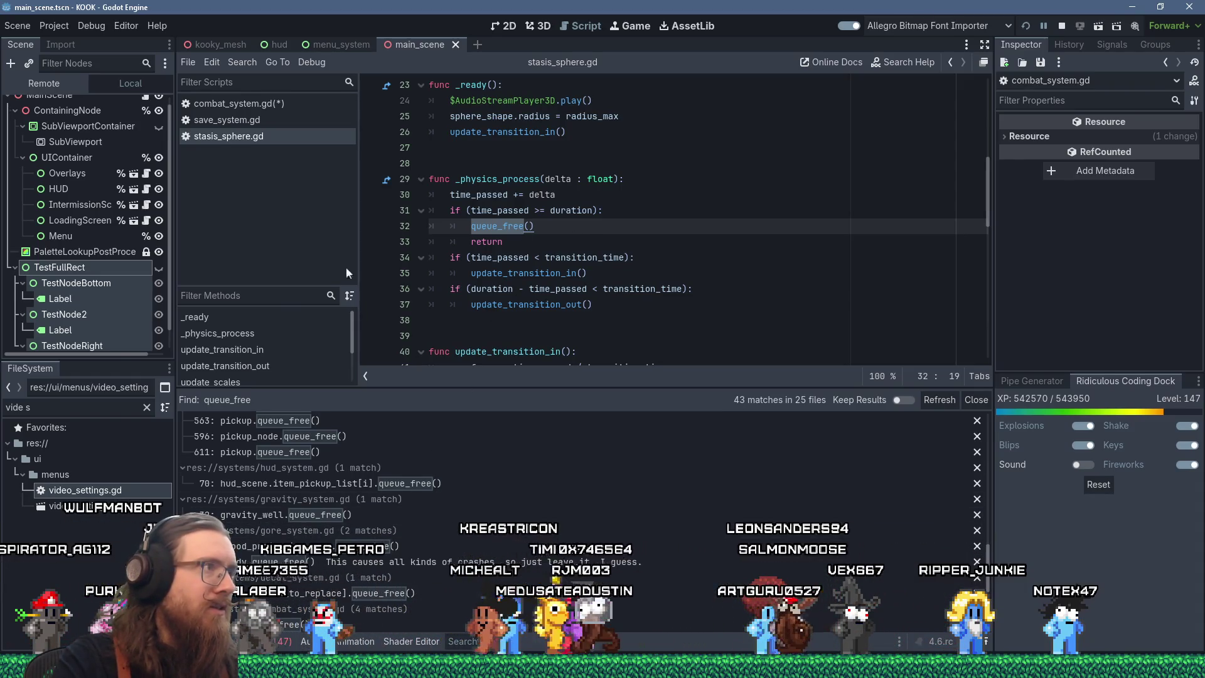
pyautogui.click(264, 104)
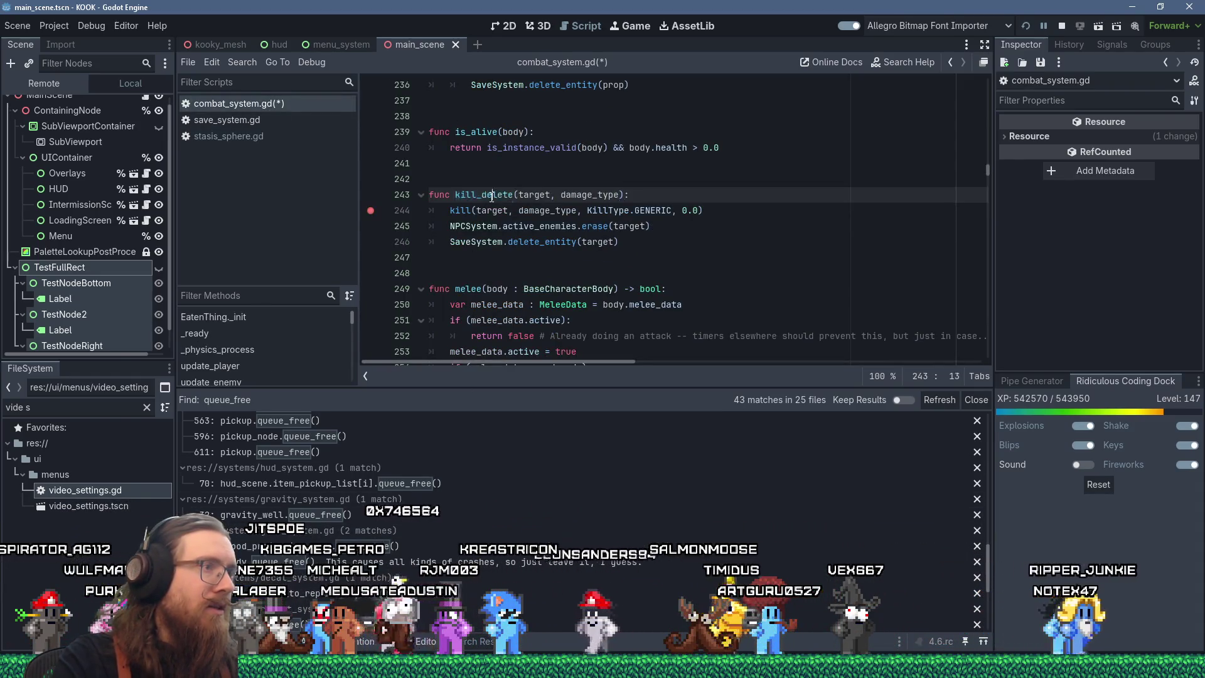
pyautogui.click(244, 62)
# Search all project files for kill_delete and jump to the call on line 189.
pyautogui.click(269, 152)
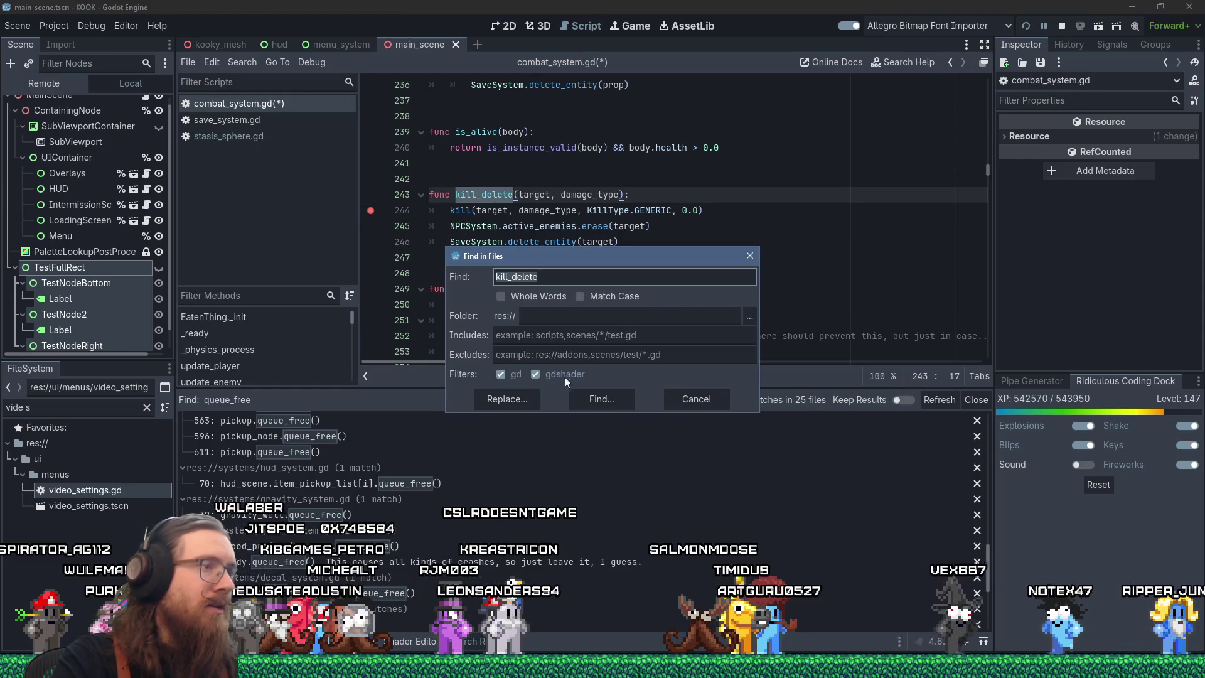
pyautogui.click(594, 401)
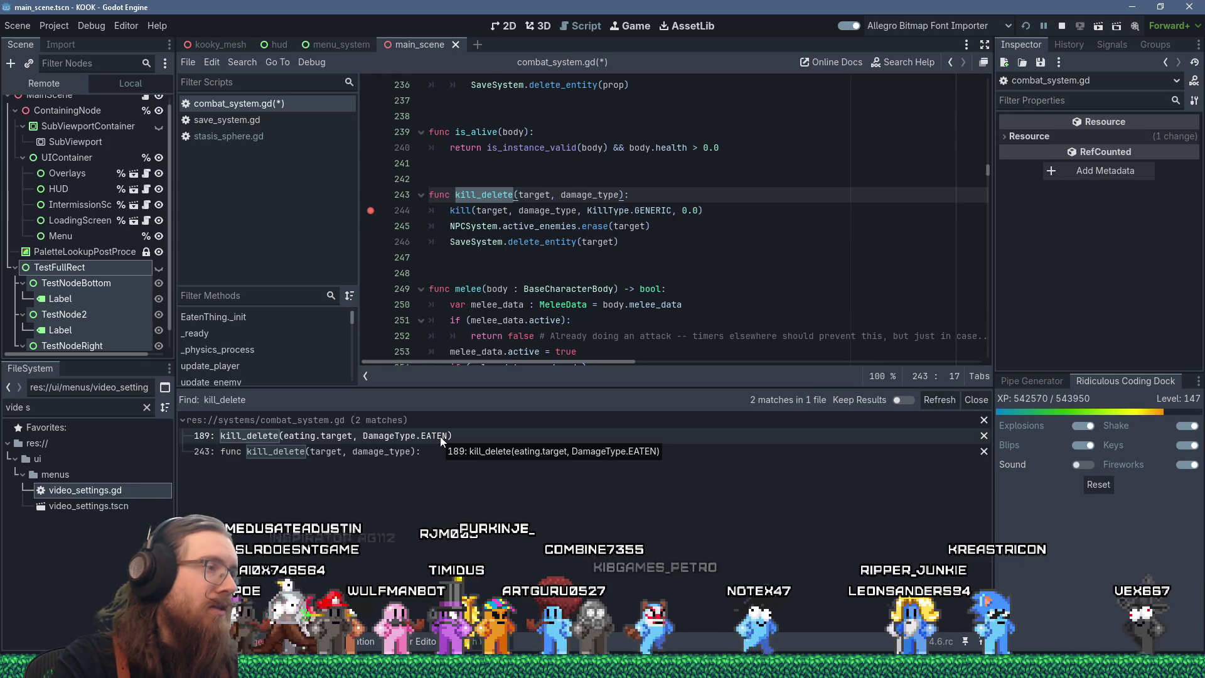
pyautogui.click(442, 439)
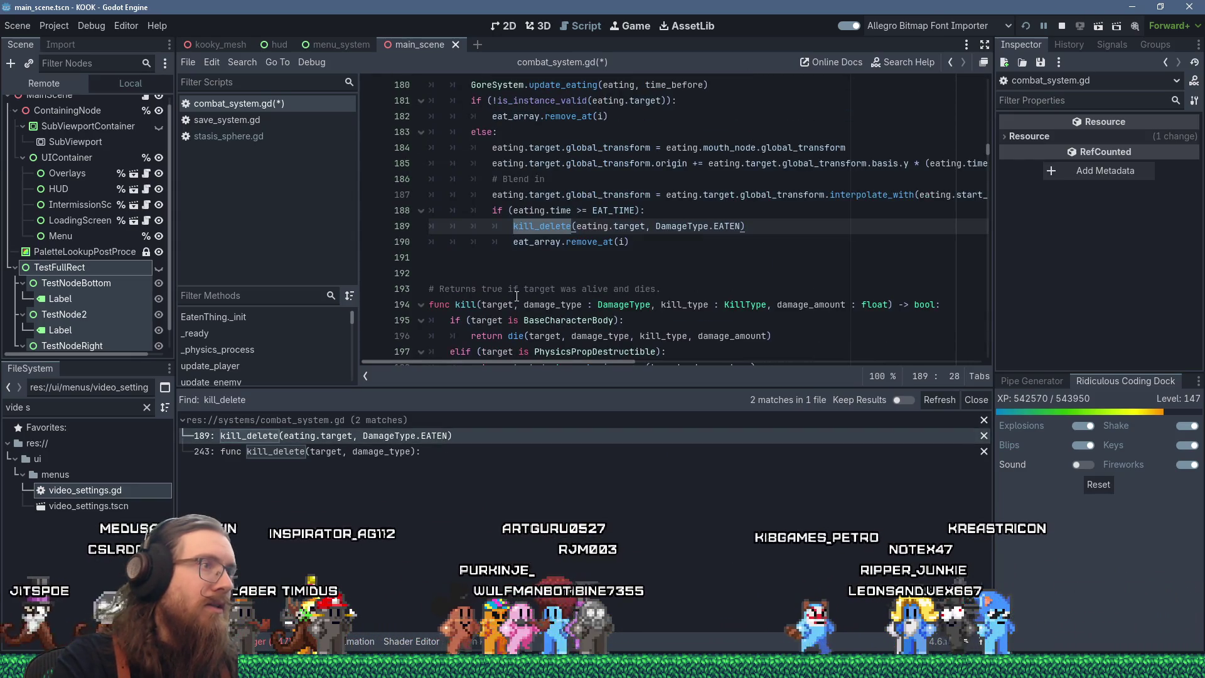
pyautogui.scroll(4, 516, 296)
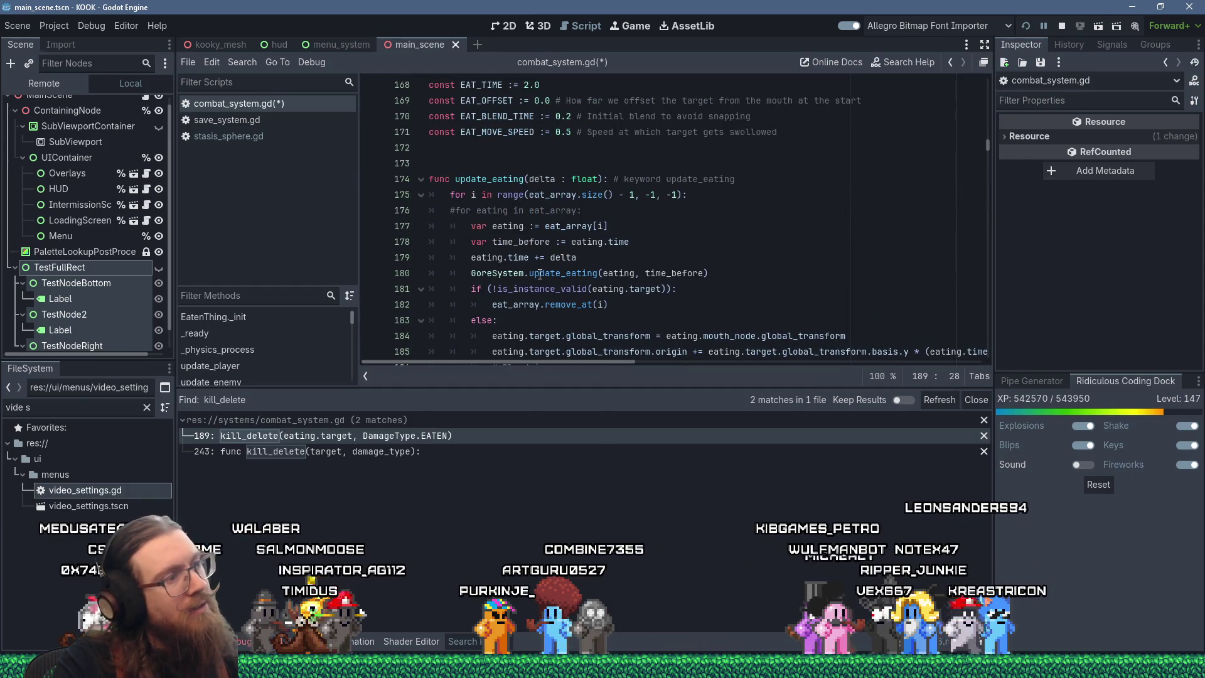
pyautogui.scroll(-4, 546, 257)
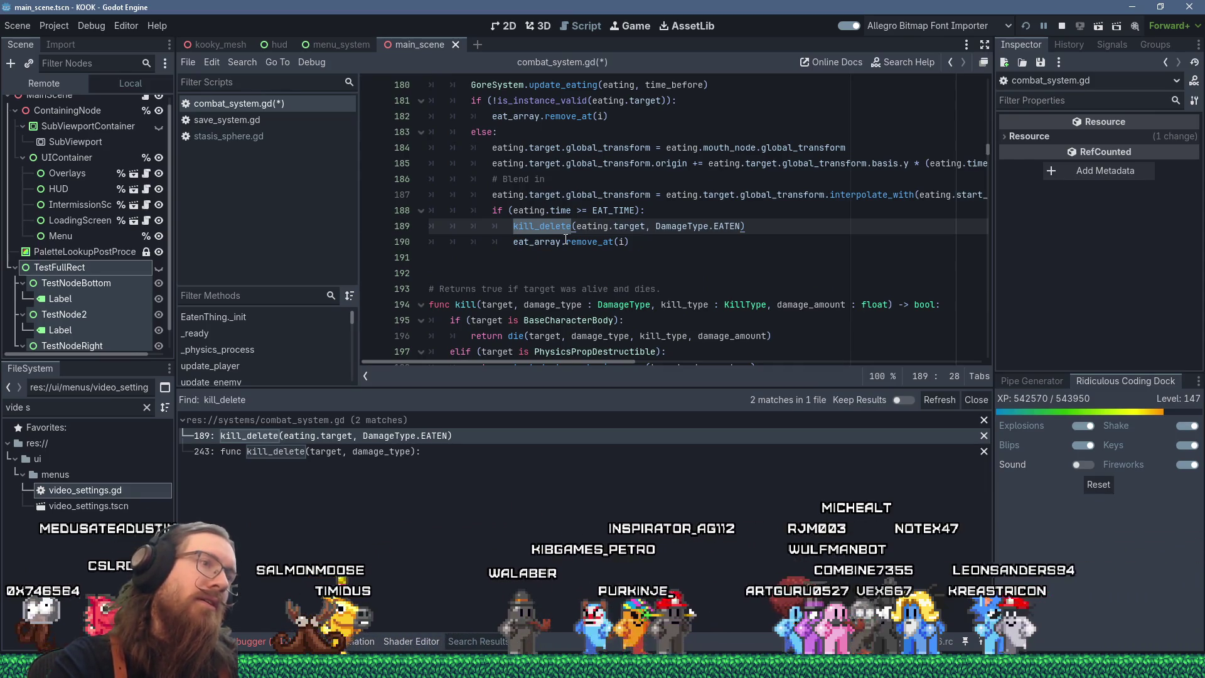
# Compare the kill_delete definition on line 243 with its call on line 189.
pyautogui.click(413, 451)
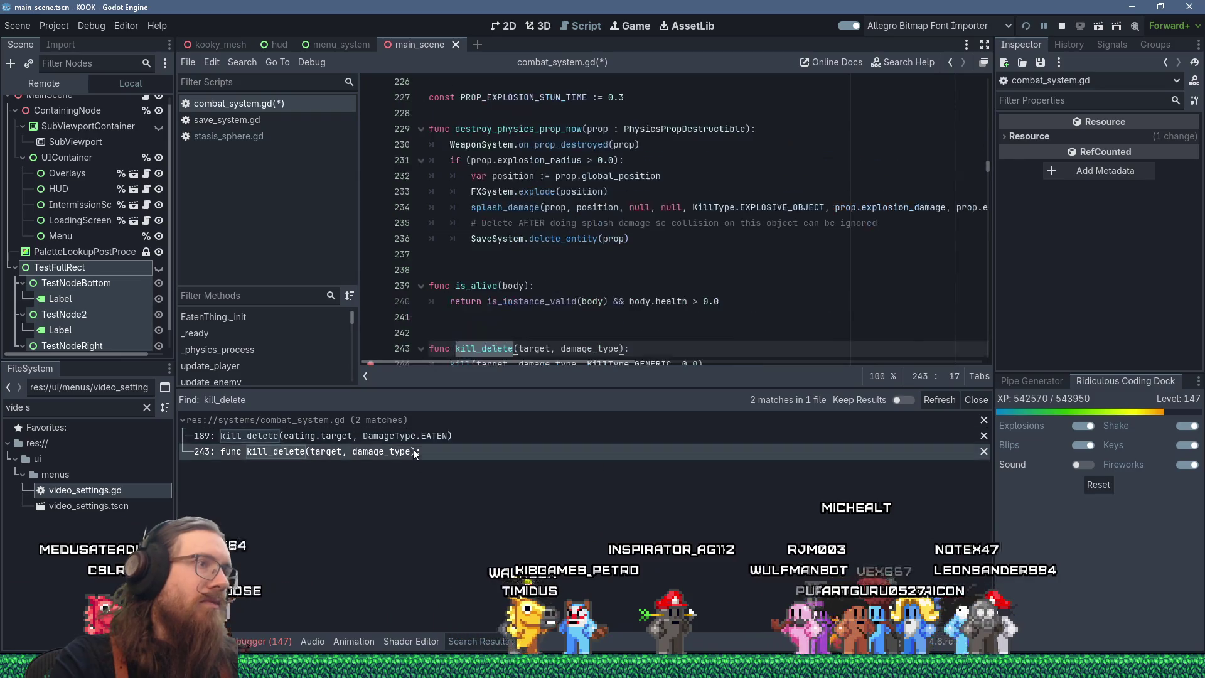
pyautogui.scroll(-4, 557, 268)
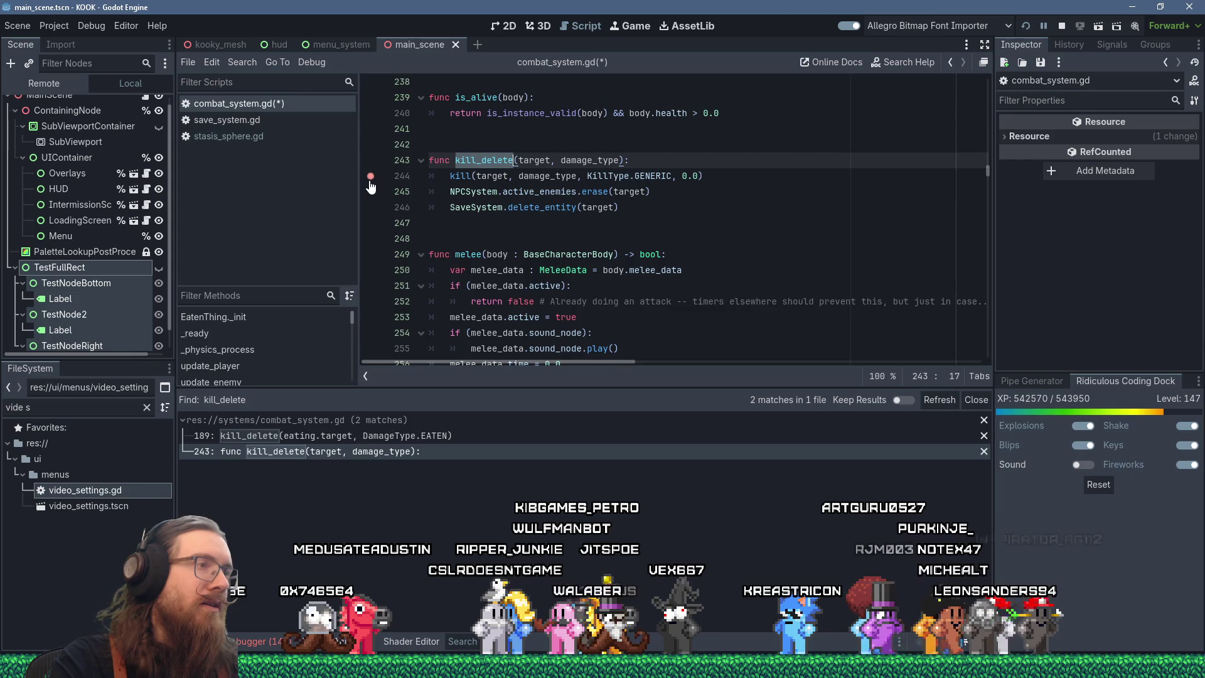
pyautogui.click(419, 438)
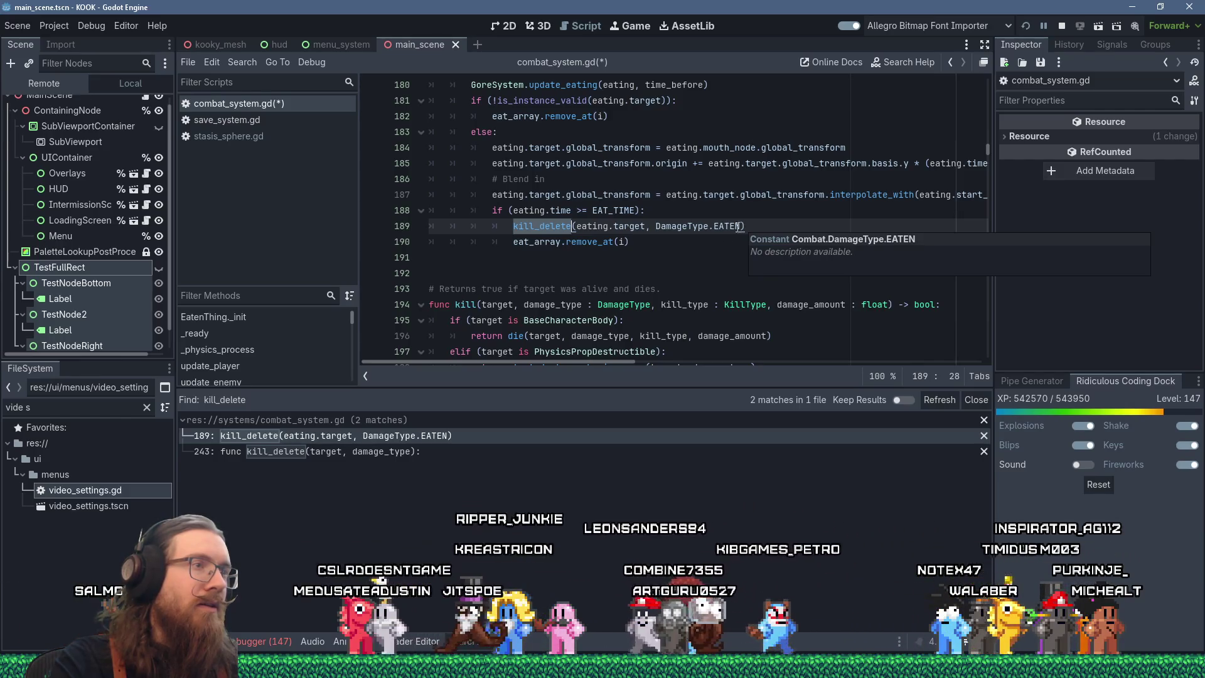
pyautogui.scroll(2, 640, 262)
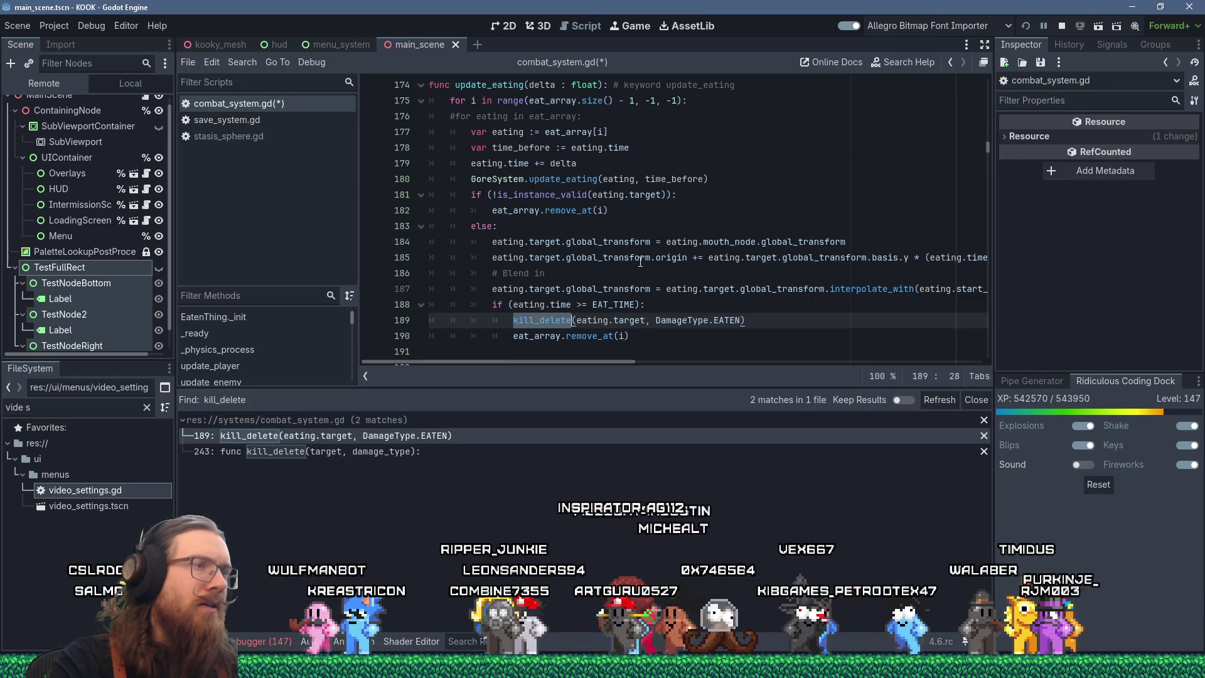
pyautogui.scroll(2, 640, 262)
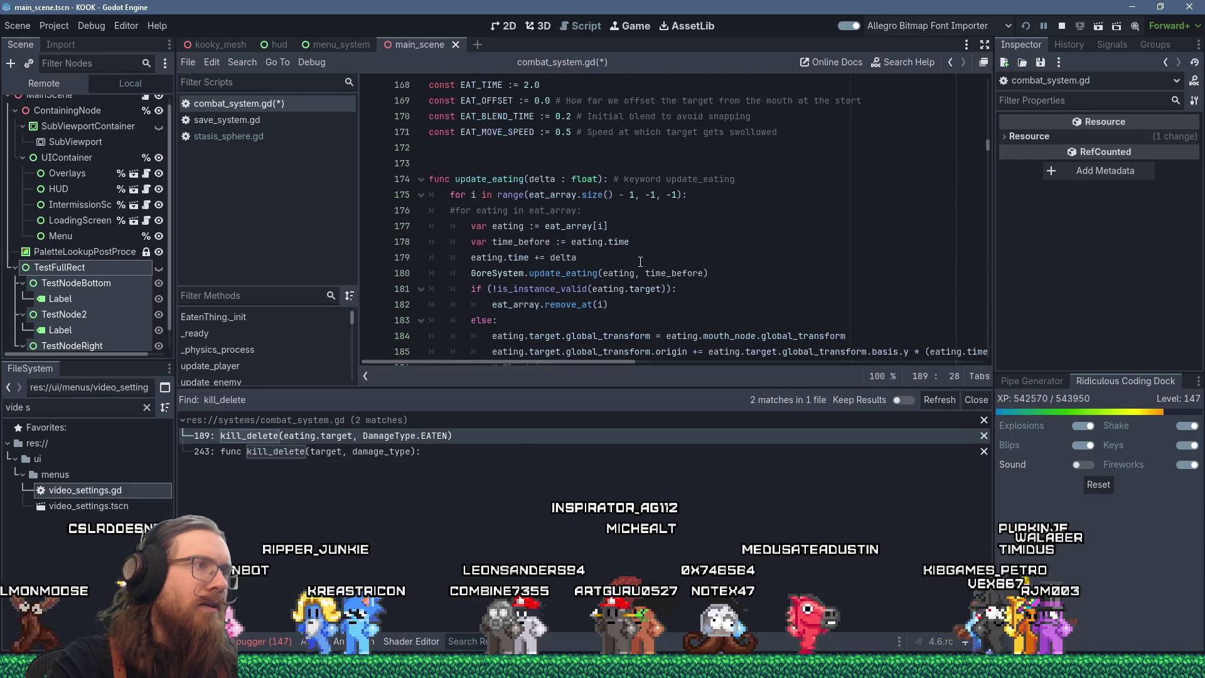
pyautogui.click(442, 435)
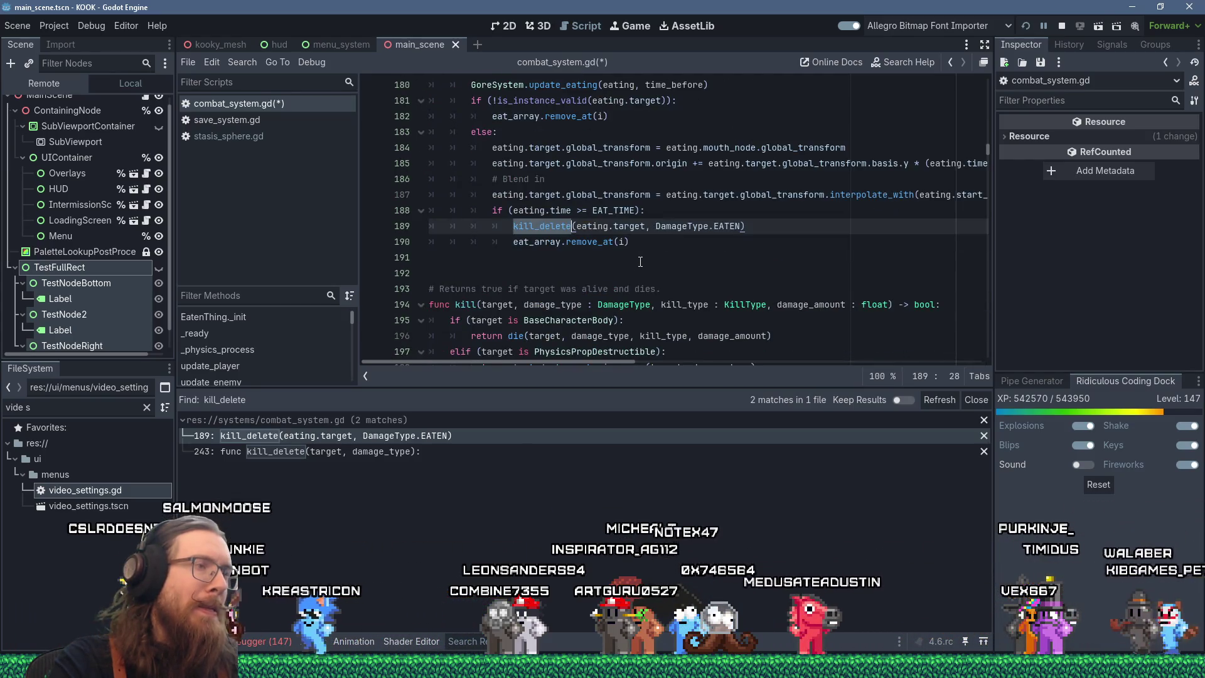
pyautogui.click(427, 453)
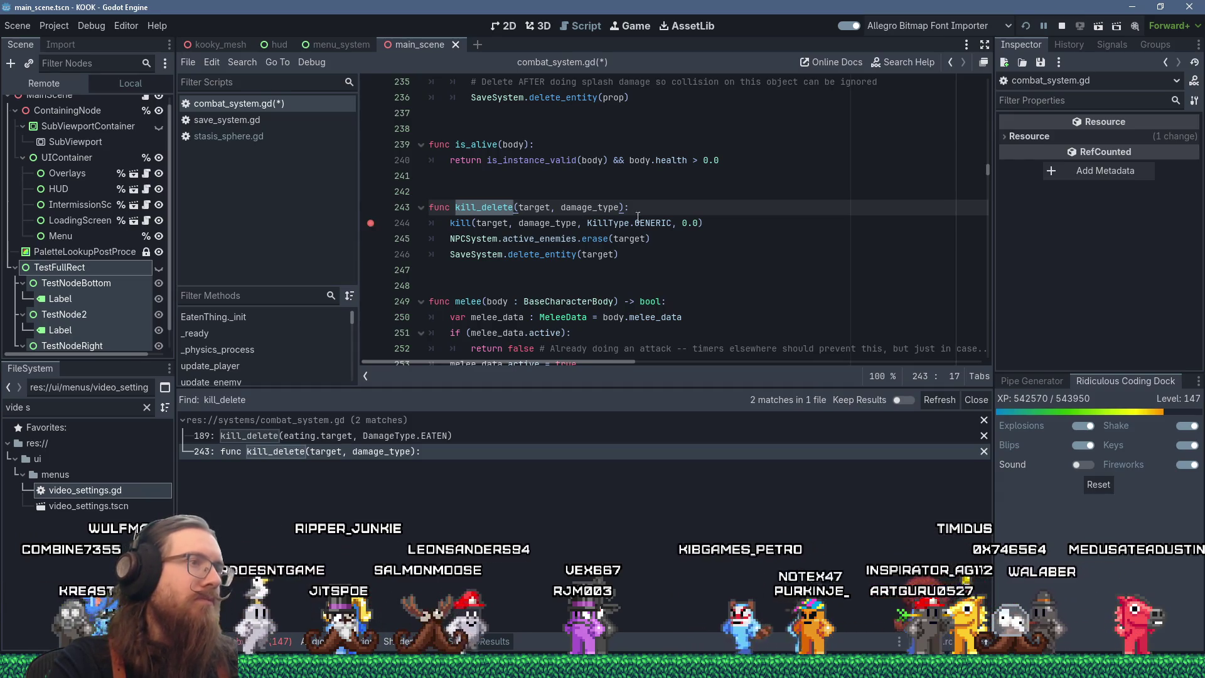
# Comment kill_delete with 'Currently only used for eaten enemies.' and save combat_system.gd.
pyautogui.click(671, 206)
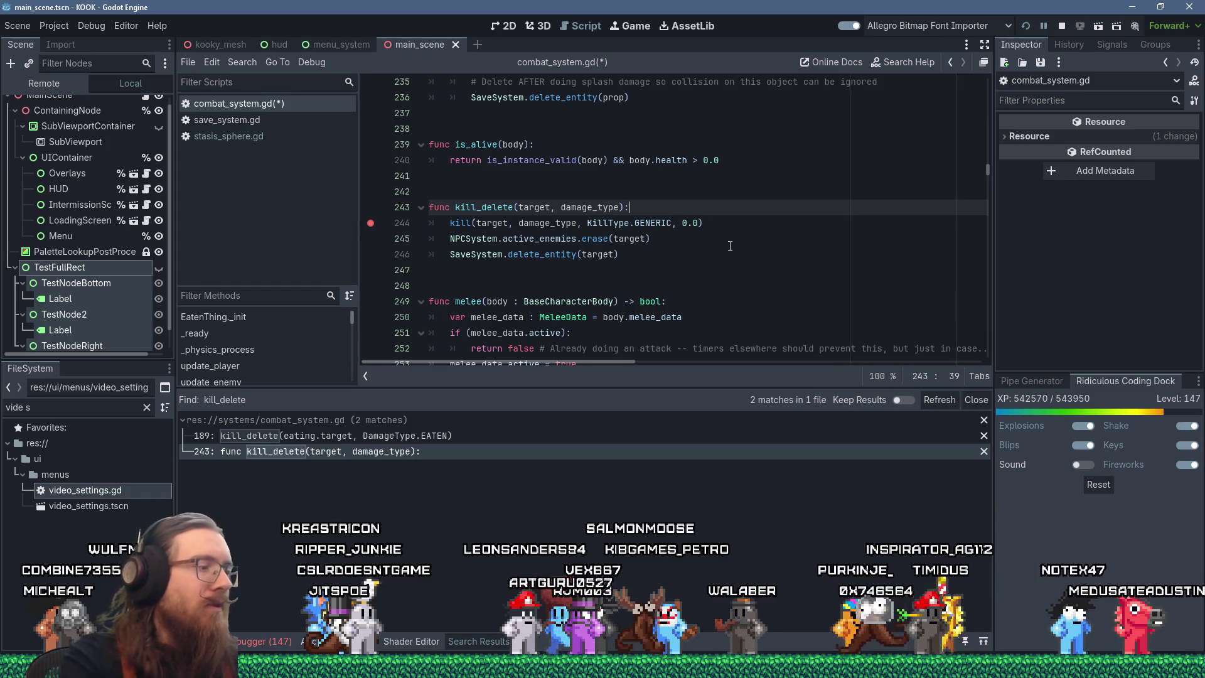
pyautogui.write('# Currnetly')
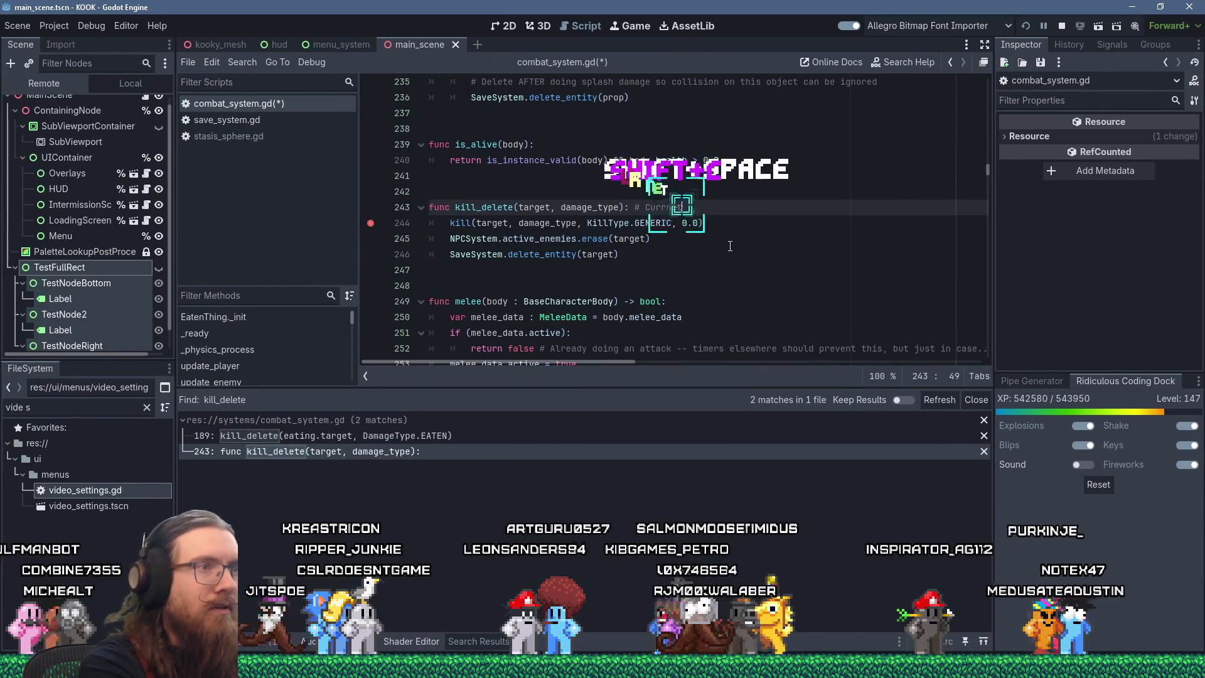
pyautogui.press('BackSpace')
pyautogui.press('BackSpace')
pyautogui.press('BackSpace')
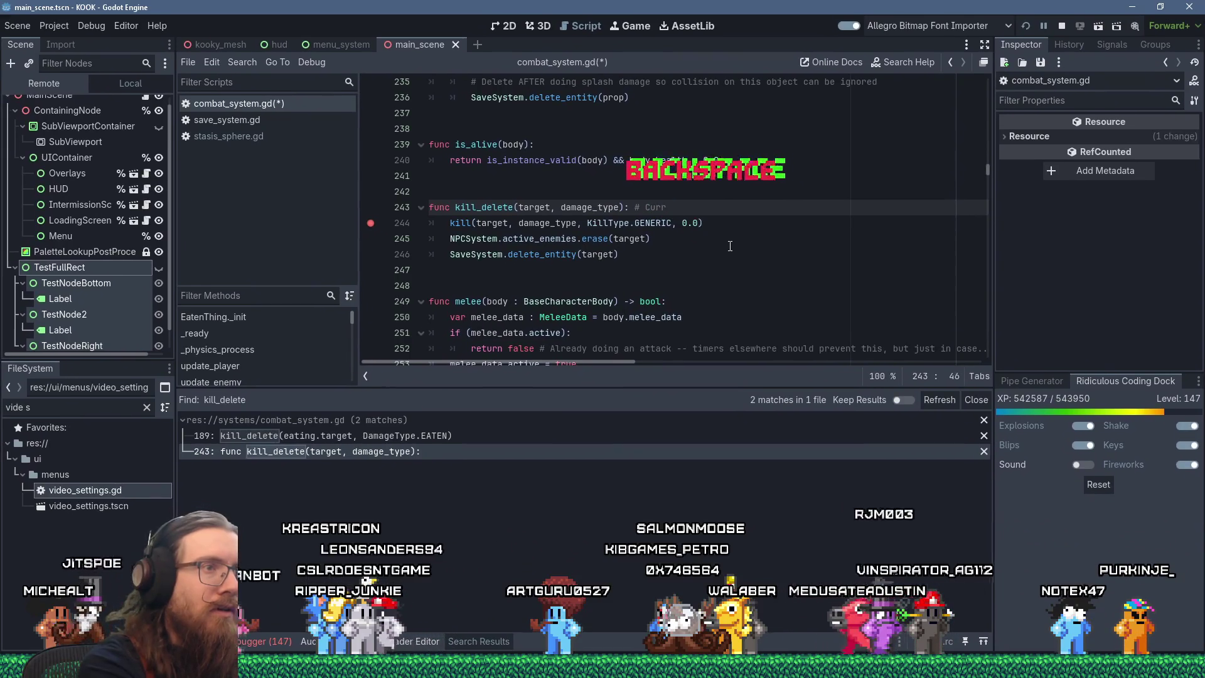
pyautogui.write('ed fo')
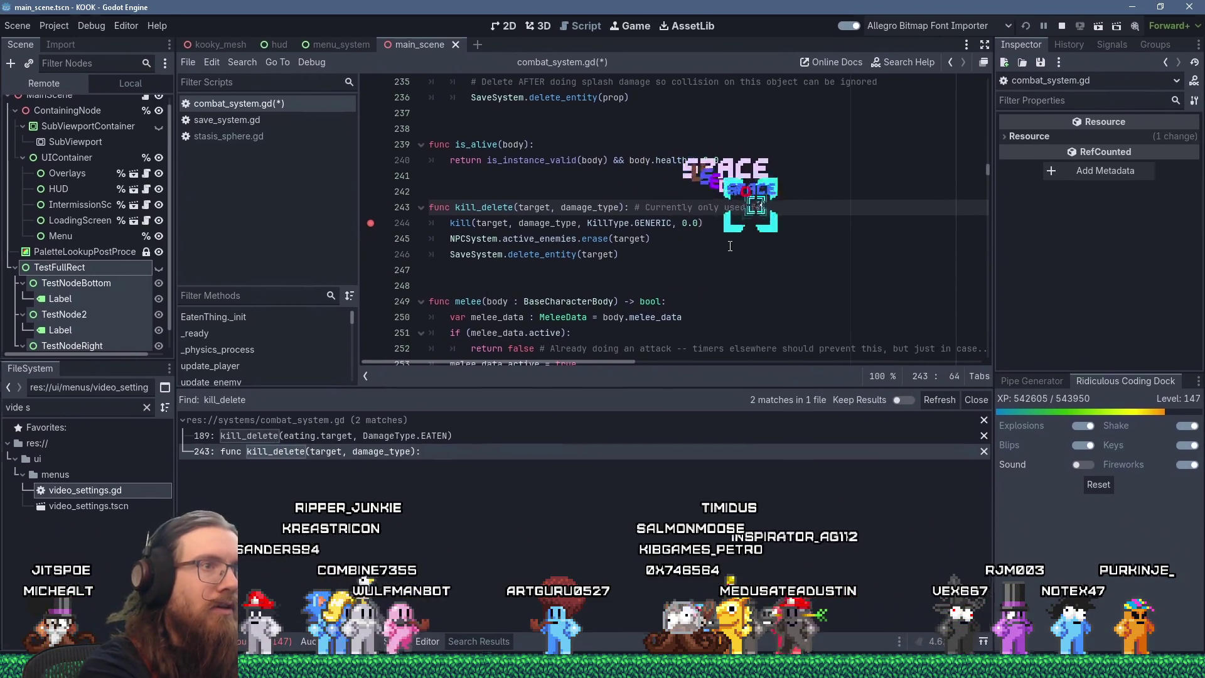
pyautogui.write('r eaten enemies.')
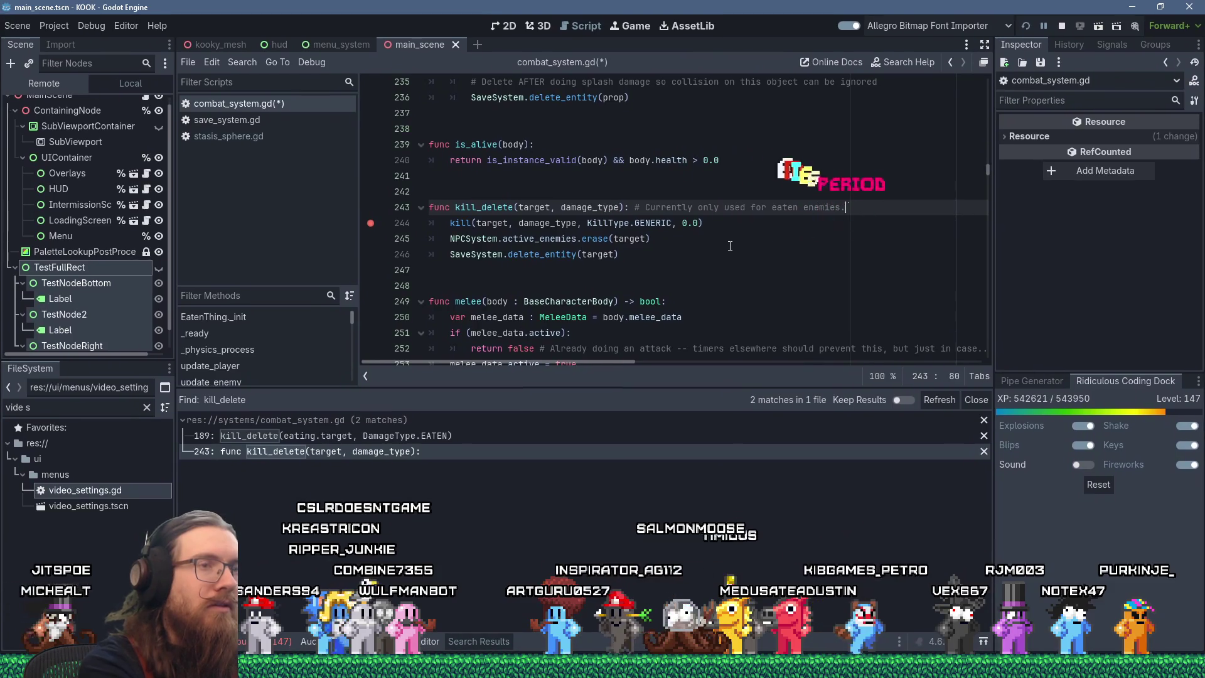
pyautogui.hotkey('ctrl', 's')
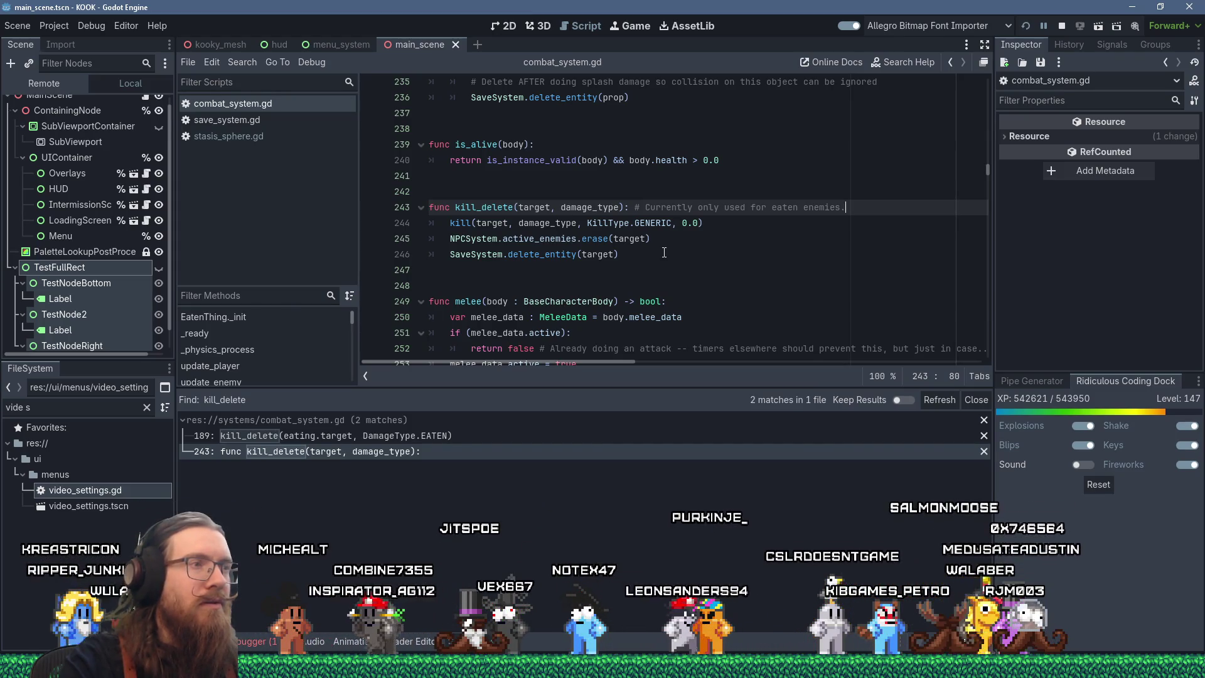
pyautogui.click(555, 238)
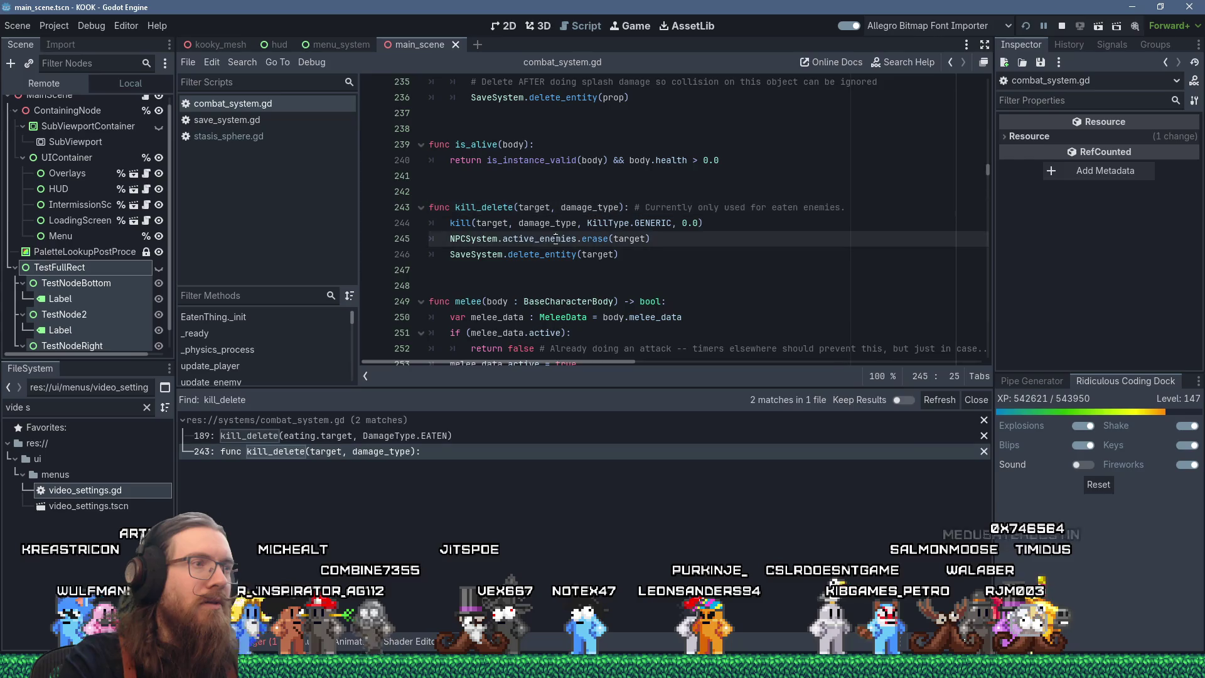
# Inspect the kill definition and delete_entity in save_system.gd, then return to combat_system.gd.
pyautogui.keyDown('ctrl'); pyautogui.click(461, 223); pyautogui.keyUp('ctrl')
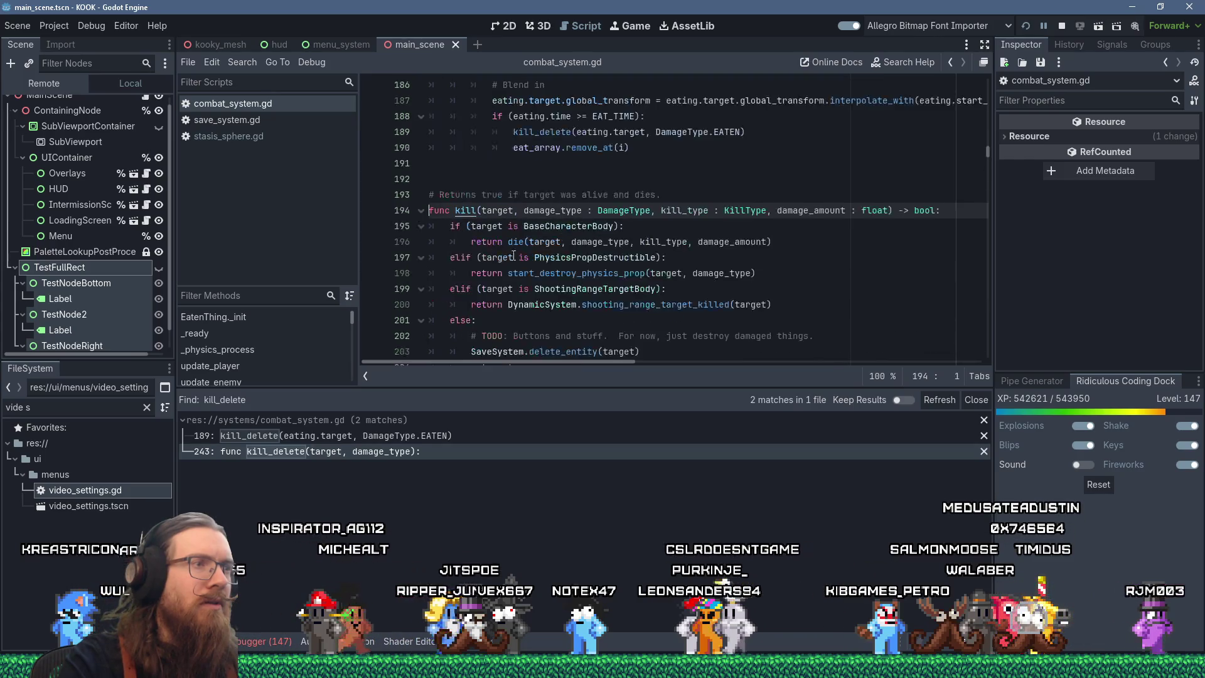
pyautogui.scroll(-1, 671, 292)
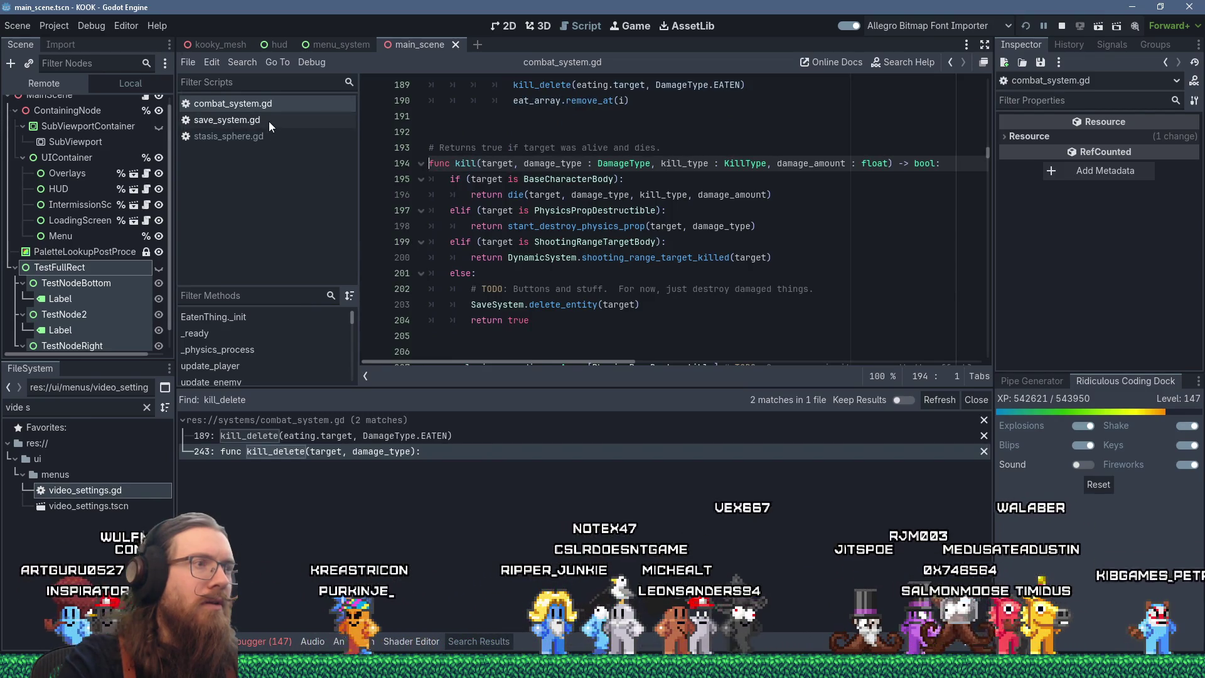
pyautogui.hotkey('alt', 'Left')
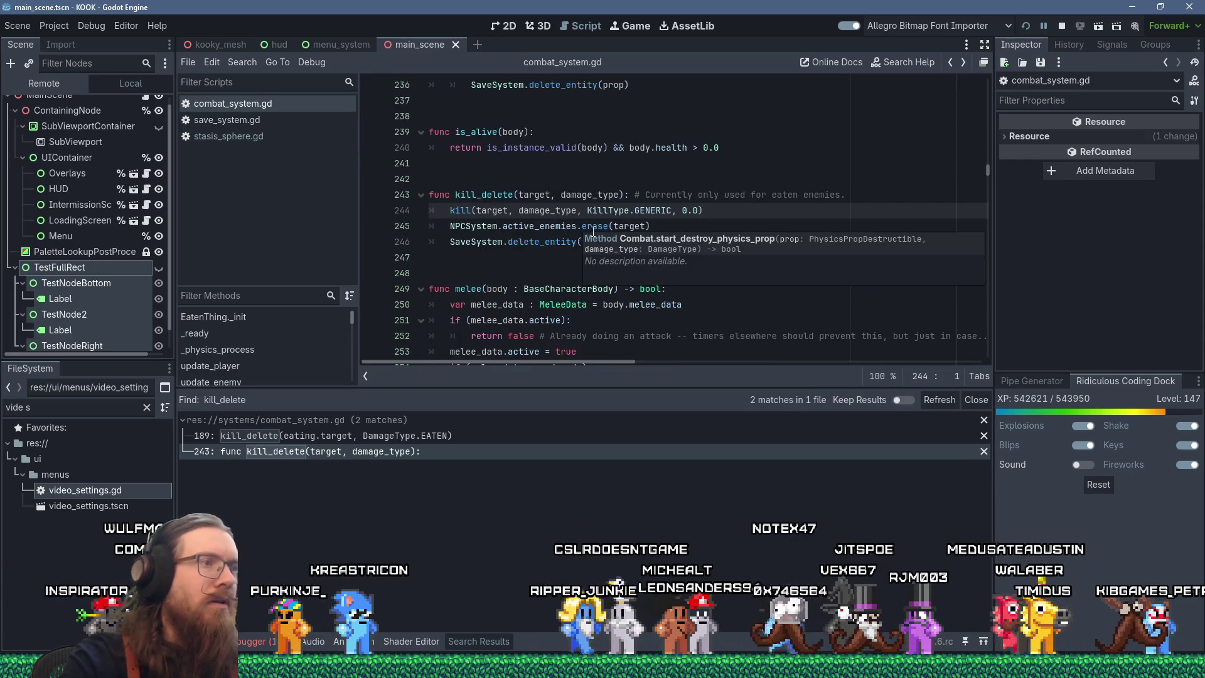
pyautogui.click(540, 226)
pyautogui.keyDown('ctrl'); pyautogui.click(544, 245); pyautogui.keyUp('ctrl')
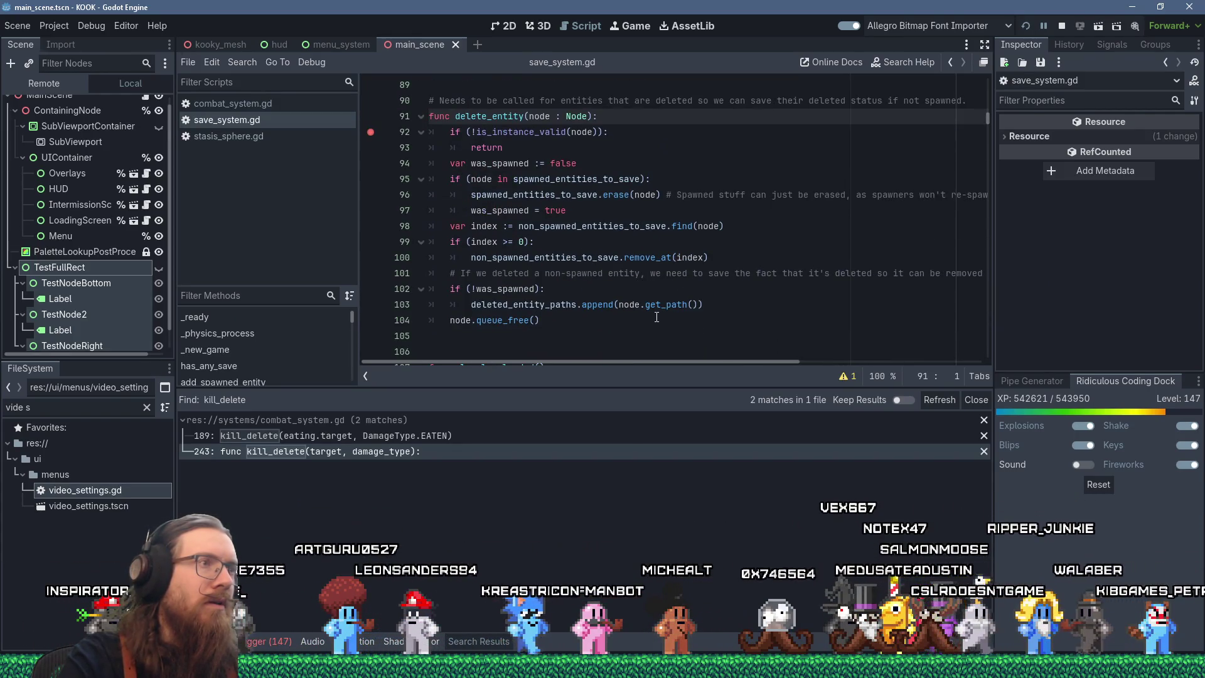
pyautogui.click(262, 110)
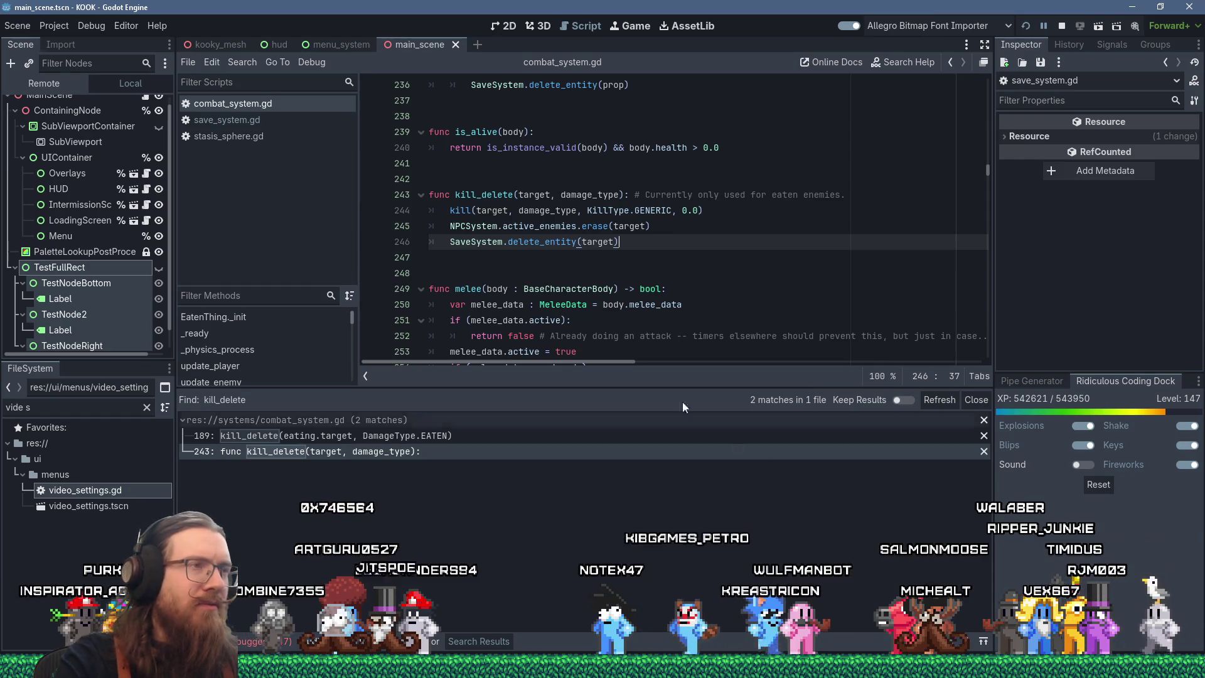
# Lower the splitter to give the code area more room above the find results.
pyautogui.scroll(3, 679, 295)
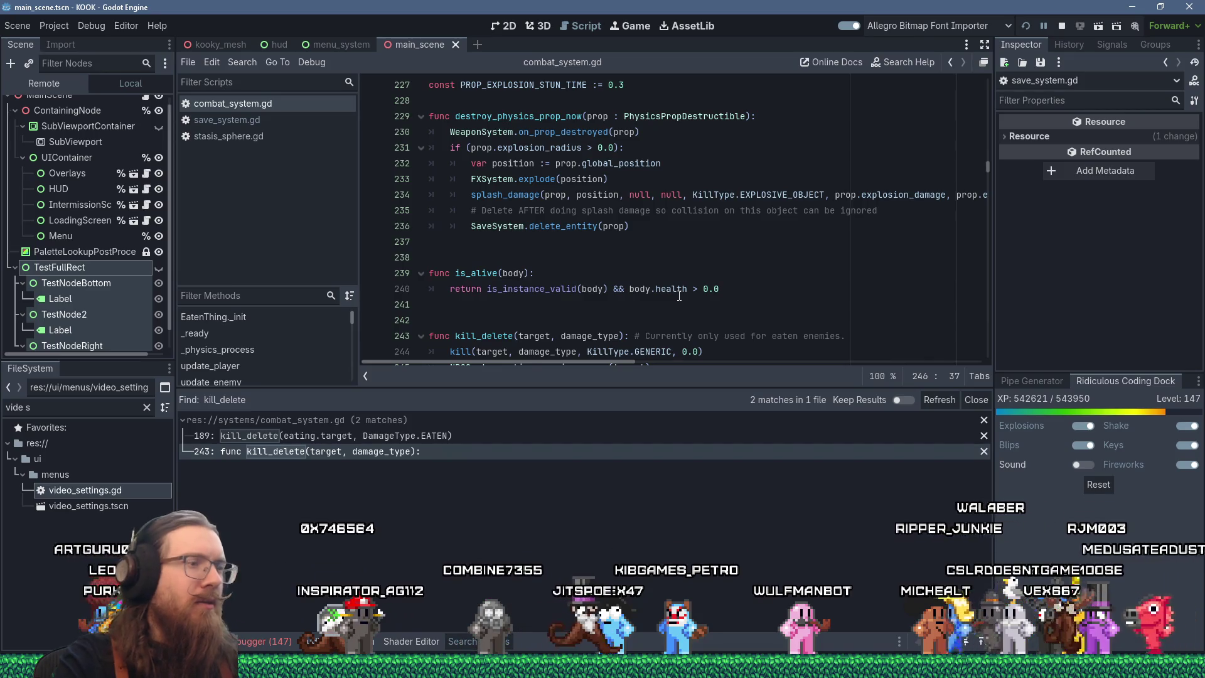
pyautogui.moveTo(669, 389); pyautogui.dragTo(668, 459)
pyautogui.scroll(-3, 665, 381)
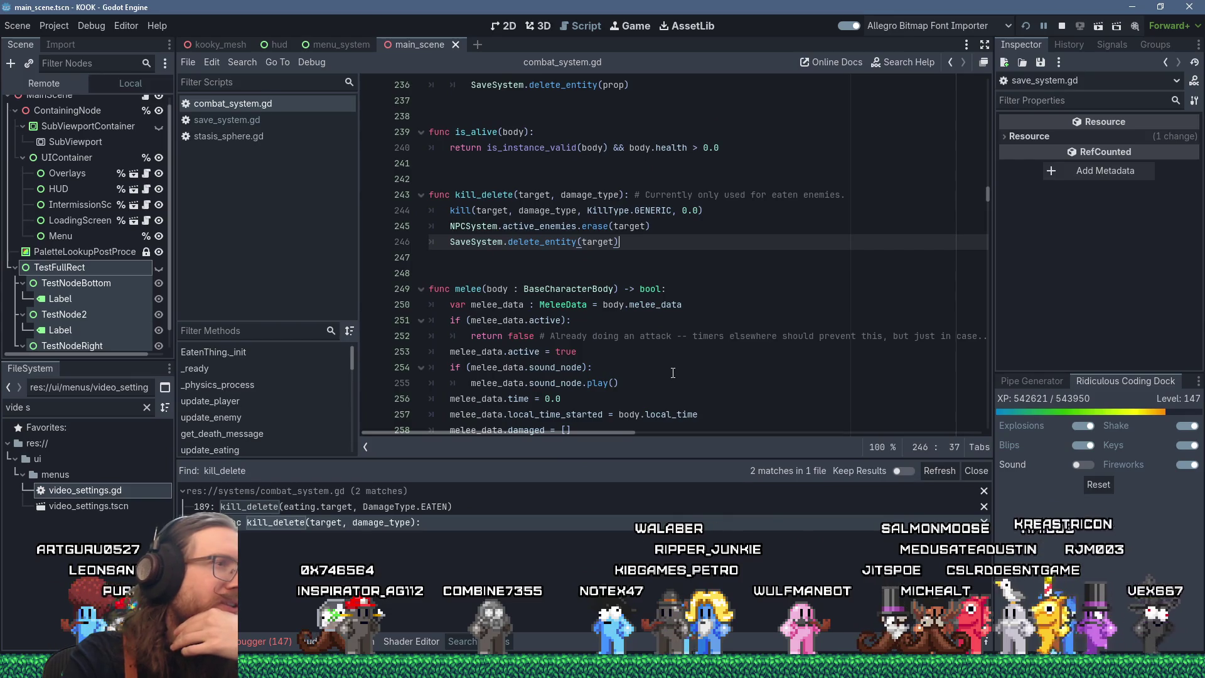
pyautogui.scroll(3, 675, 371)
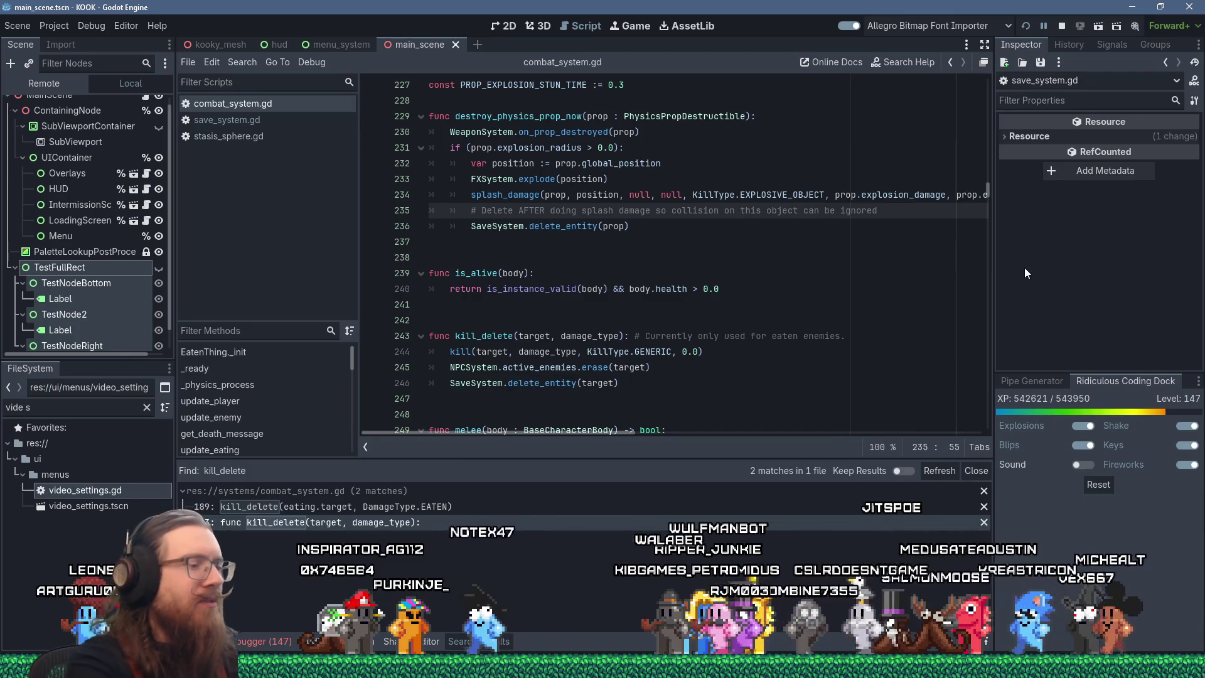
pyautogui.hotkey('ctrl', 'f')
# Search the script for 'burn' and cycle the matches to BURN_TOKENS_PER_DAMAGE.
pyautogui.write('burn')
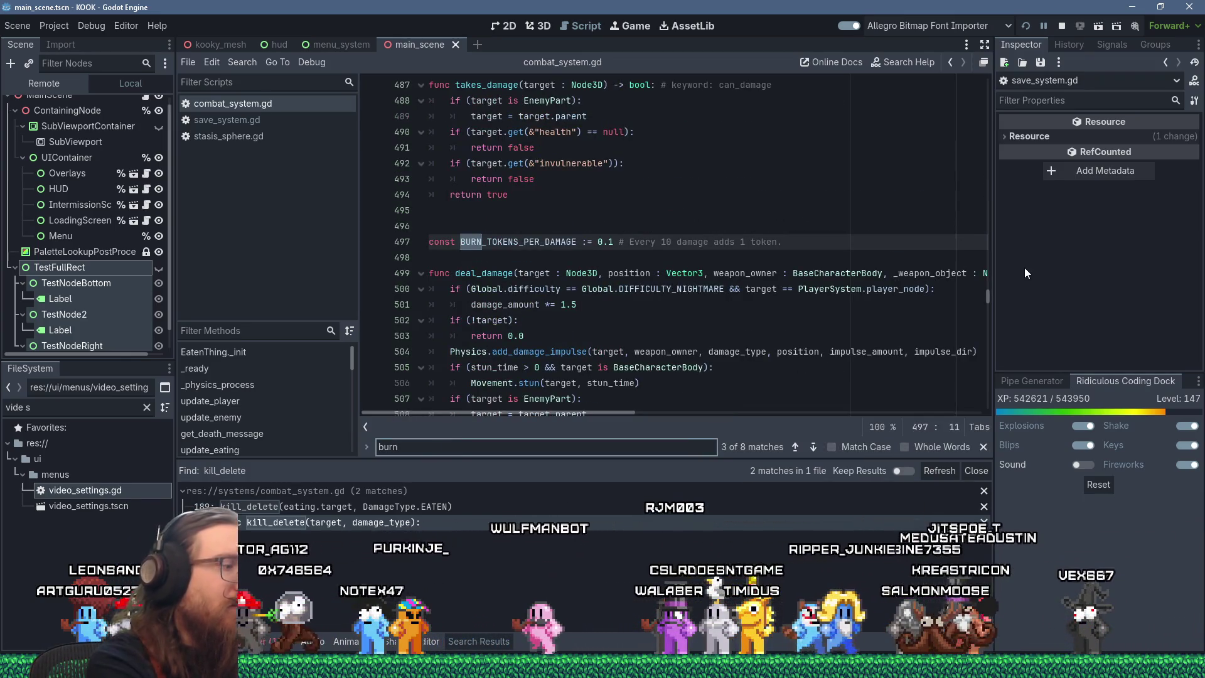
pyautogui.press('Return')
pyautogui.press('Return')
pyautogui.press('Return')
pyautogui.press('Return')
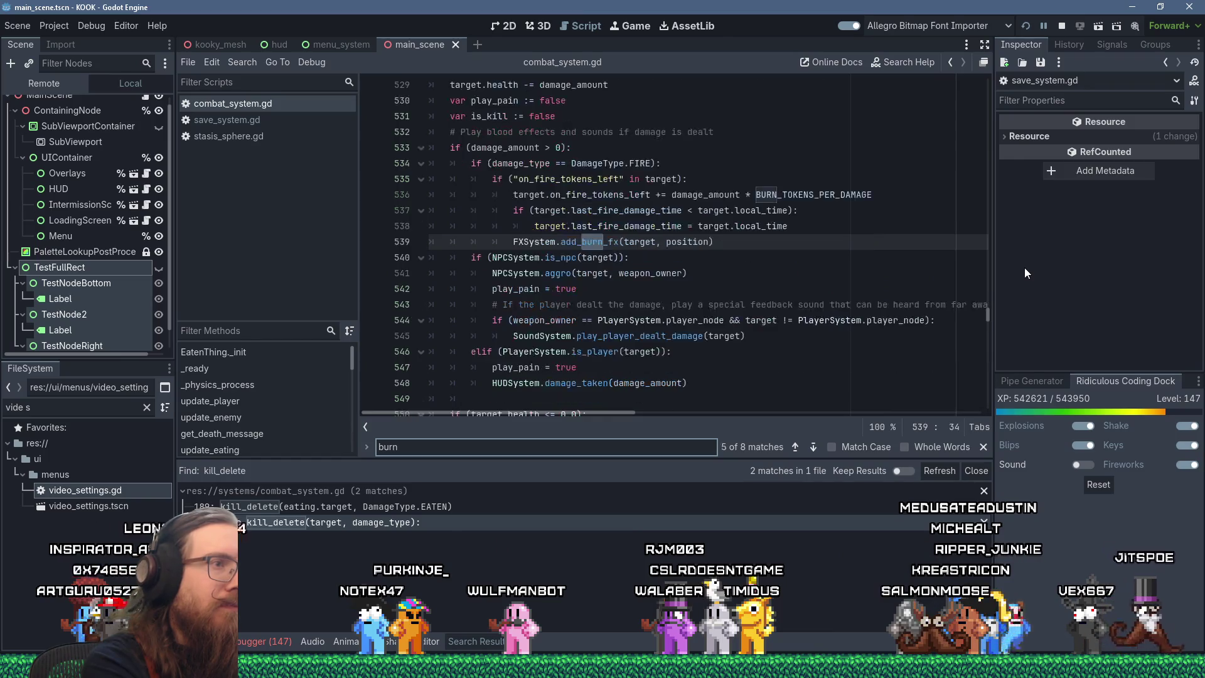
pyautogui.press('Return')
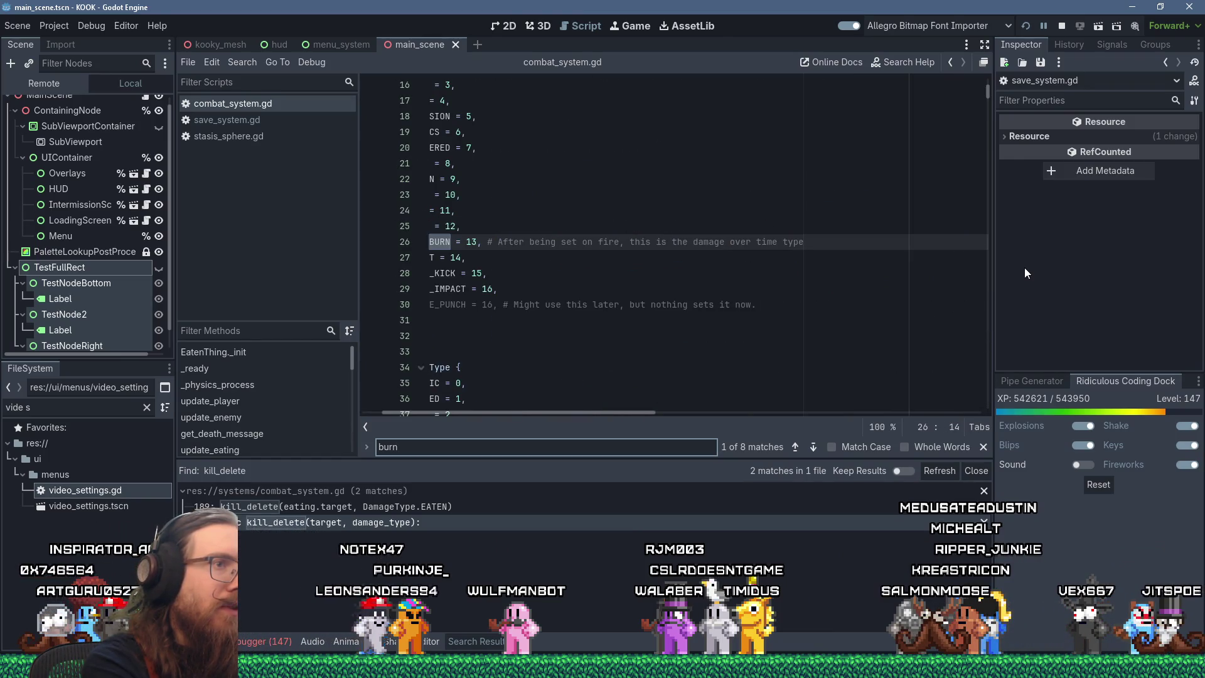
pyautogui.press('Return')
pyautogui.press('Return')
pyautogui.press('Return')
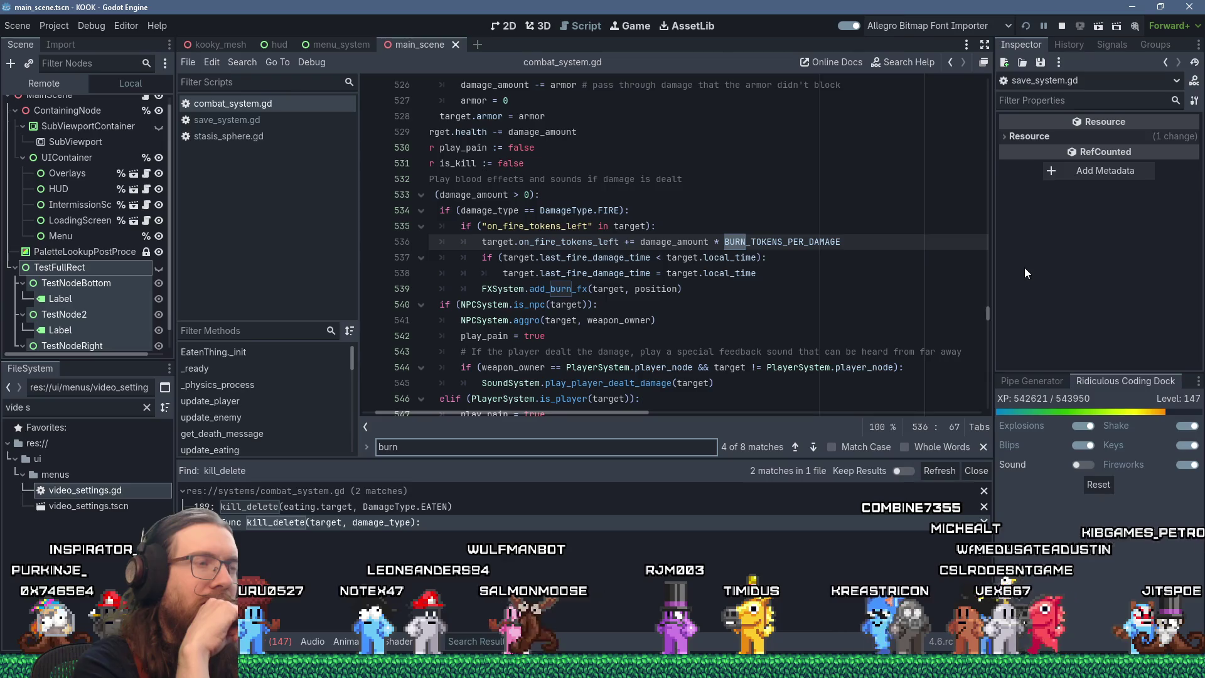
pyautogui.press('Return')
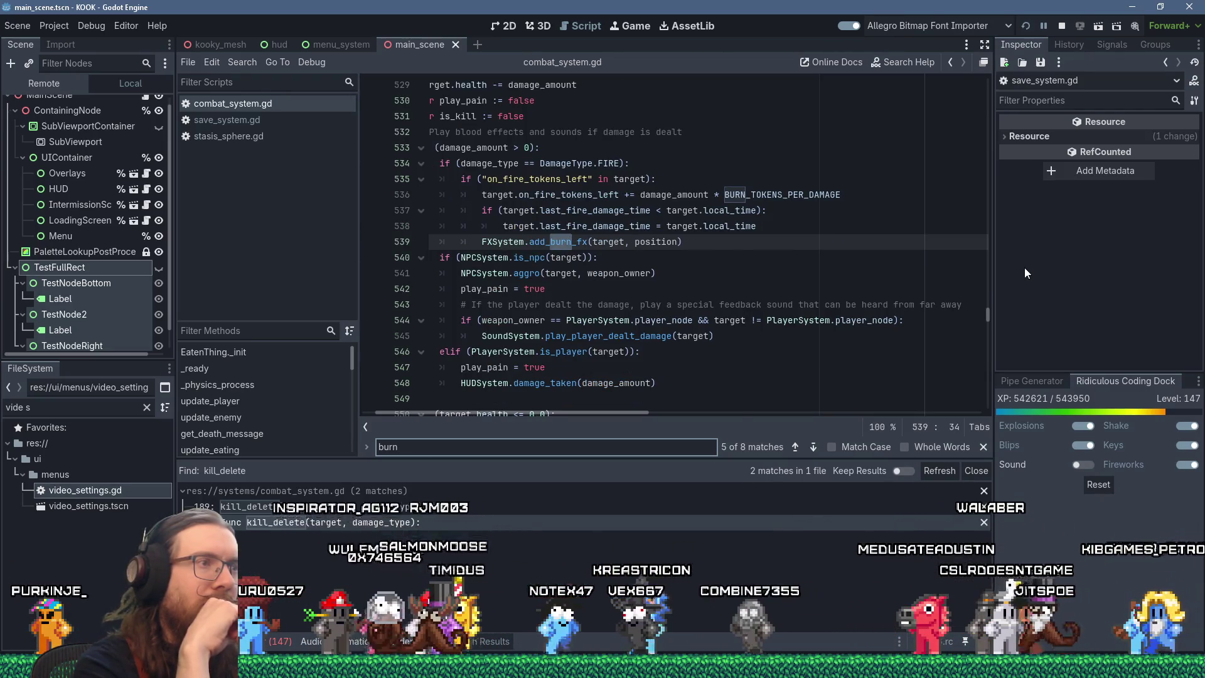
pyautogui.press('Return')
pyautogui.press('Return')
pyautogui.press('Return')
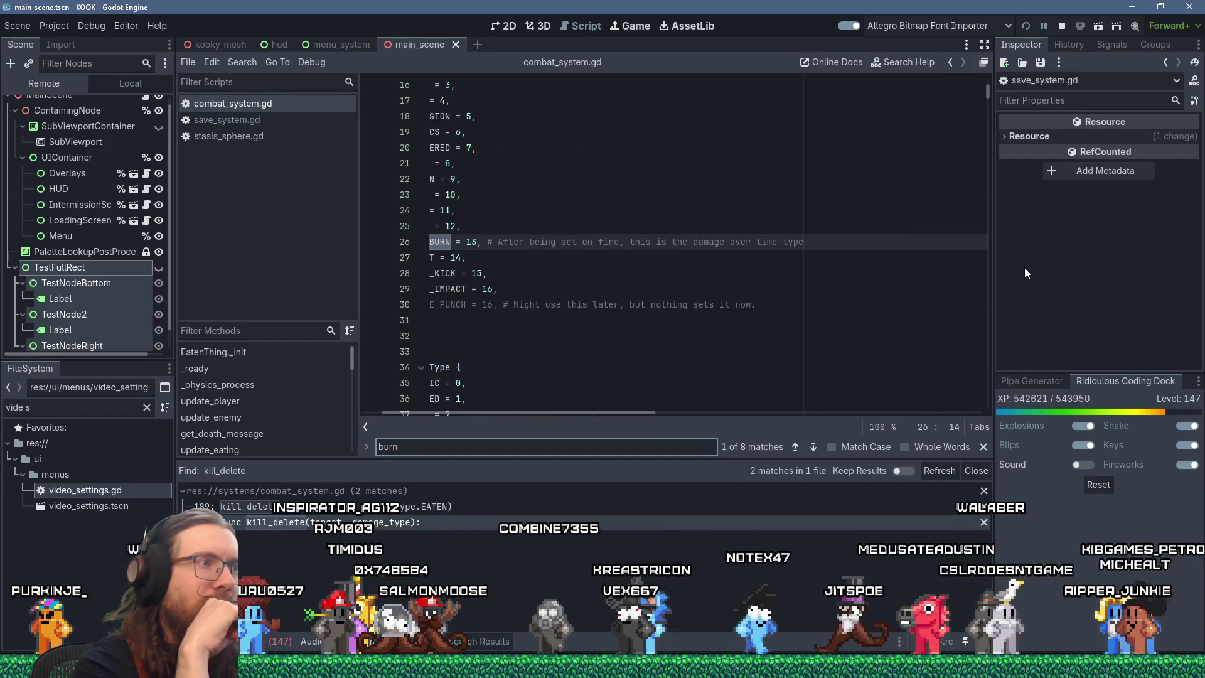
pyautogui.press('Return')
pyautogui.press('Return')
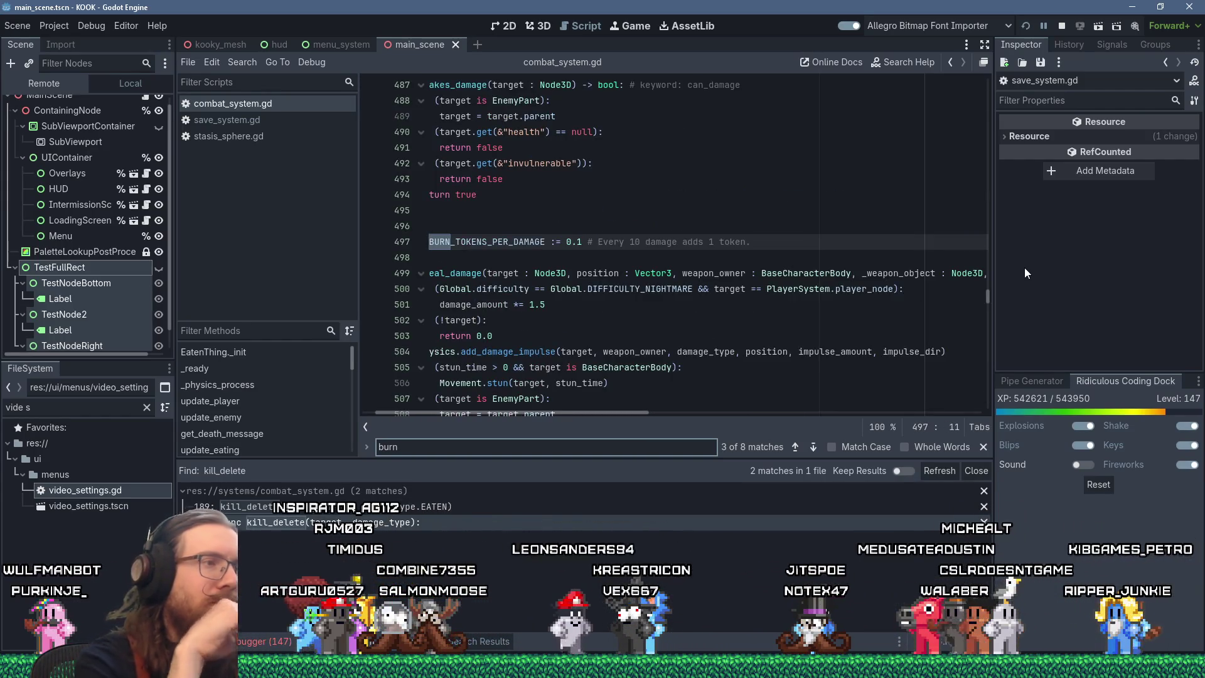
# Read through deal_damage's fire-damage code down to the kill call on line 551.
pyautogui.hscroll(-2, 619, 414)
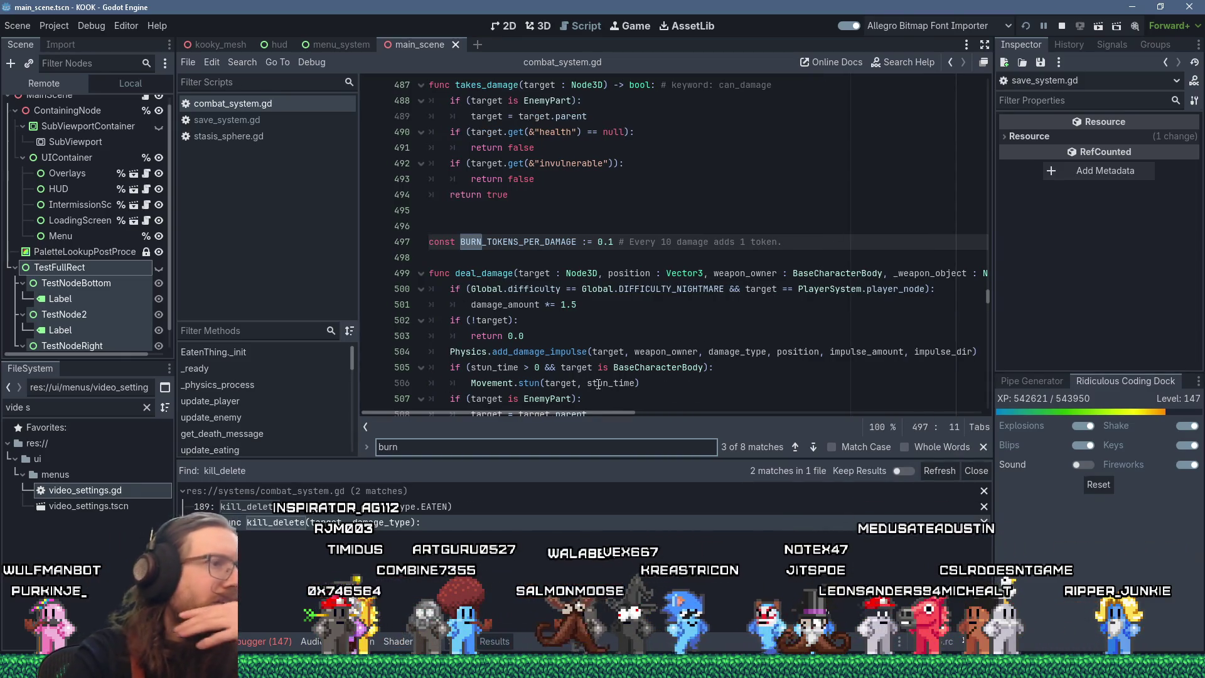
pyautogui.scroll(-2, 547, 312)
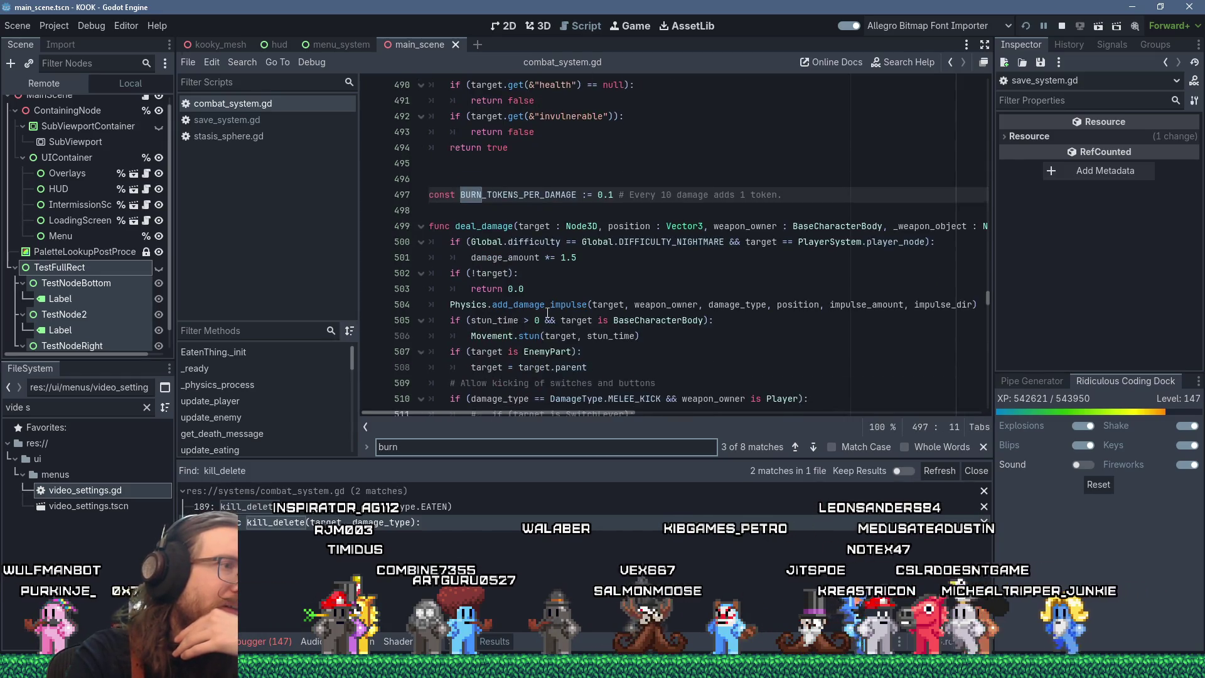
pyautogui.scroll(-5, 481, 276)
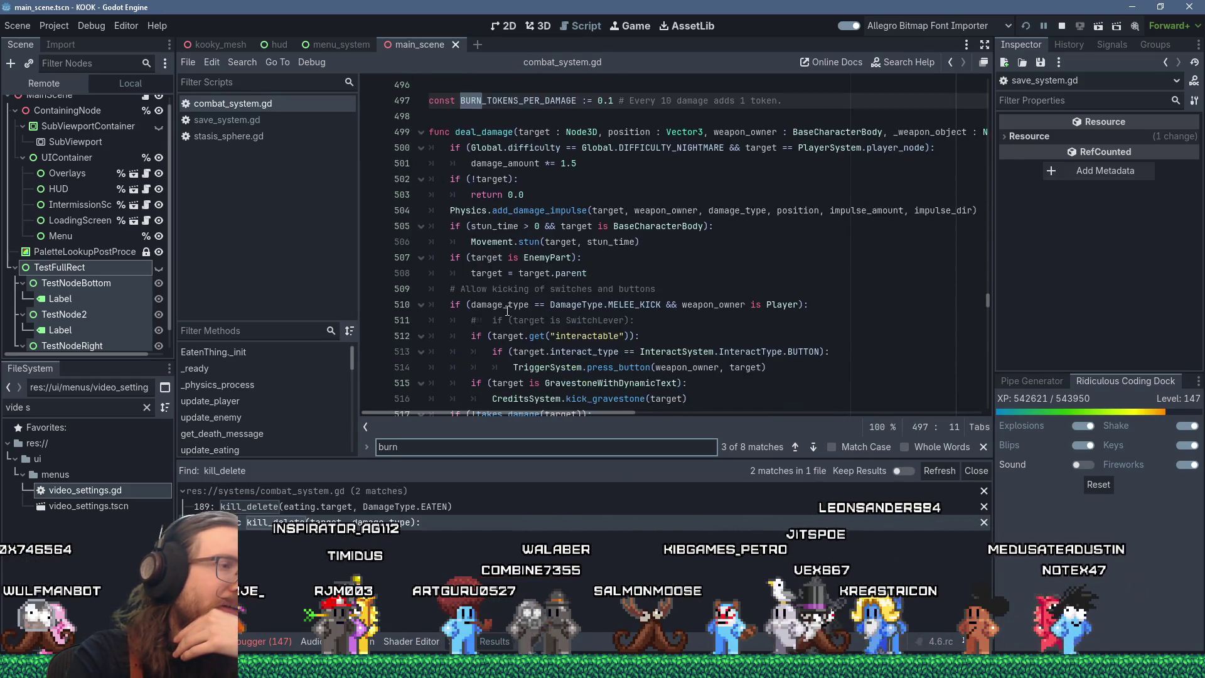
pyautogui.scroll(-1, 540, 307)
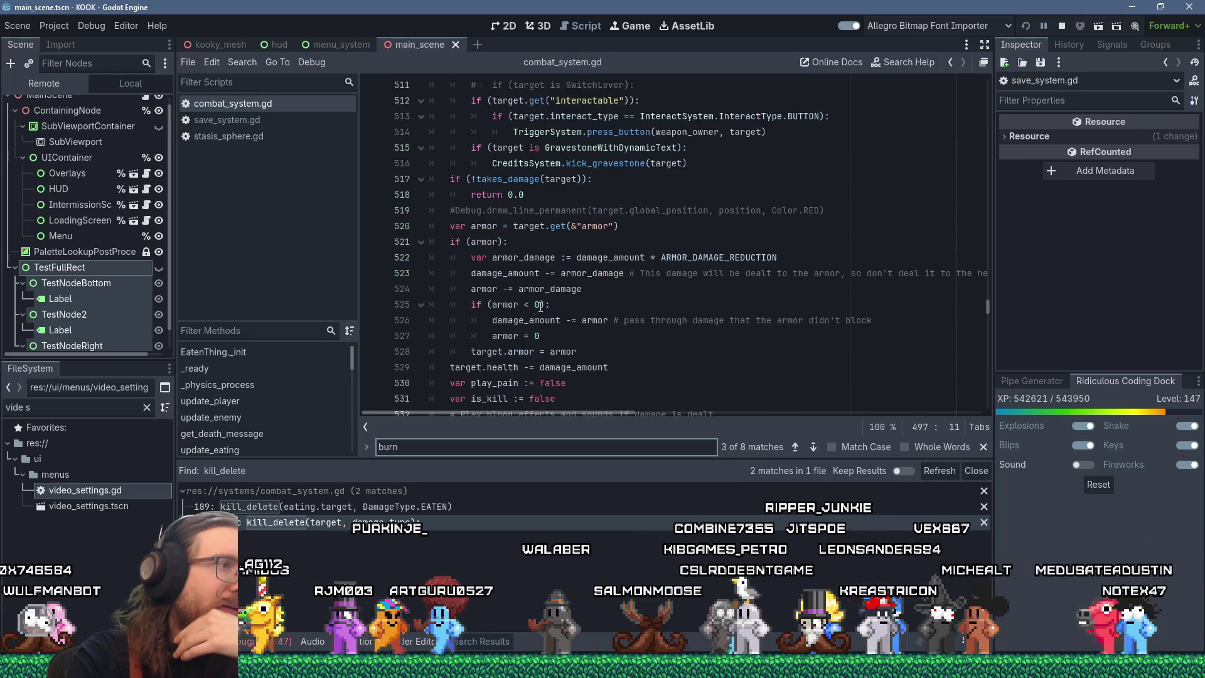
pyautogui.scroll(-1, 541, 307)
pyautogui.scroll(-4, 508, 215)
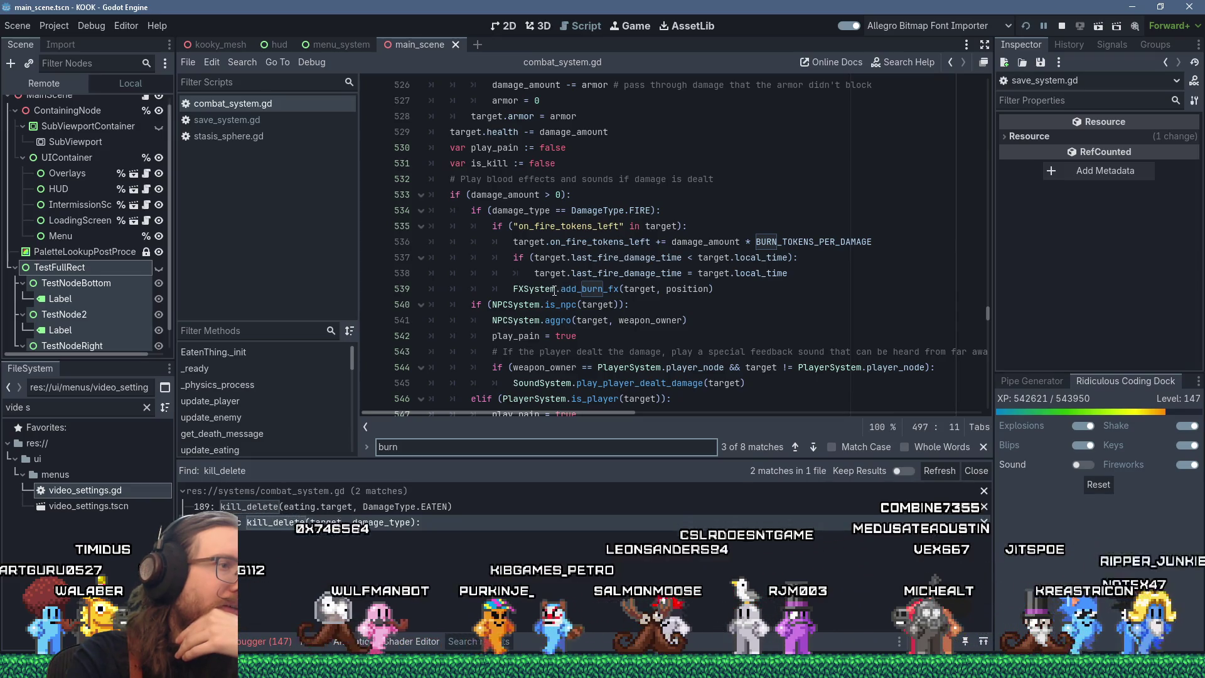
pyautogui.scroll(-1, 577, 320)
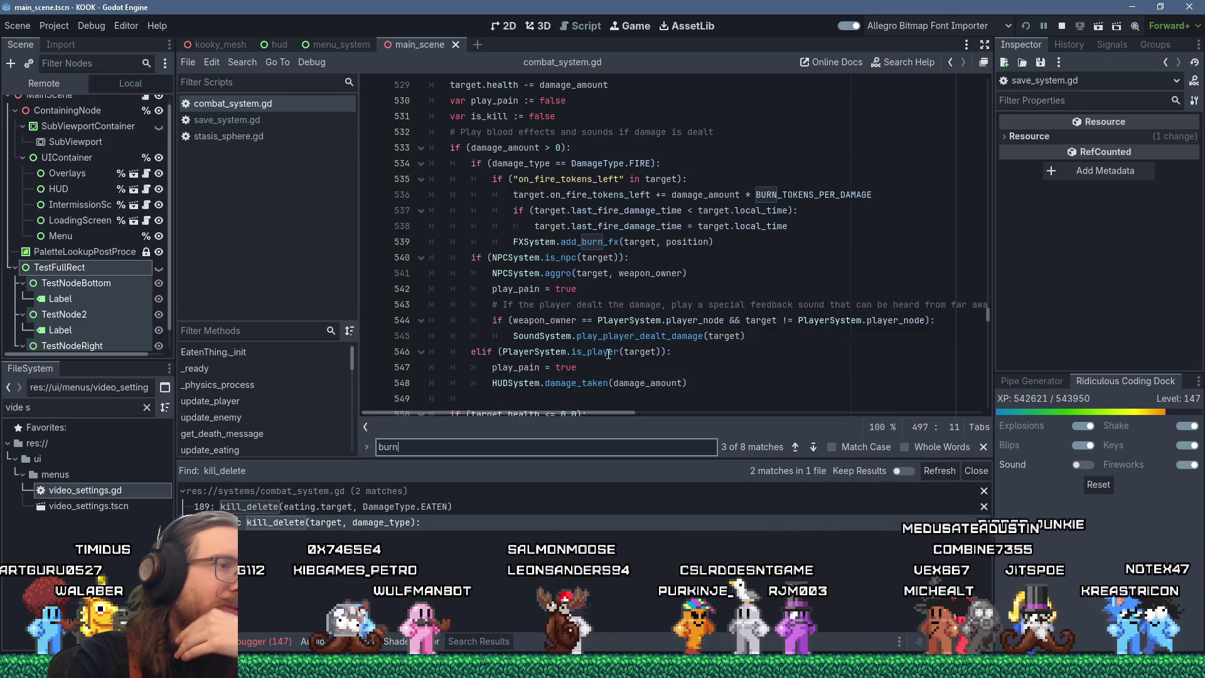
pyautogui.scroll(-2, 546, 339)
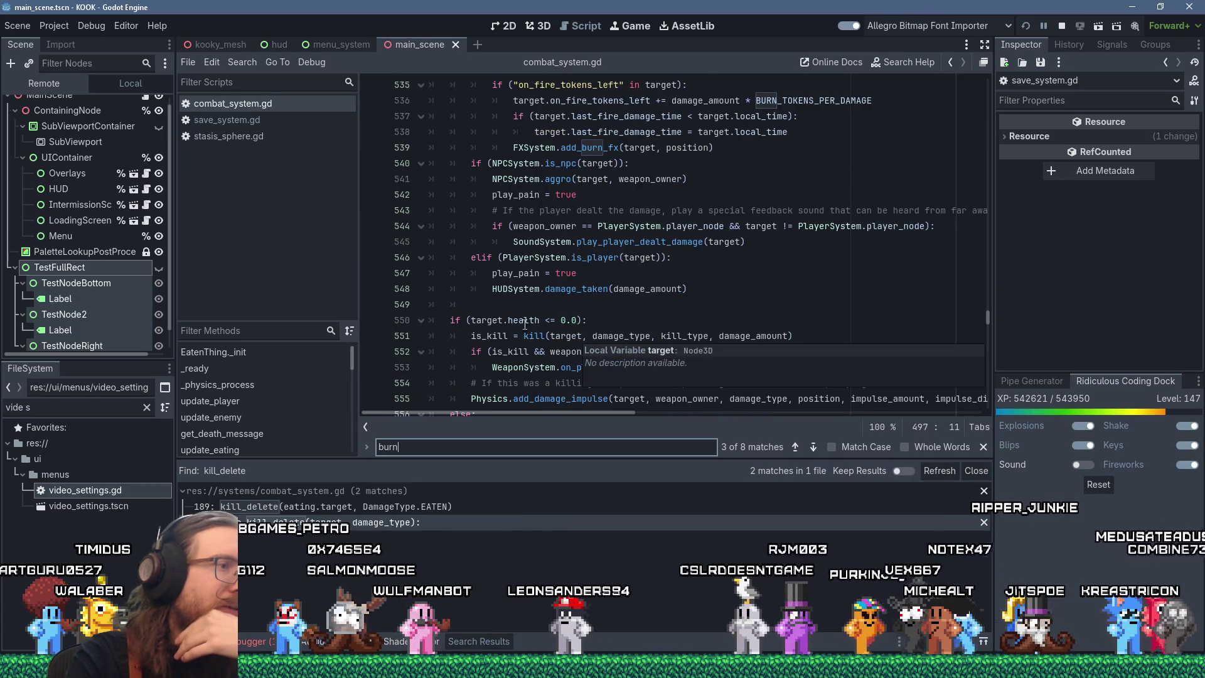
pyautogui.click(540, 336)
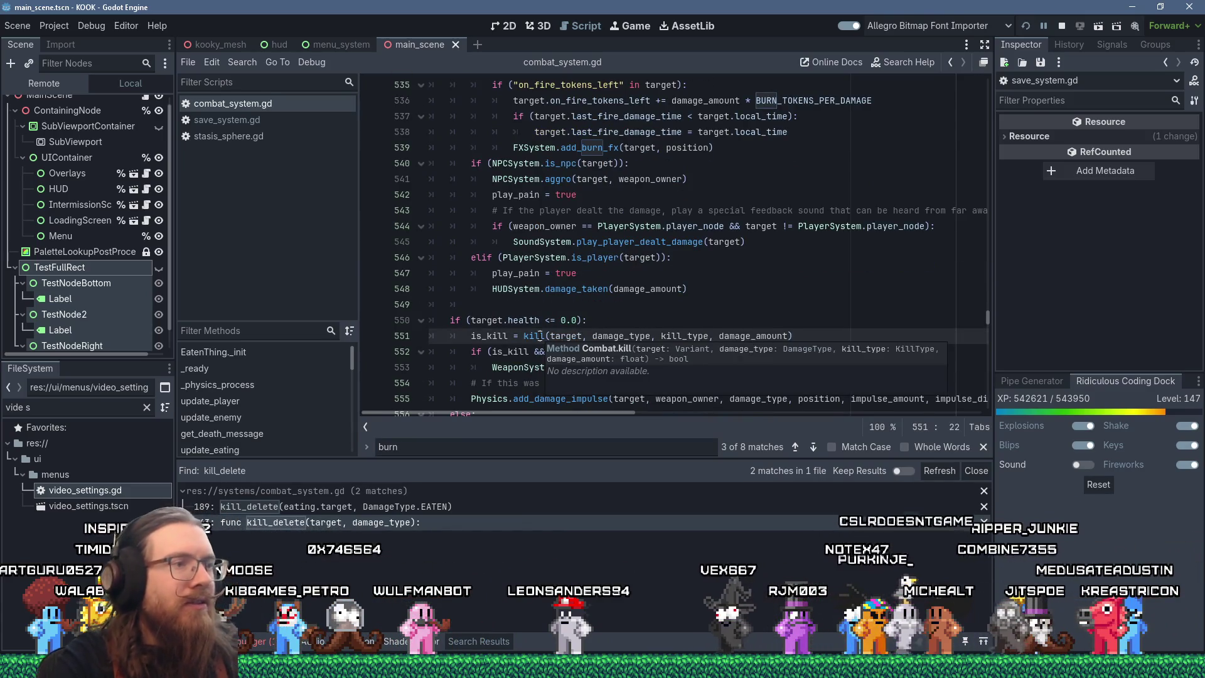
# Follow kill to its definition, check start_destroy_physics_prop, and return to kill at line 194.
pyautogui.keyDown('ctrl'); pyautogui.click(539, 336); pyautogui.keyUp('ctrl')
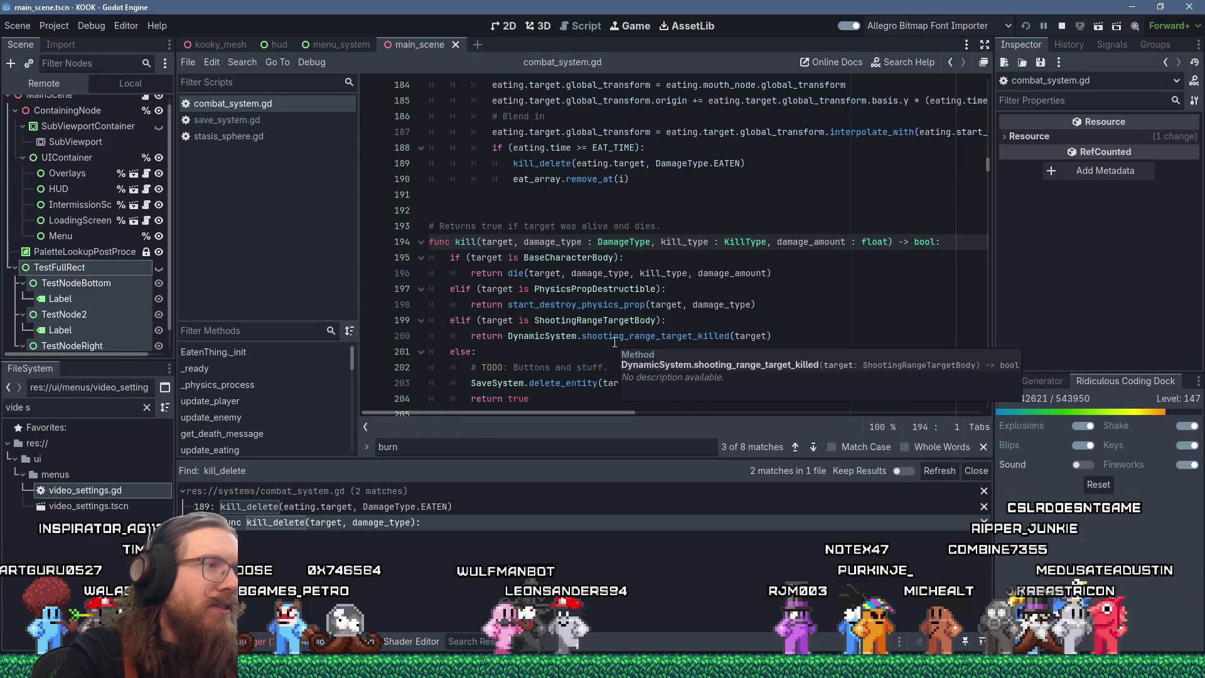
pyautogui.scroll(-1, 697, 336)
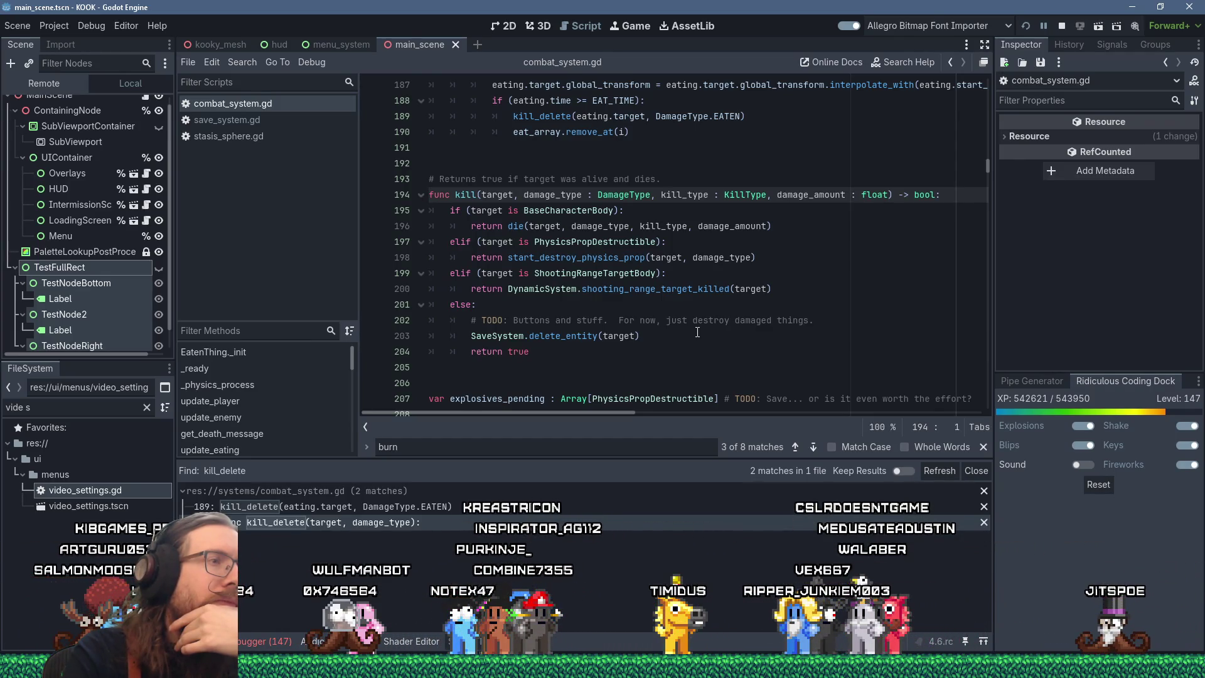
pyautogui.click(569, 242)
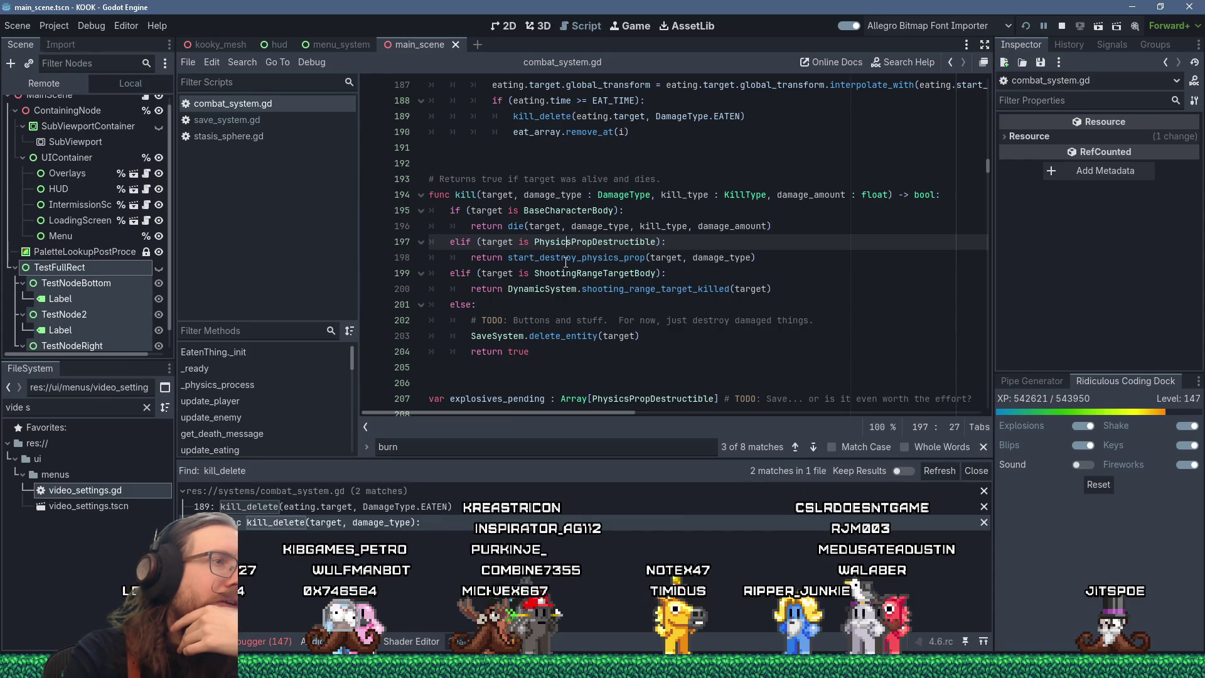
pyautogui.click(566, 259)
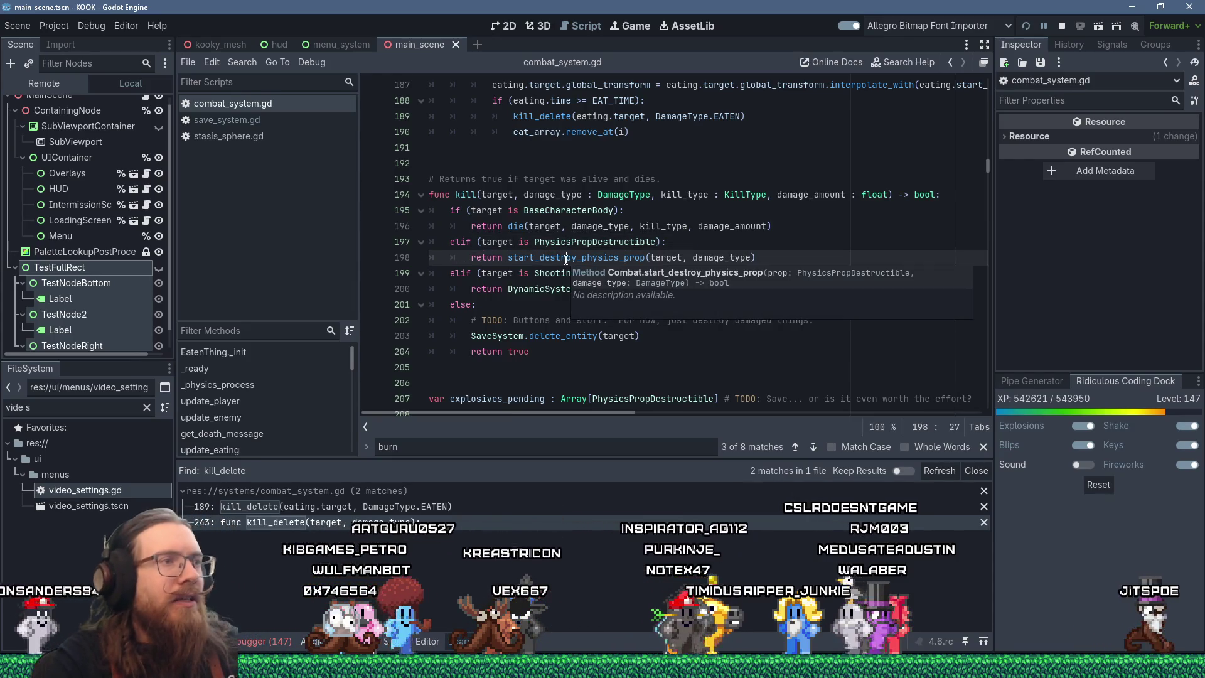
pyautogui.keyDown('ctrl'); pyautogui.click(565, 259); pyautogui.keyUp('ctrl')
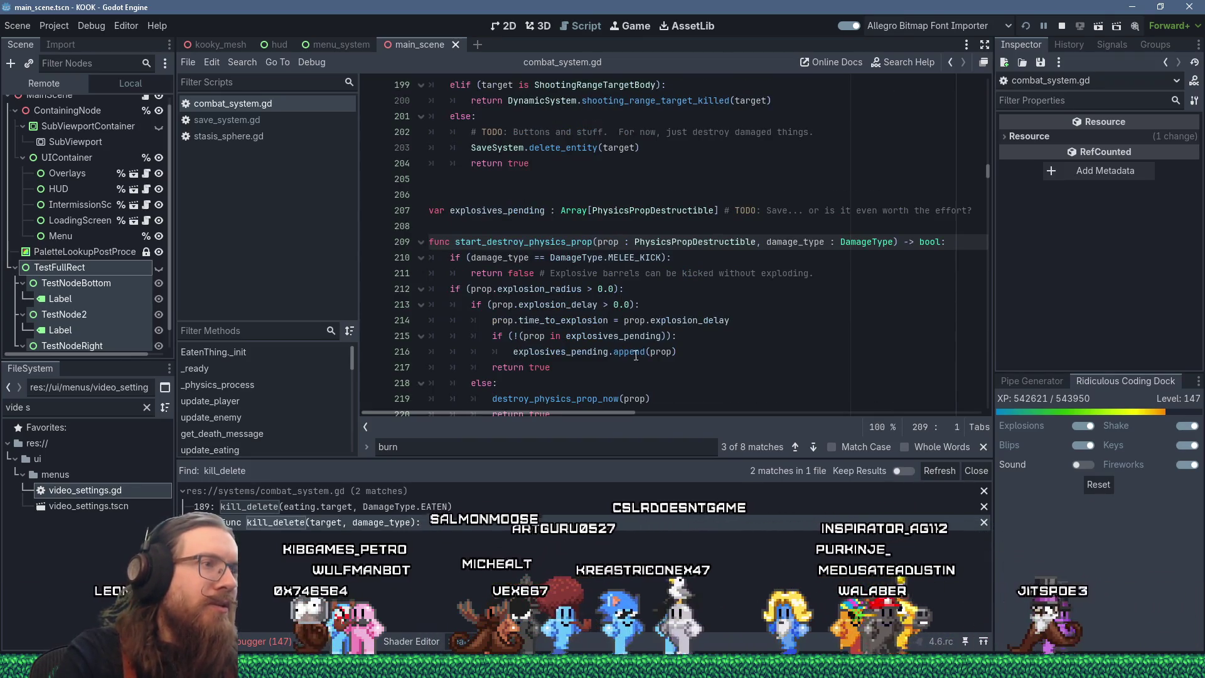
pyautogui.scroll(-2, 569, 344)
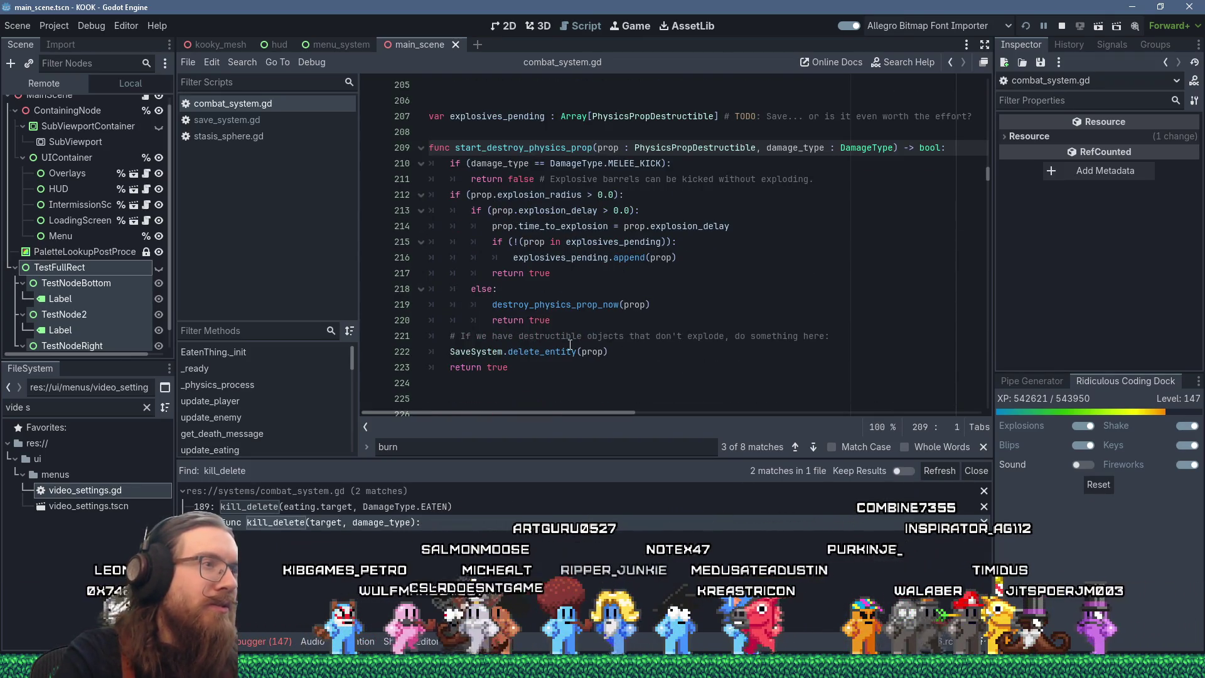
pyautogui.hotkey('alt', 'Left')
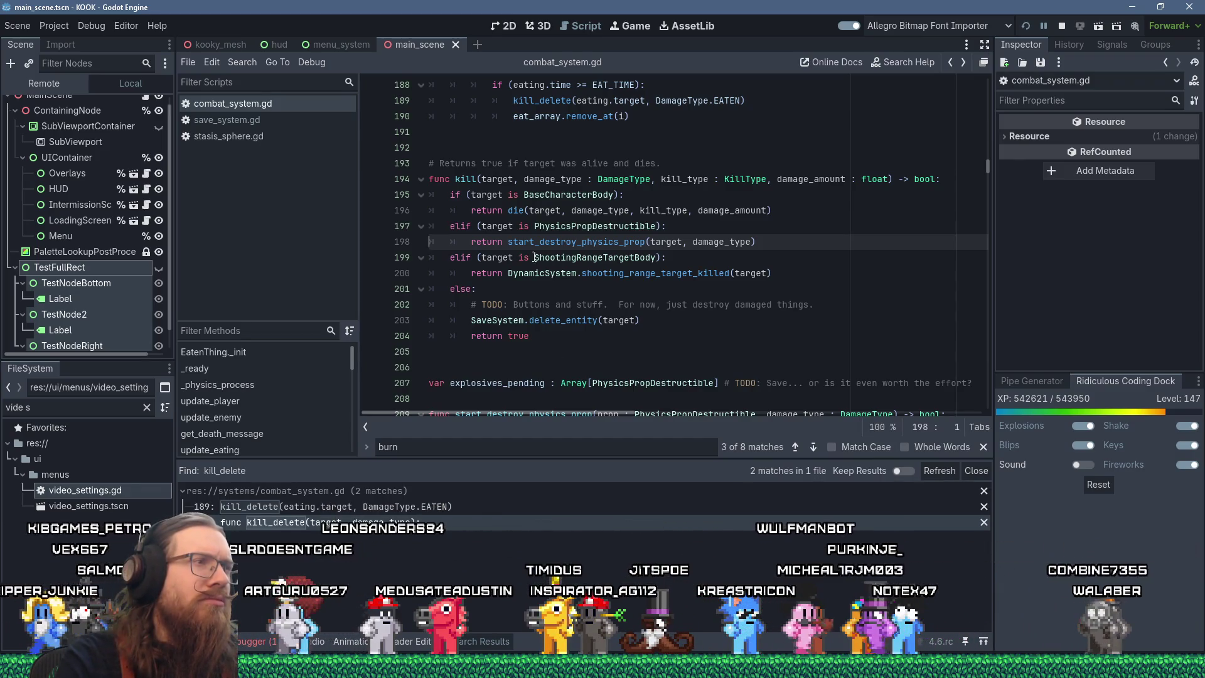
# Set a breakpoint on line 195 in kill and jump to start_destroy_physics_prop's definition.
pyautogui.click(371, 196)
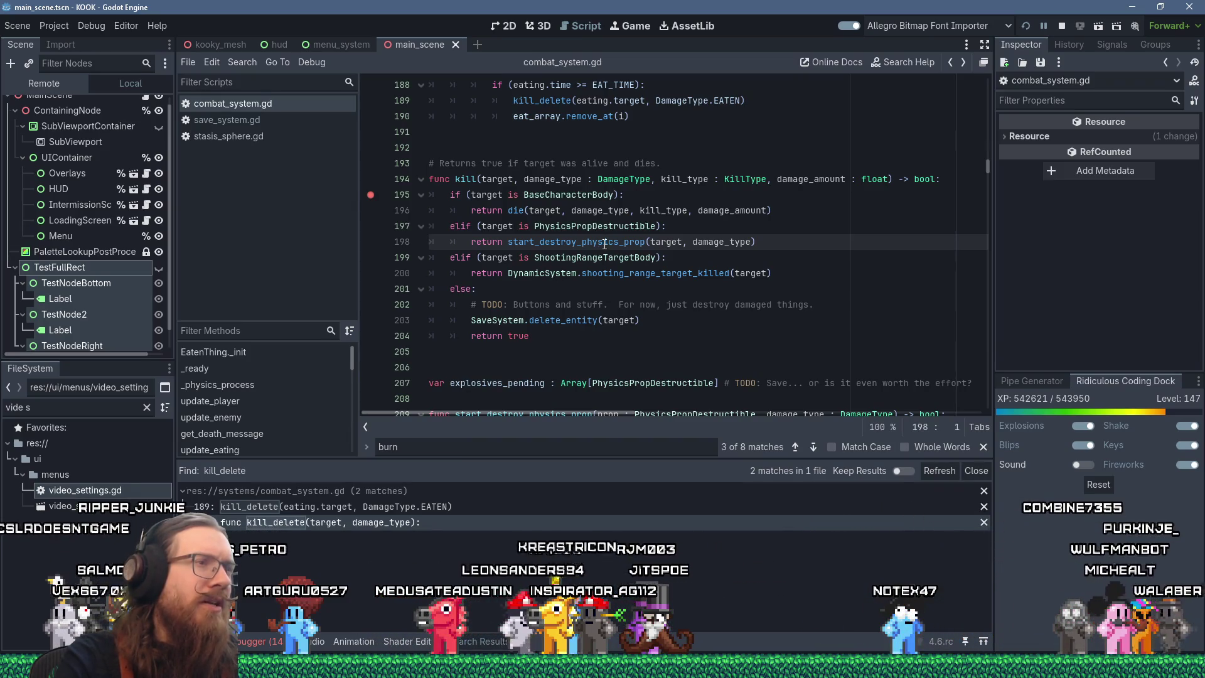
pyautogui.keyDown('ctrl'); pyautogui.click(574, 243); pyautogui.keyUp('ctrl')
pyautogui.scroll(-1, 698, 357)
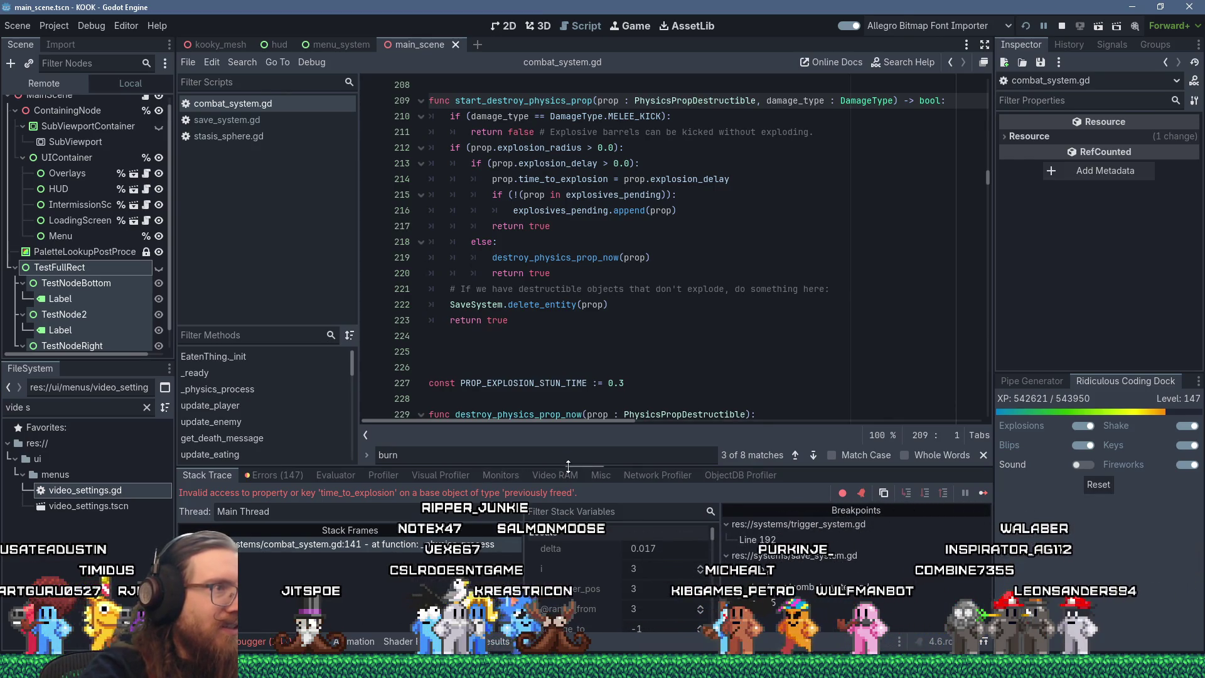
# Go to the _physics_process stack frame at line 141 and examine the paused locals.
pyautogui.click(442, 544)
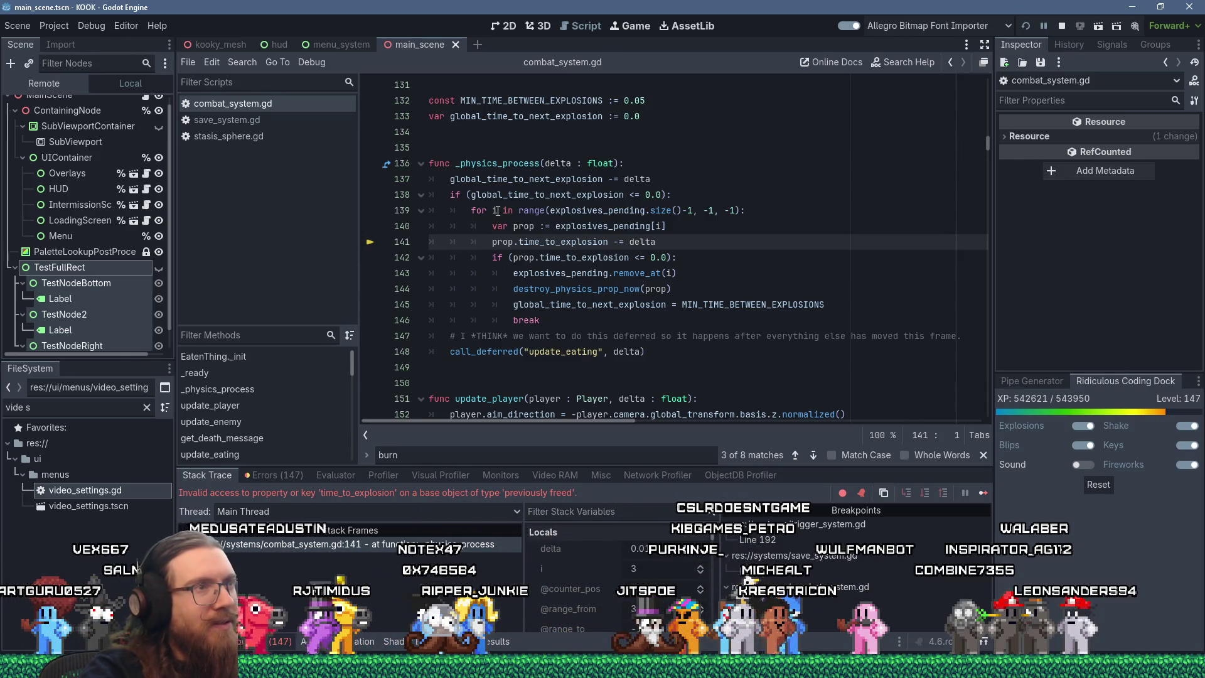
pyautogui.moveTo(496, 212)
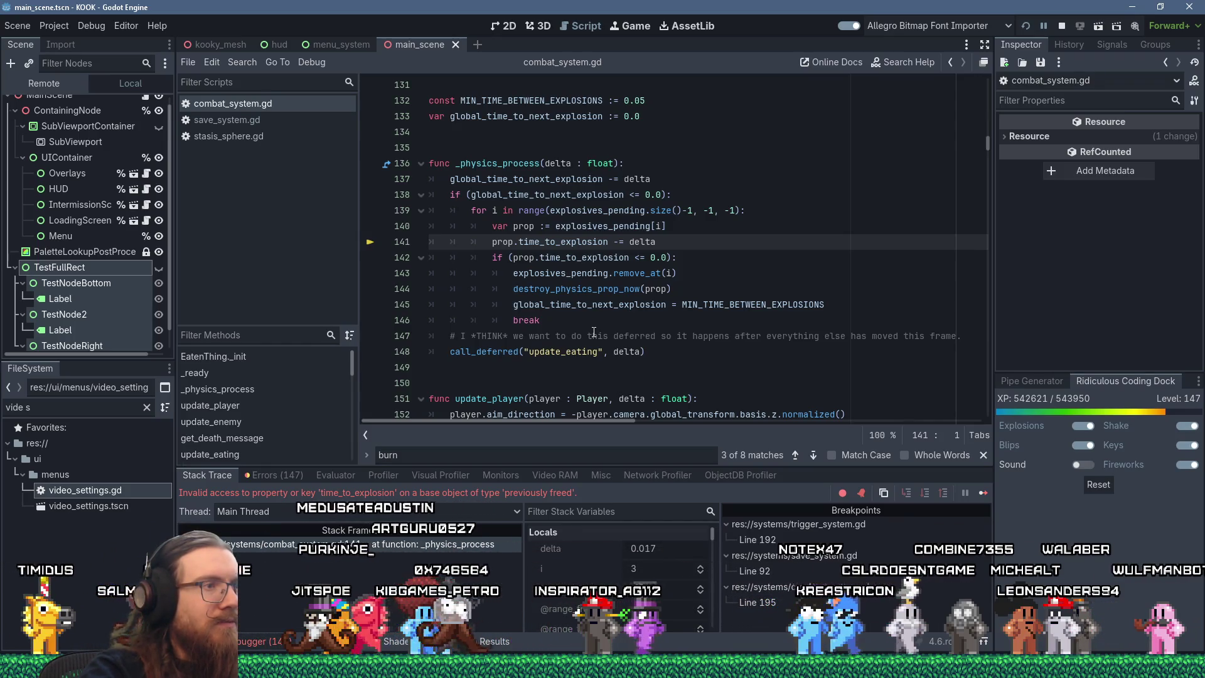
pyautogui.moveTo(642, 351)
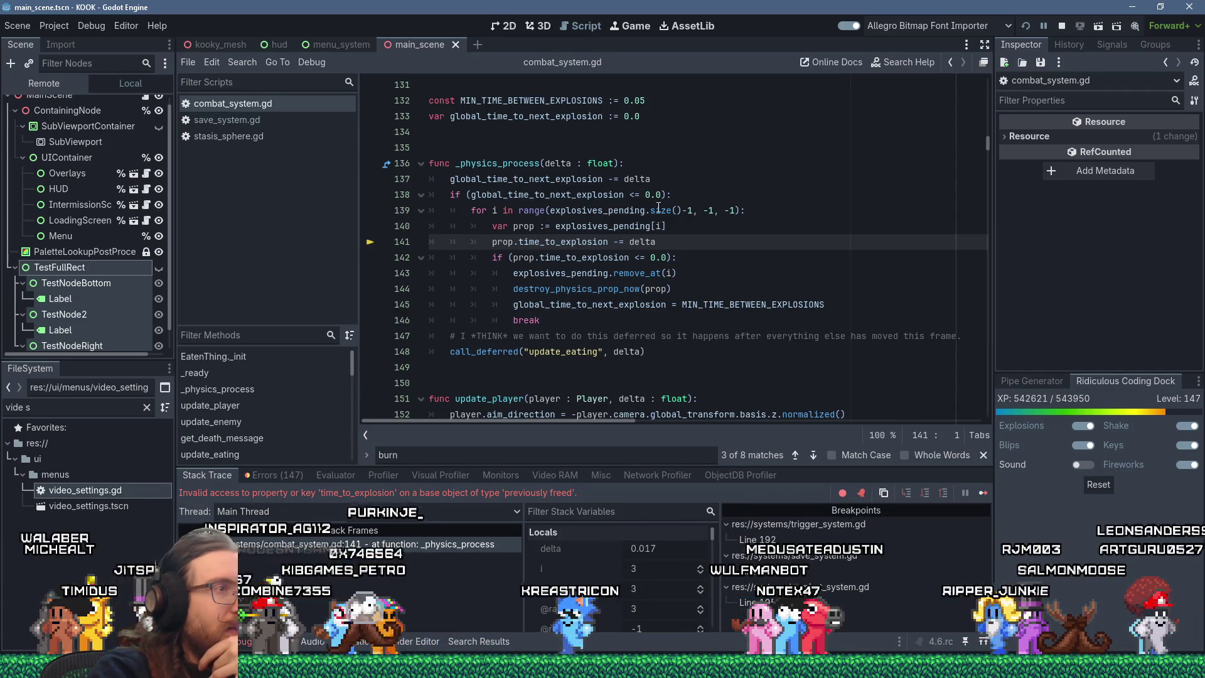
pyautogui.moveTo(522, 215)
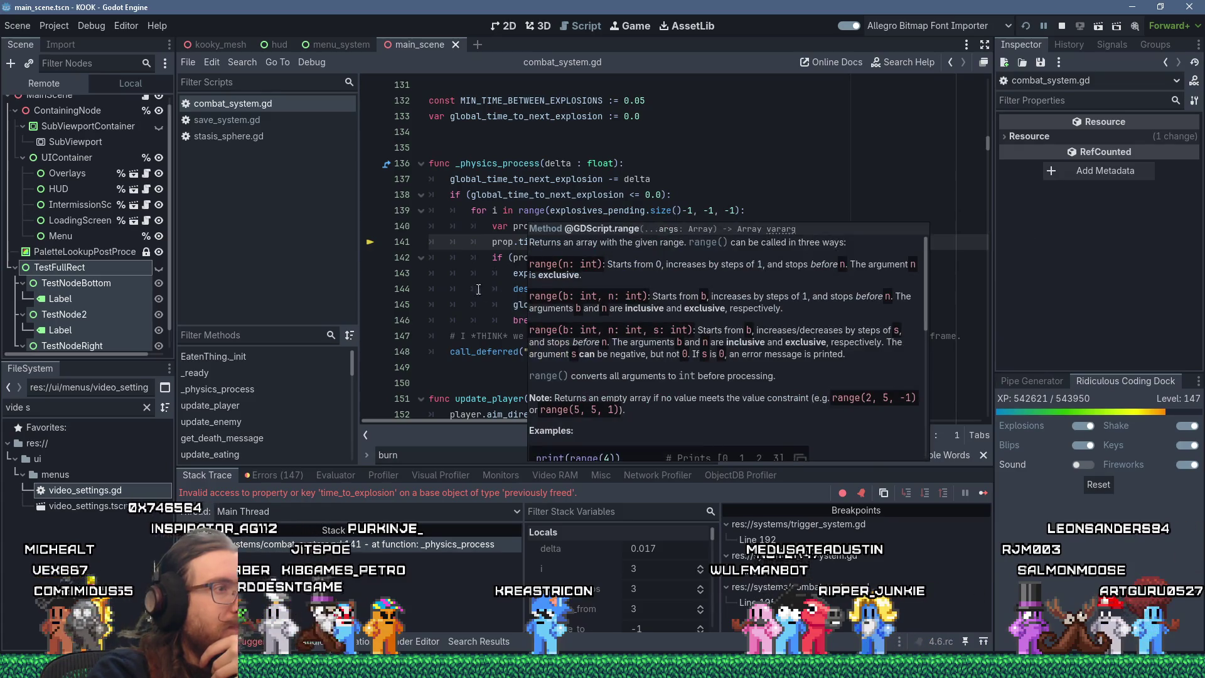
pyautogui.click(481, 288)
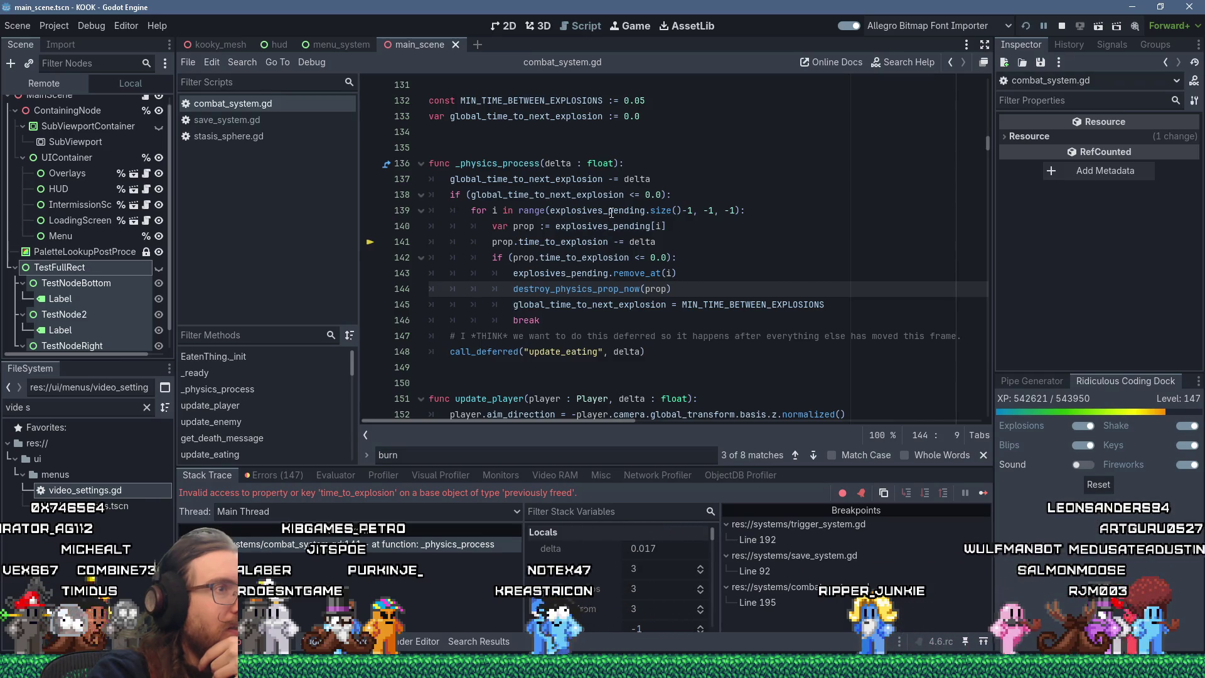
pyautogui.moveTo(610, 214)
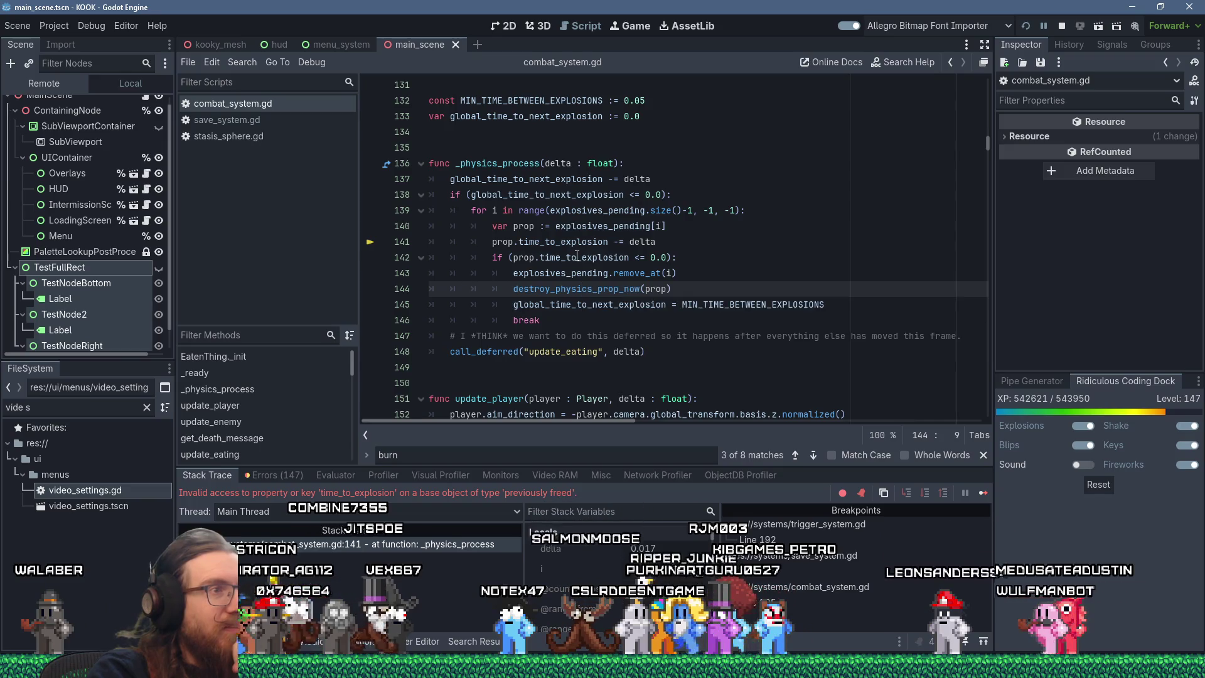
pyautogui.moveTo(576, 255)
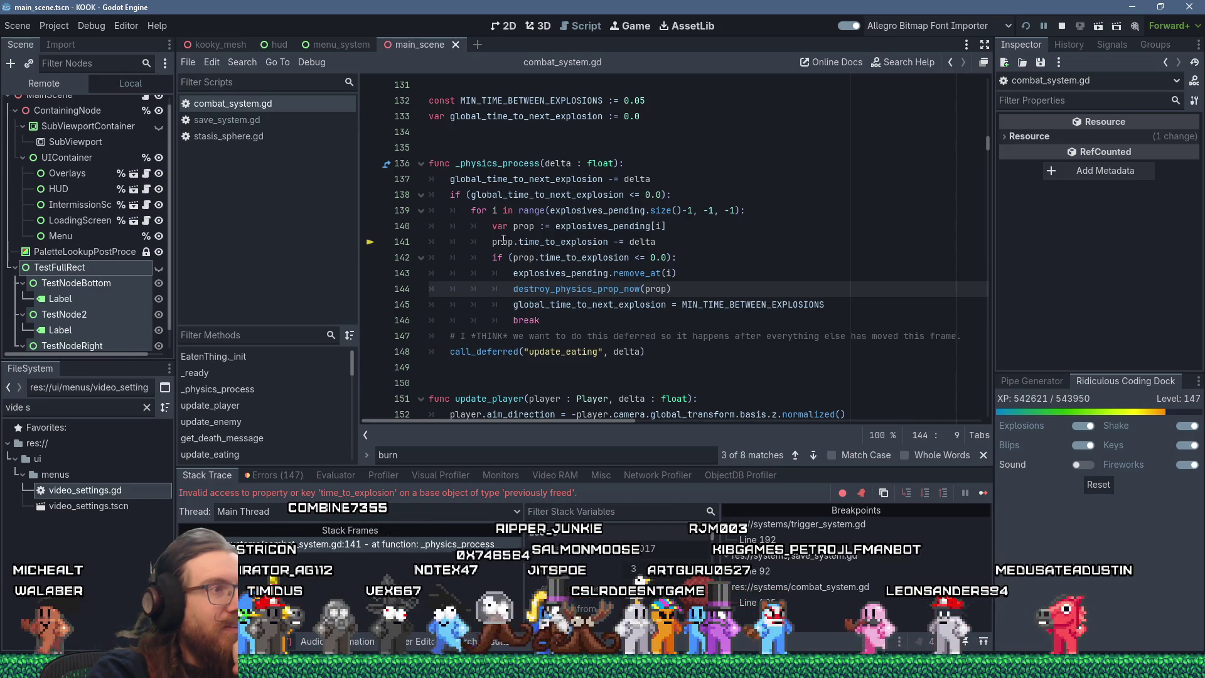
pyautogui.moveTo(504, 240)
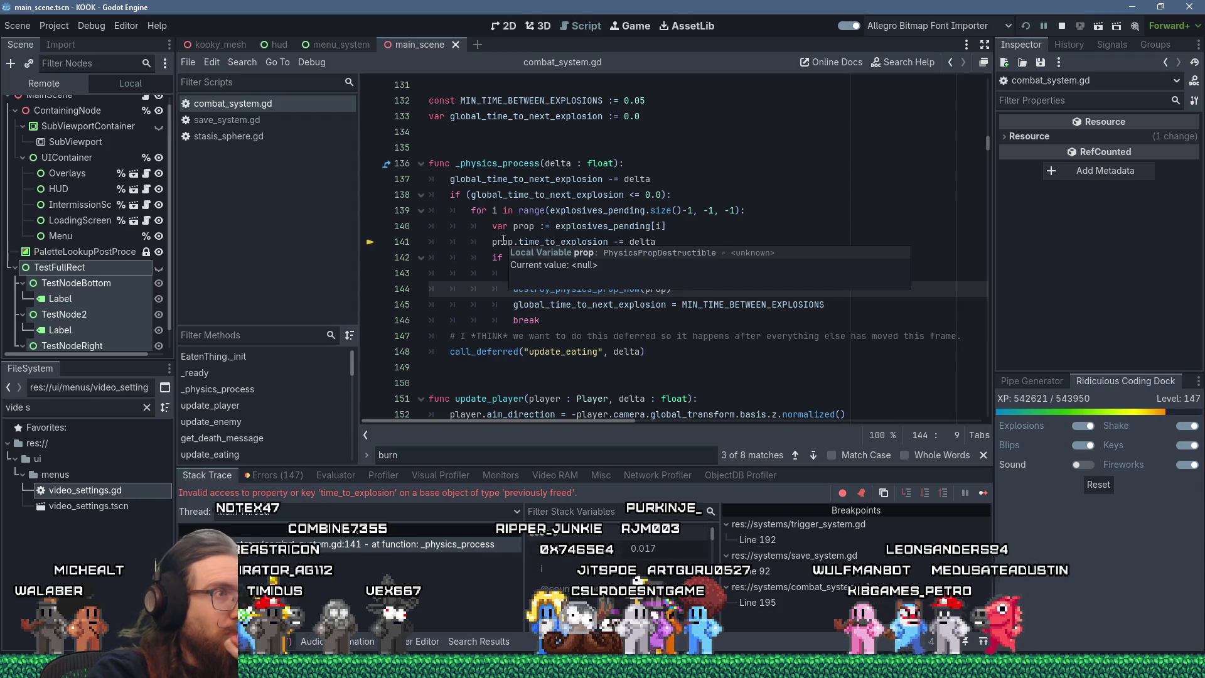
pyautogui.moveTo(657, 226)
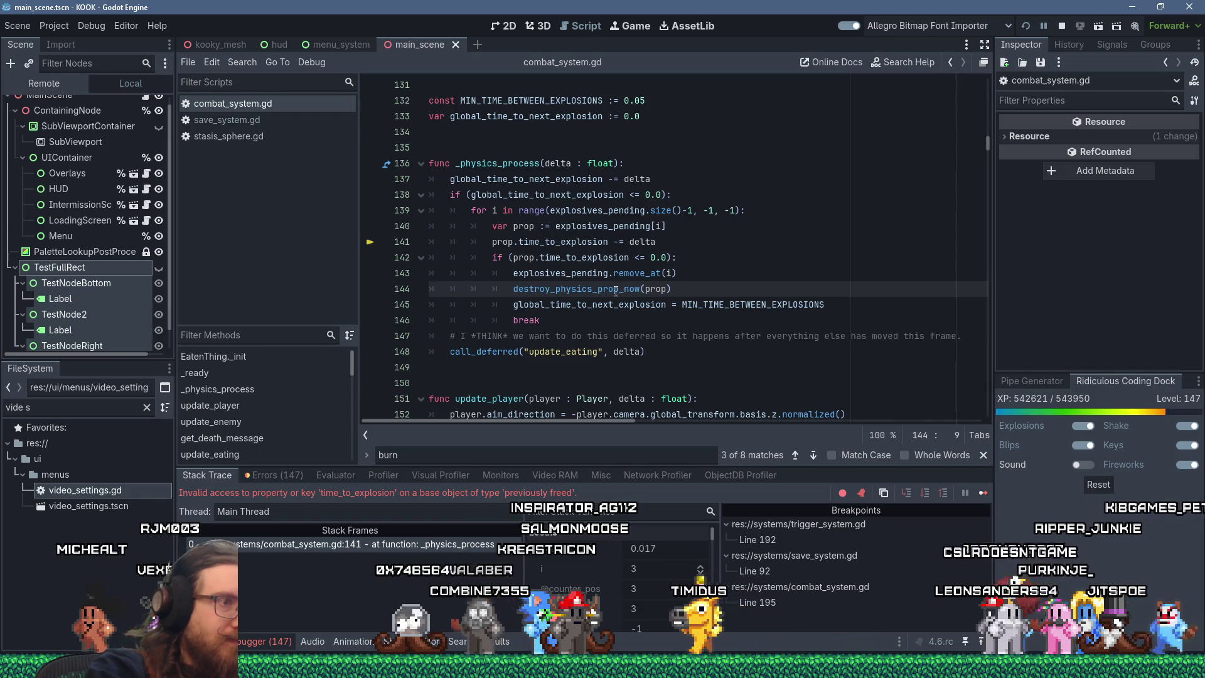
# Jump from line 144 to the destroy_physics_prop_now definition at line 229.
pyautogui.moveTo(616, 290)
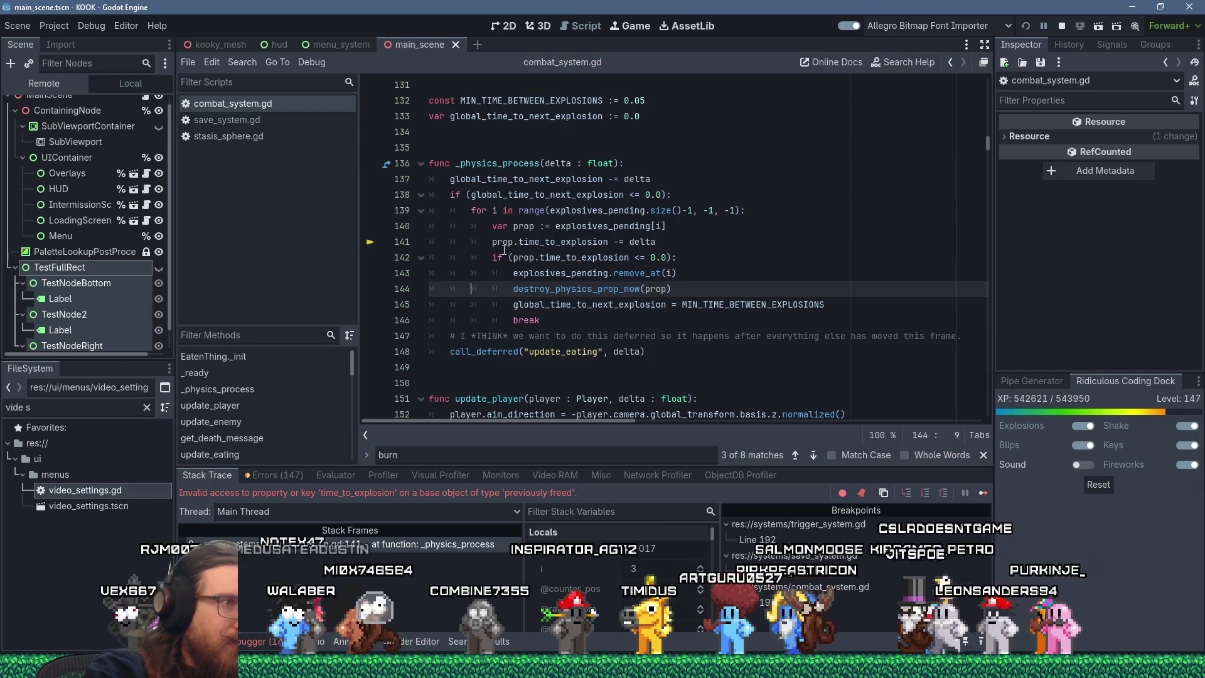
pyautogui.moveTo(632, 266)
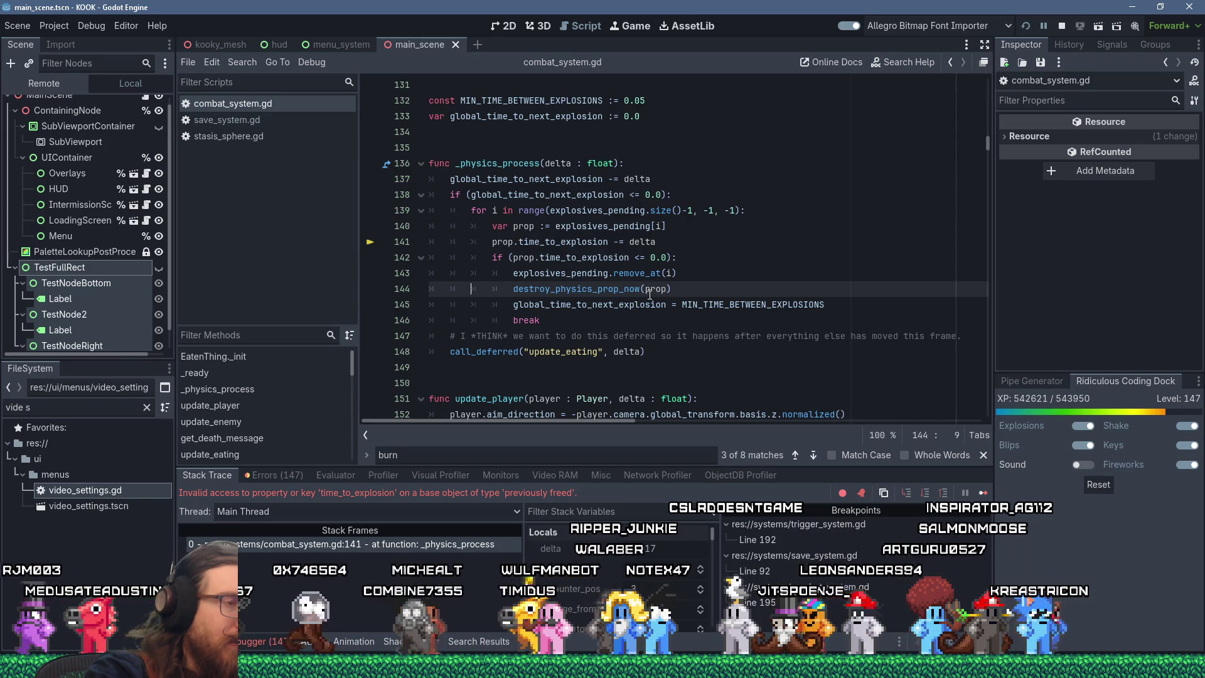
pyautogui.moveTo(657, 293)
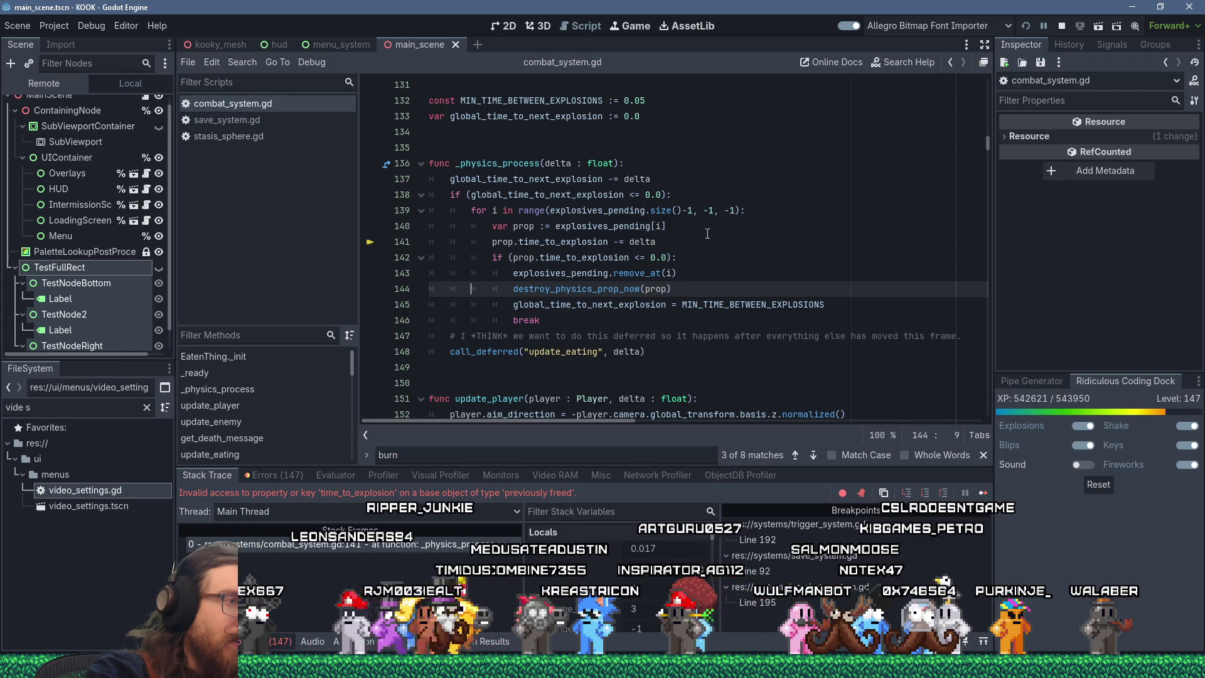
pyautogui.keyDown('ctrl'); pyautogui.click(599, 291); pyautogui.keyUp('ctrl')
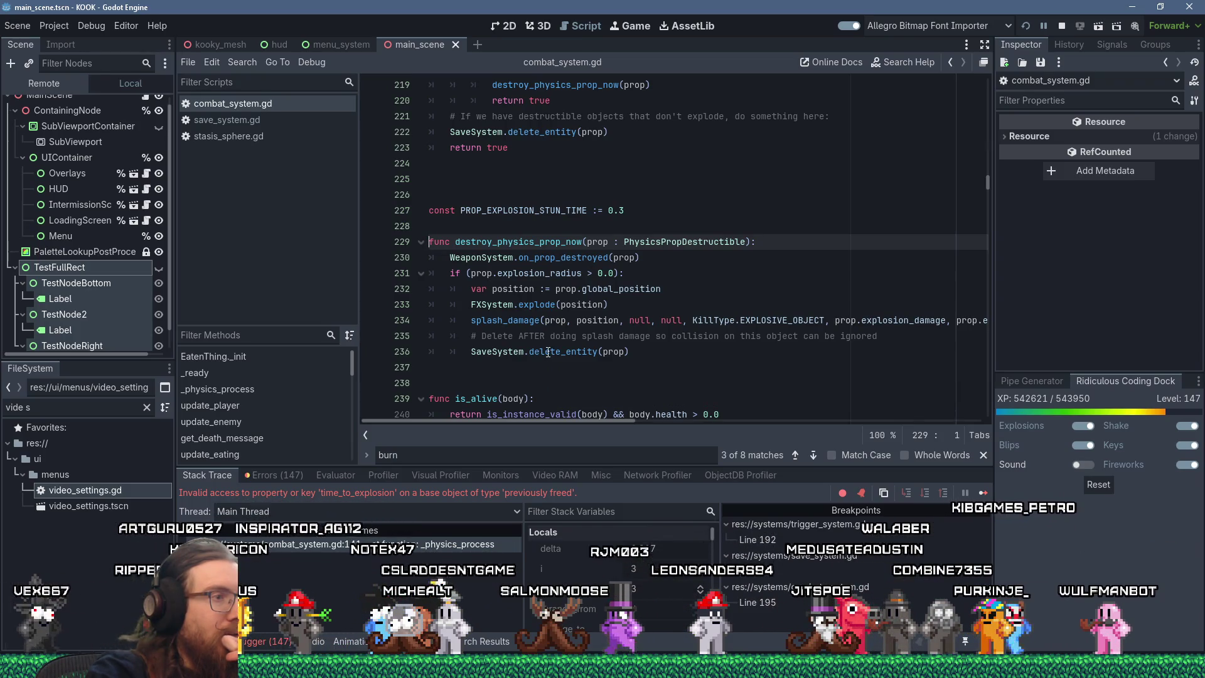
# Add 'if (prop in explosives_pending):' on a new line after the delete_entity call.
pyautogui.click(647, 354)
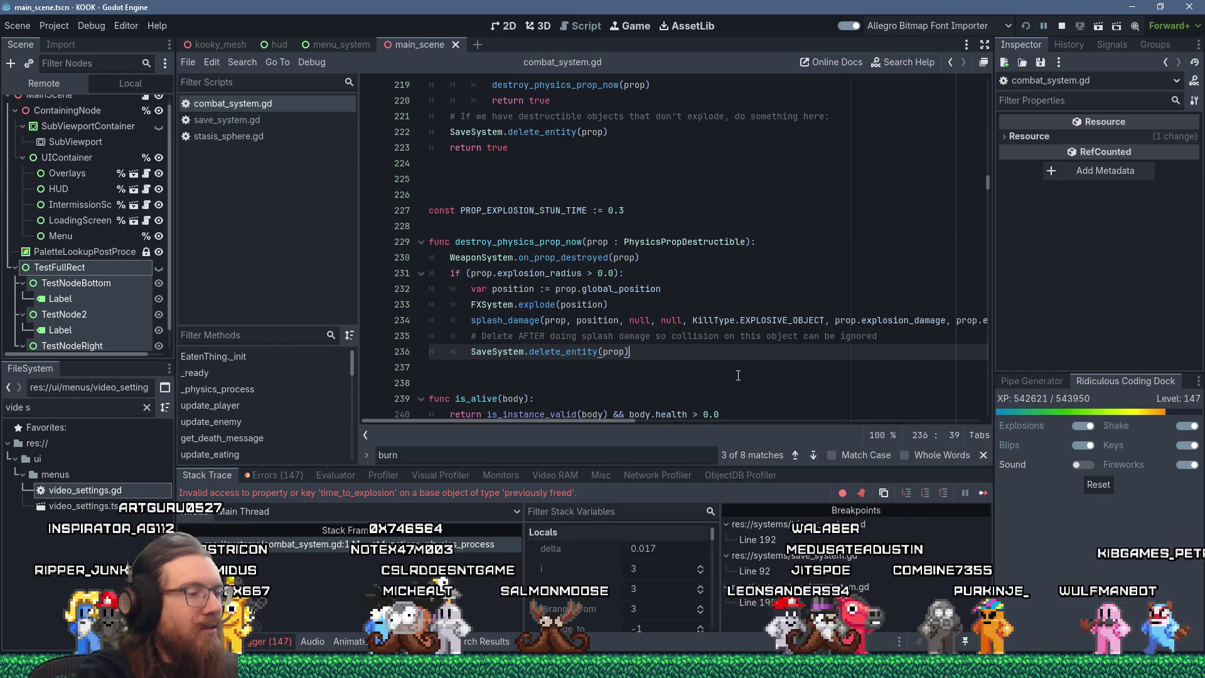
pyautogui.press('Return')
pyautogui.write('if (')
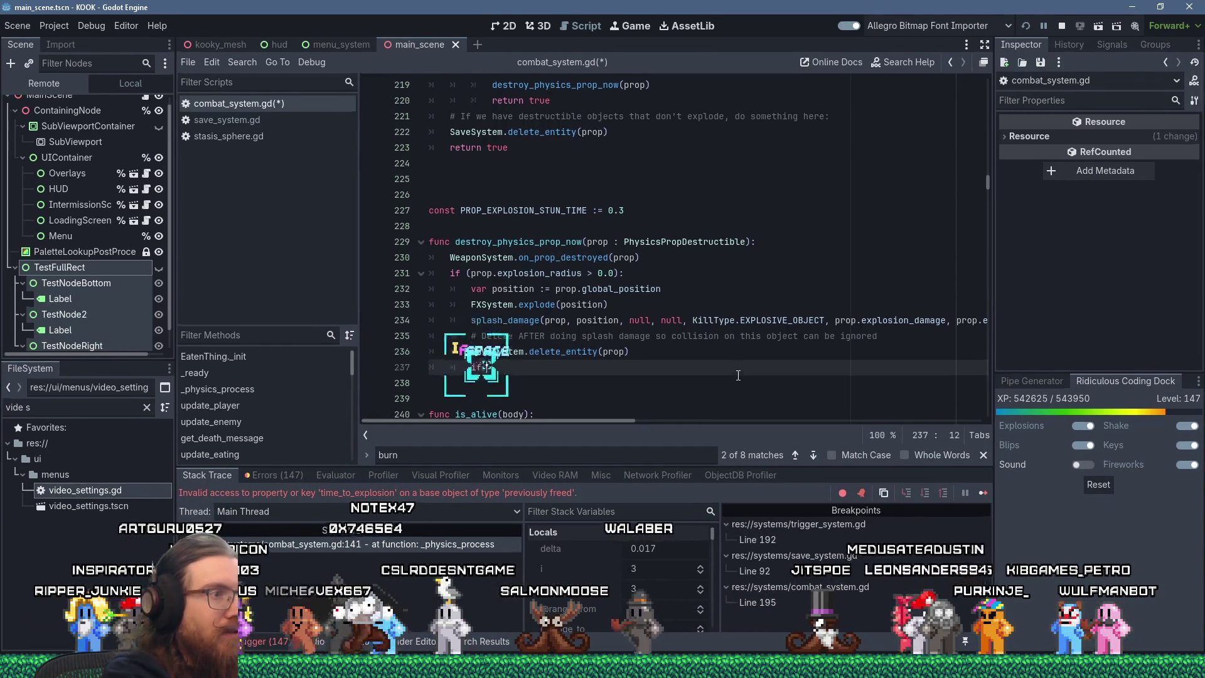
pyautogui.write('pro')
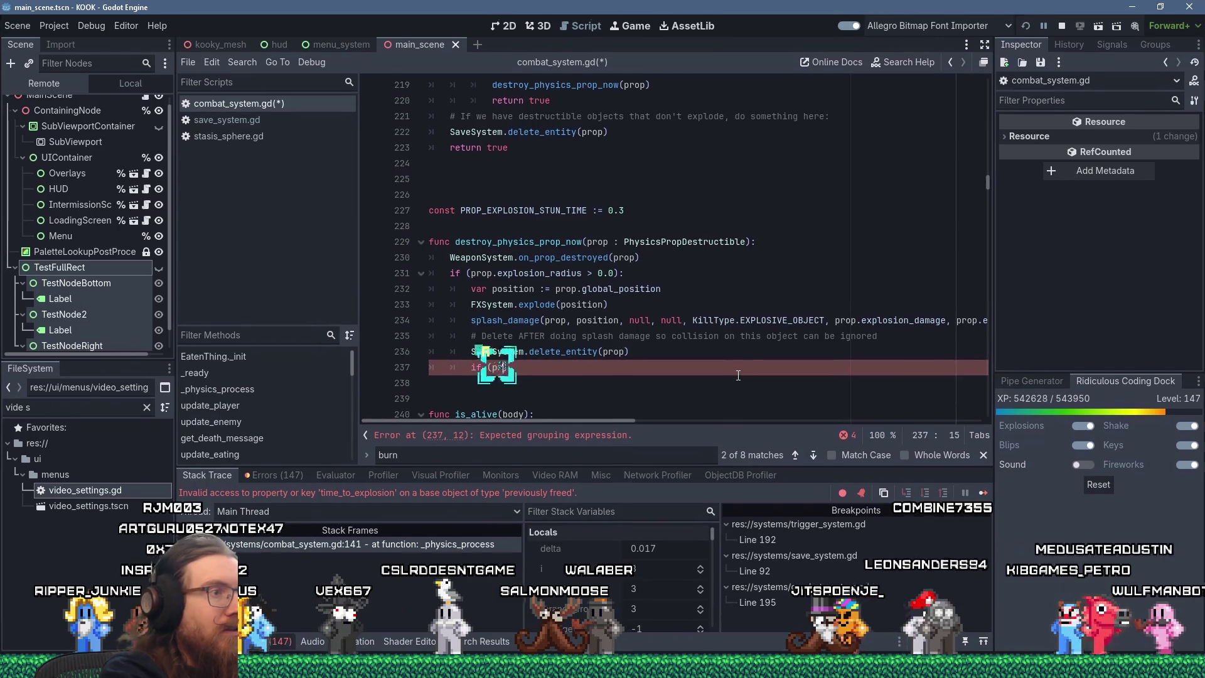
pyautogui.press('BackSpace')
pyautogui.write('p in ')
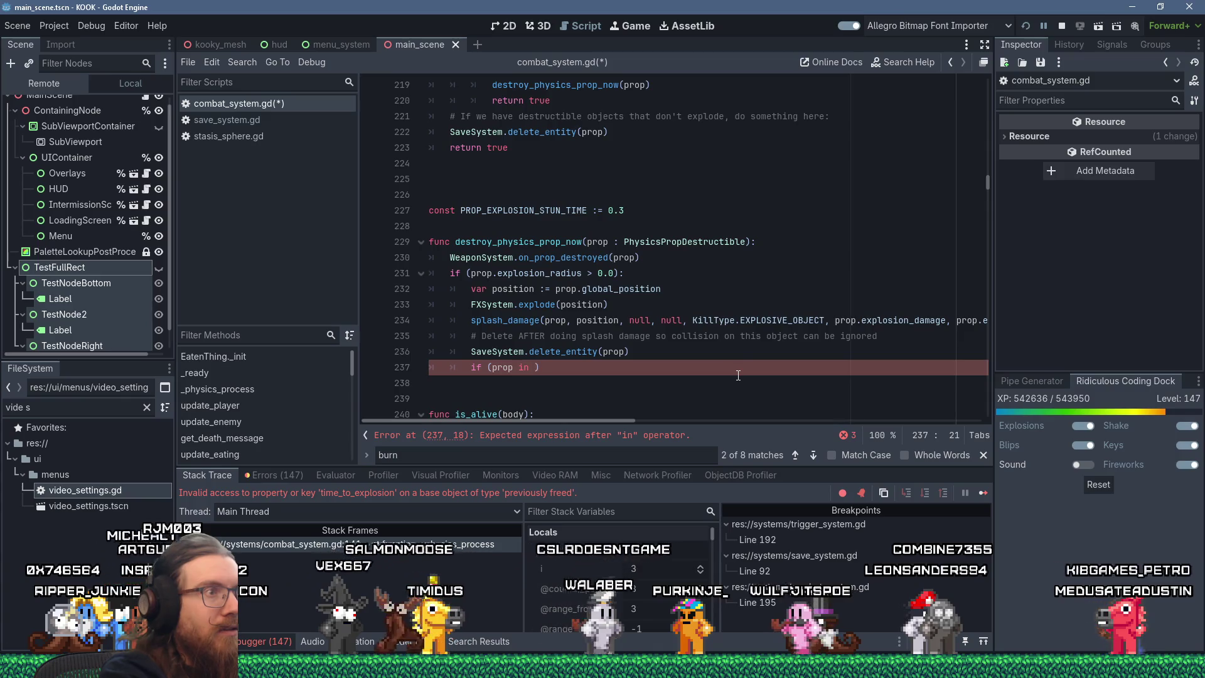
pyautogui.write('explo')
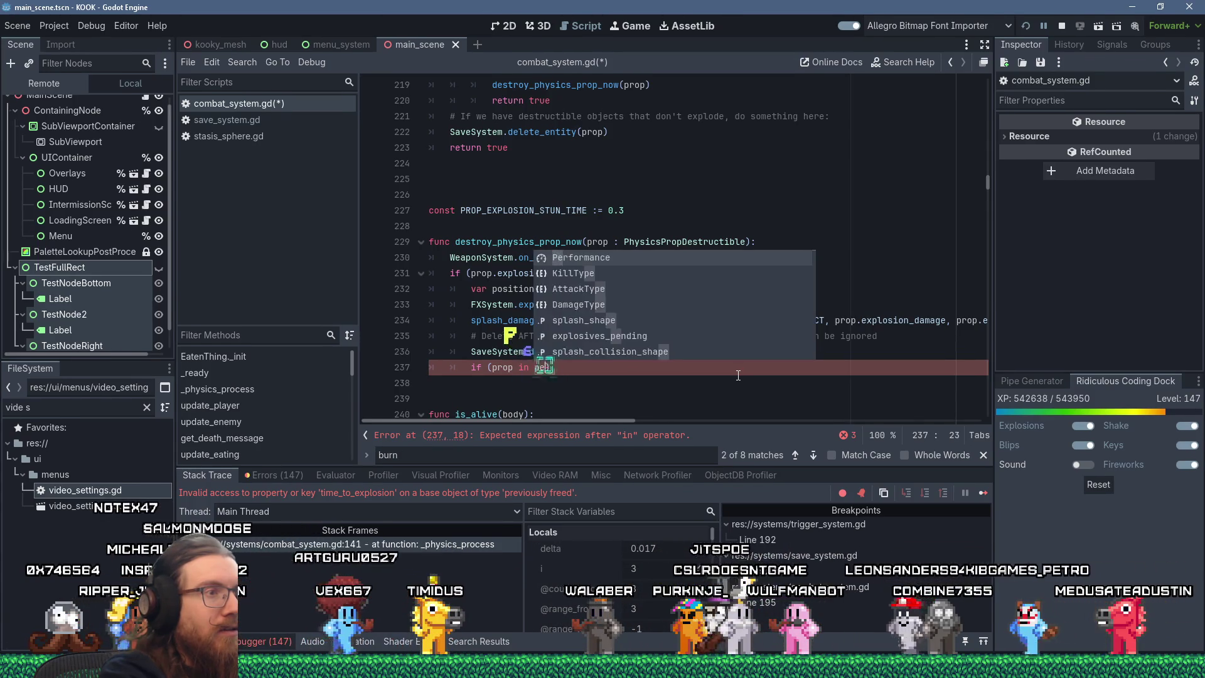
pyautogui.press('Return')
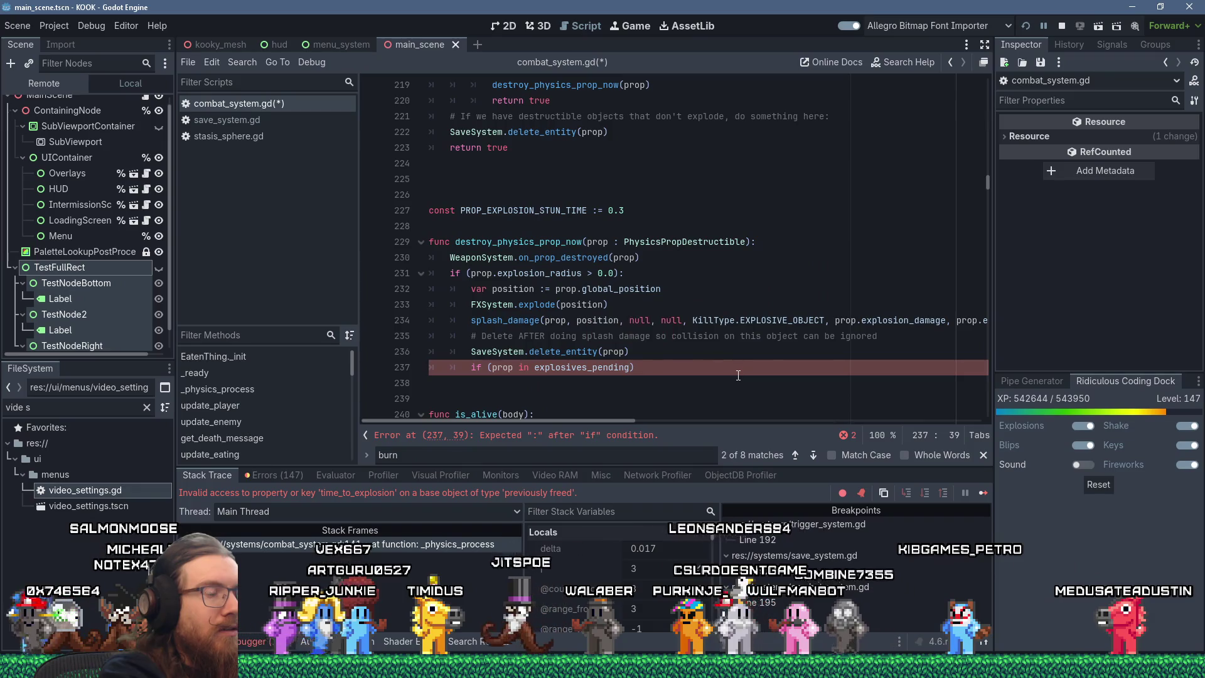
pyautogui.write(':')
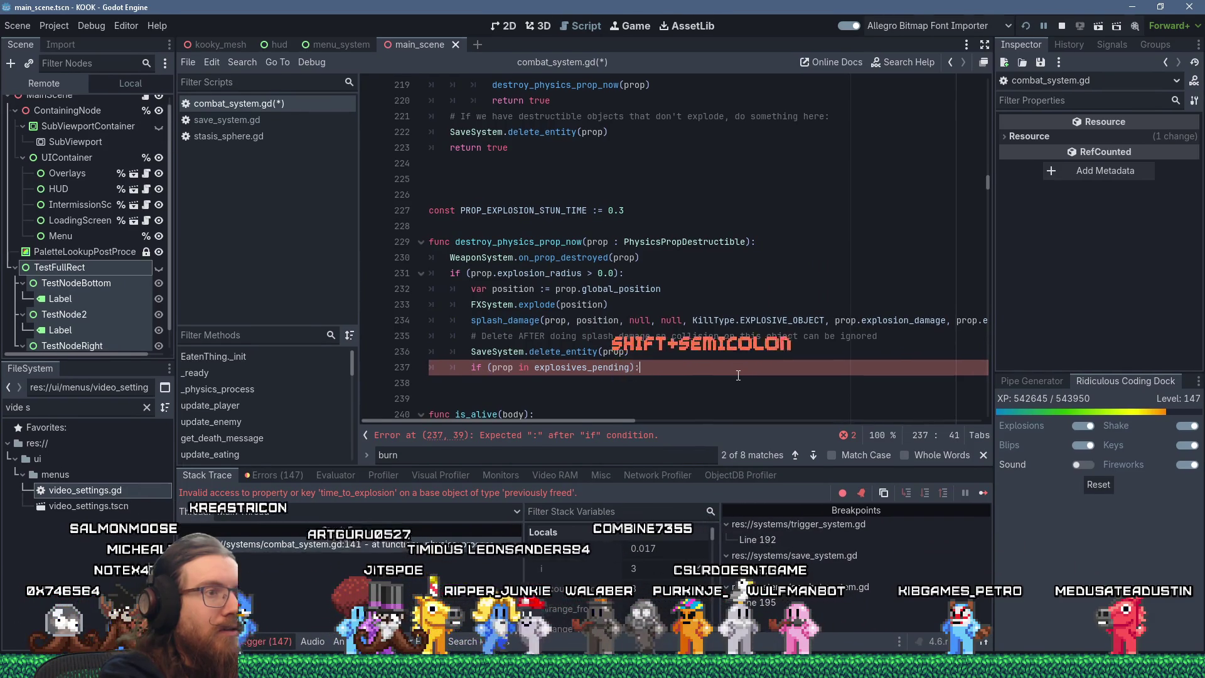
pyautogui.press('Return')
# Inside the if block, write 'assert(false) # TODO: testing', replacing a mistyped debug word.
pyautogui.write('ebug')
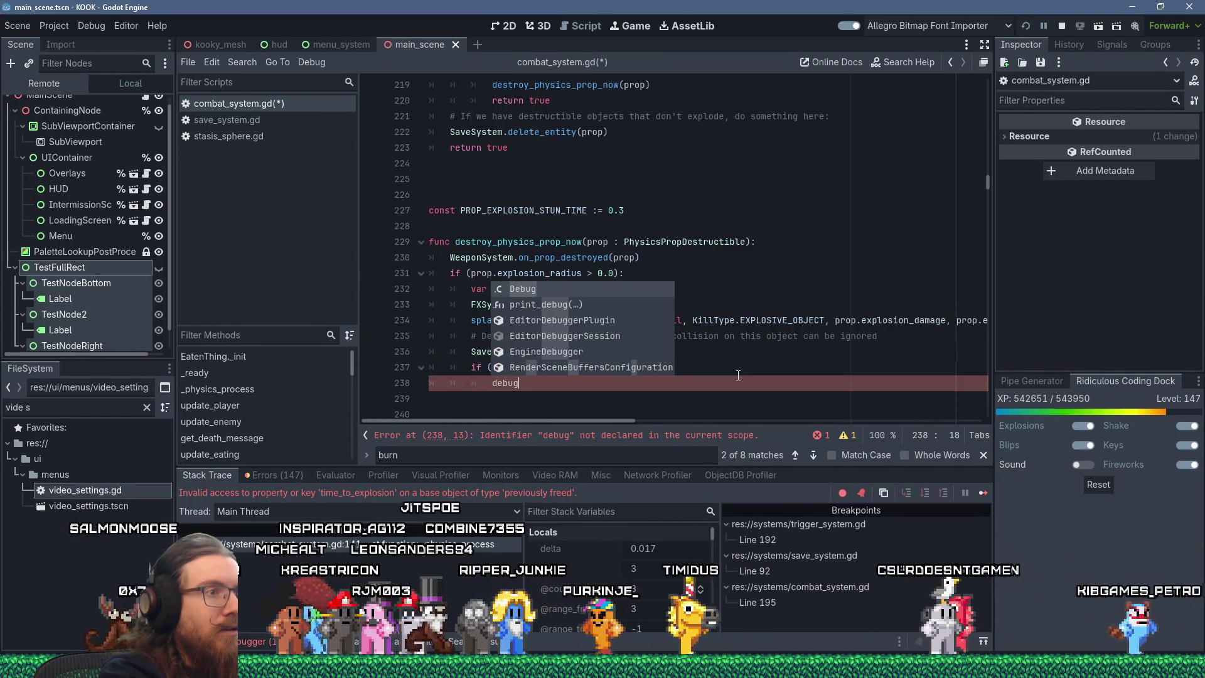
pyautogui.write('br')
pyautogui.hotkey('ctrl', 'BackSpace')
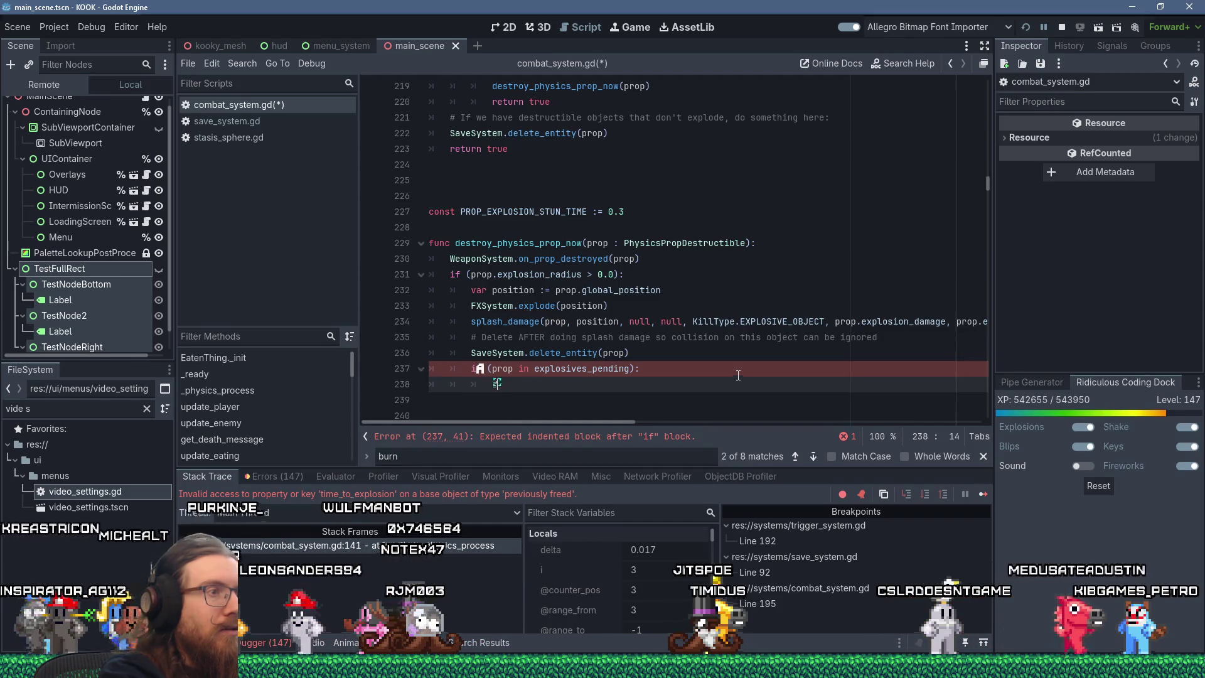
pyautogui.write('assert')
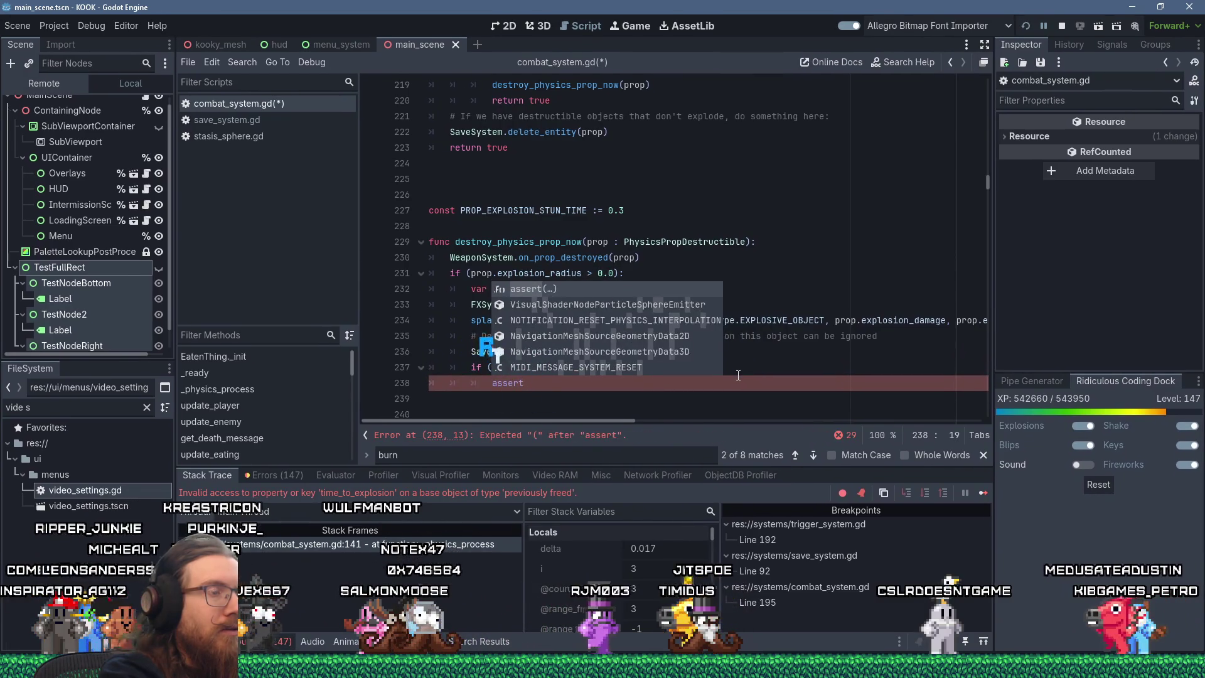
pyautogui.write('(false)')
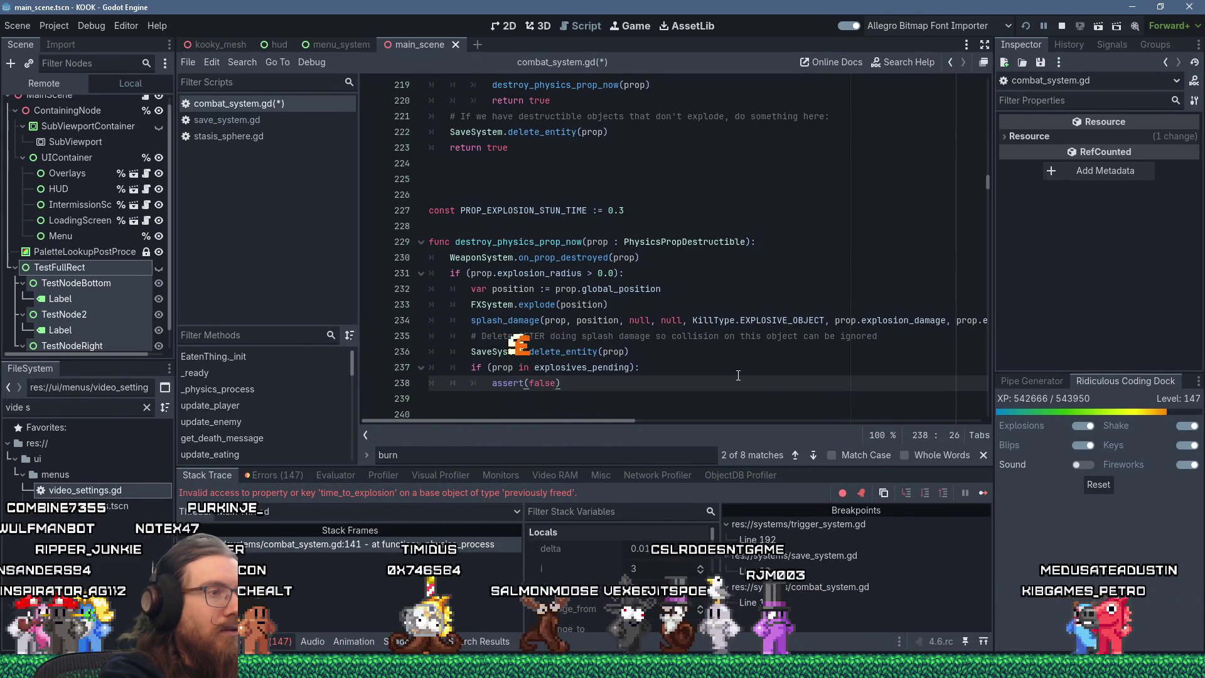
pyautogui.write(' # TODO: testing')
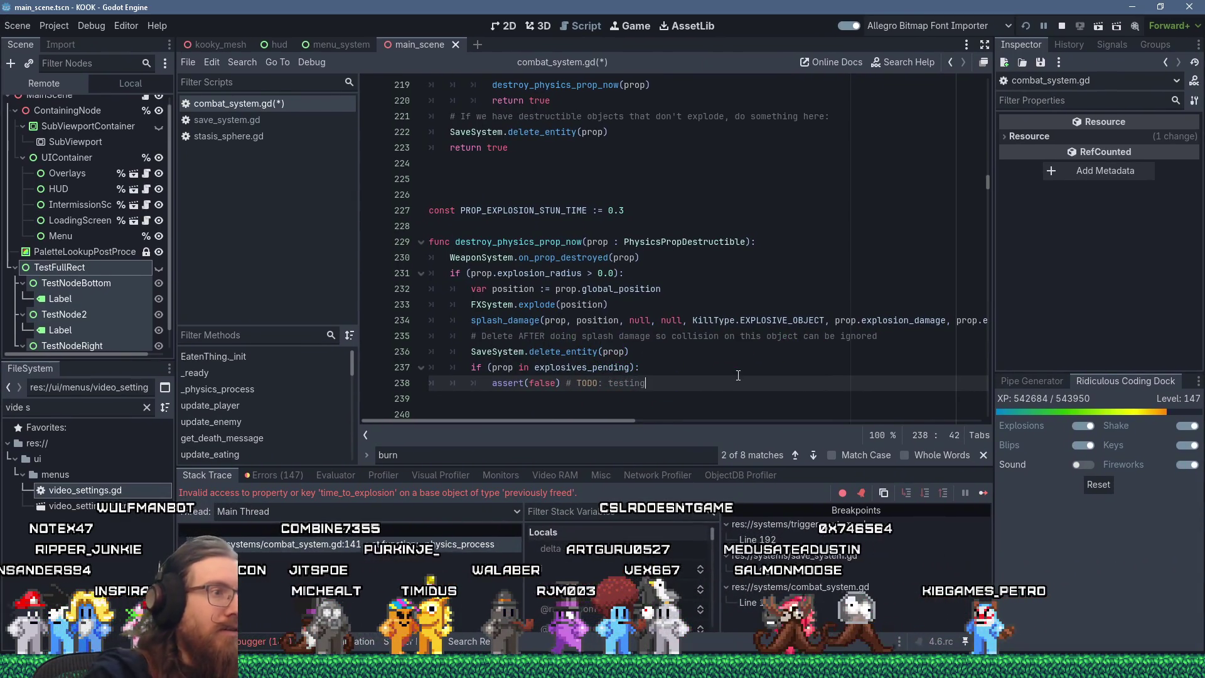
pyautogui.click(695, 375)
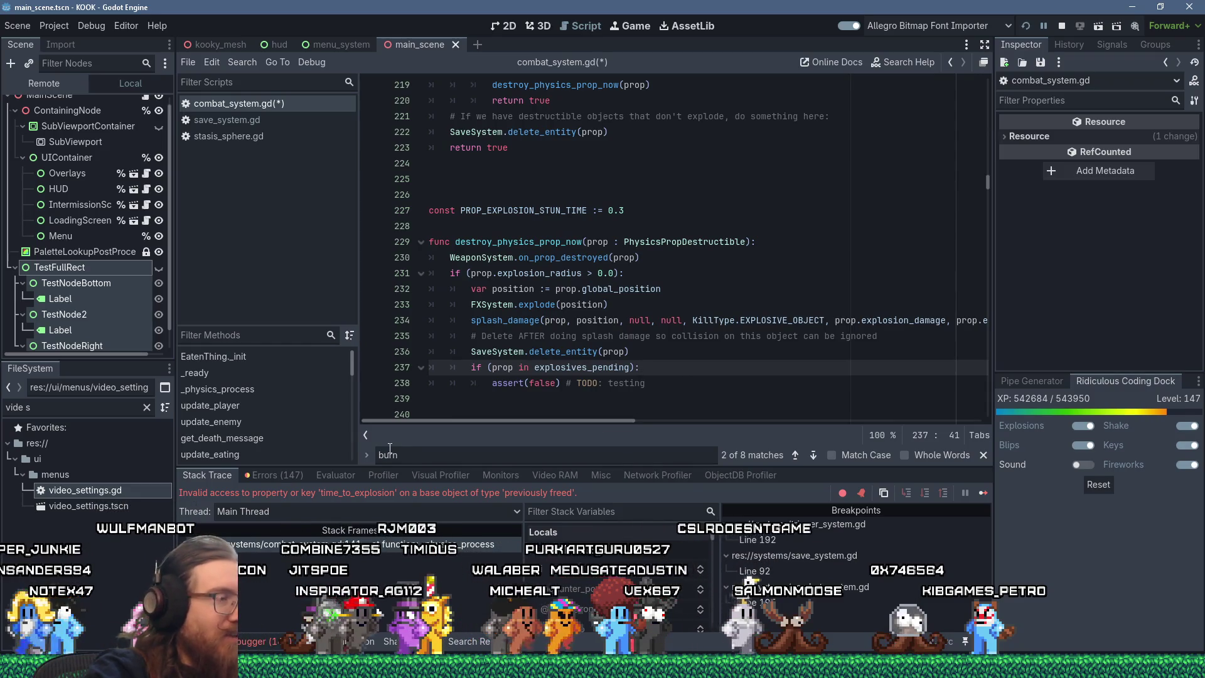
pyautogui.click(568, 382)
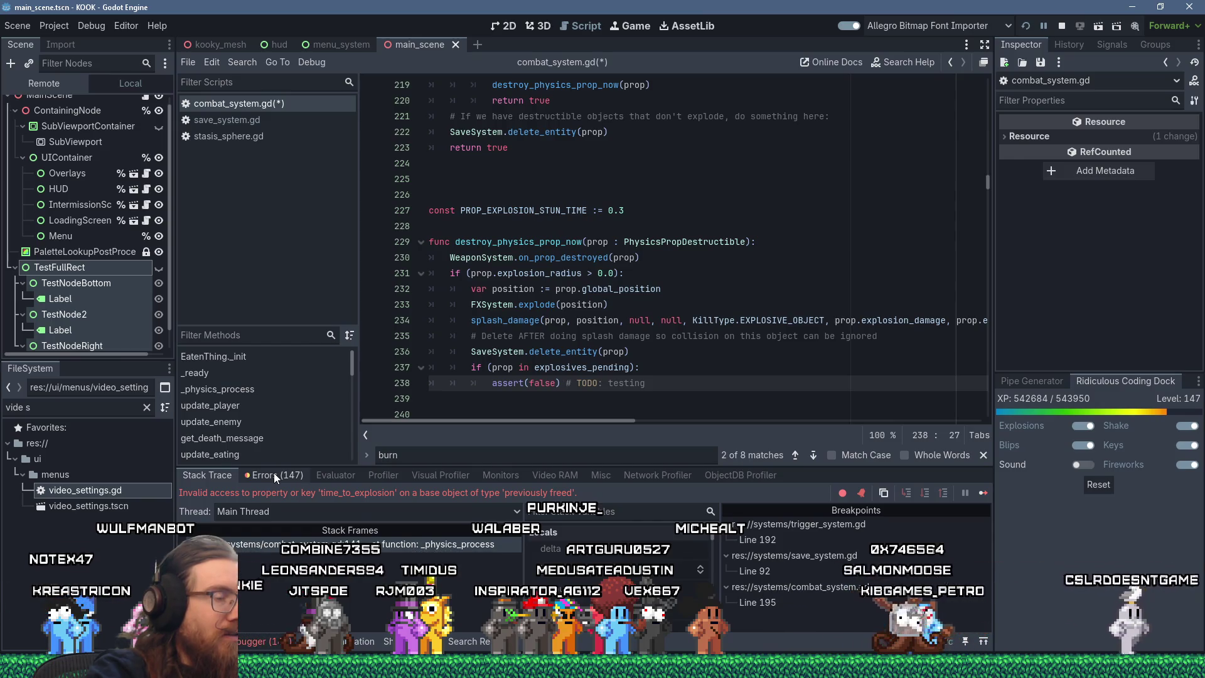
pyautogui.click(652, 379)
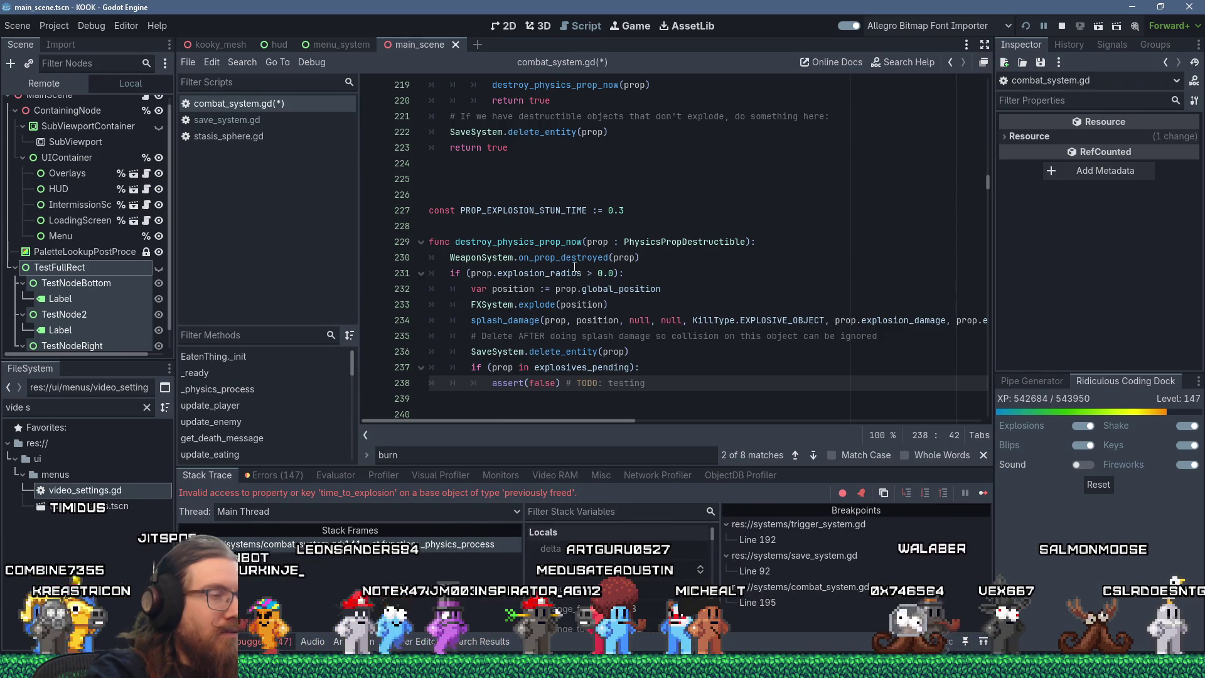
pyautogui.moveTo(496, 352)
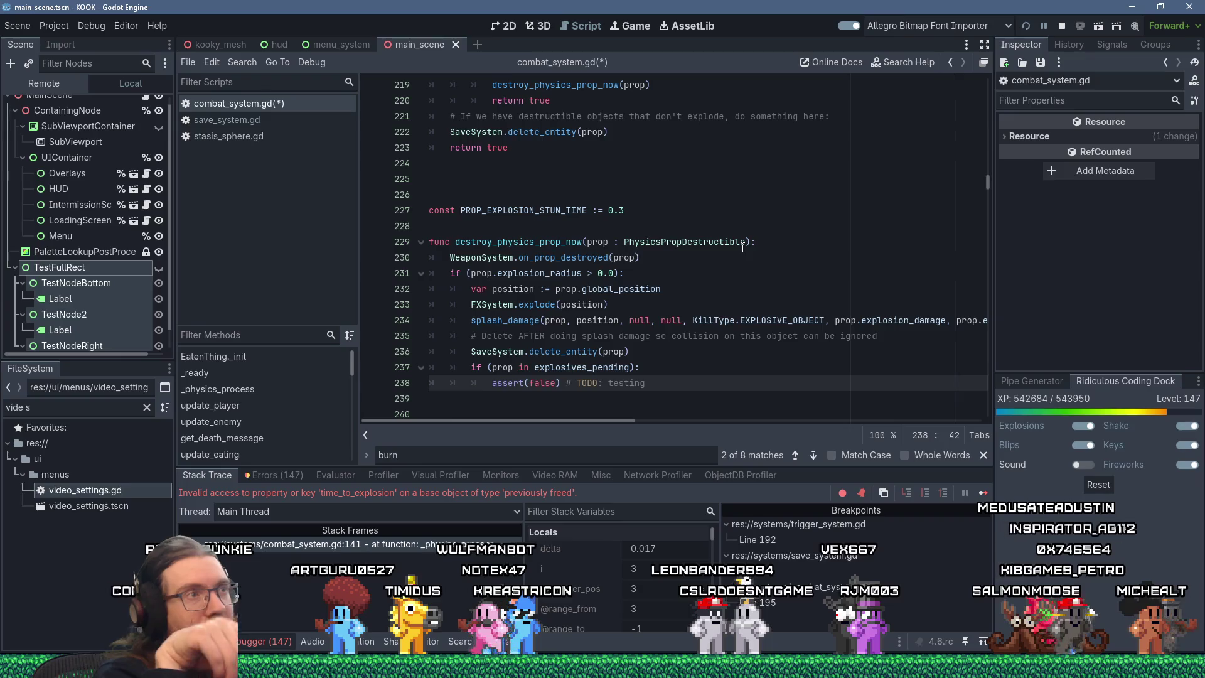
# Search the whole project for explosives_pending with Find in Files.
pyautogui.doubleClick(553, 366)
pyautogui.click(243, 61)
pyautogui.click(270, 150)
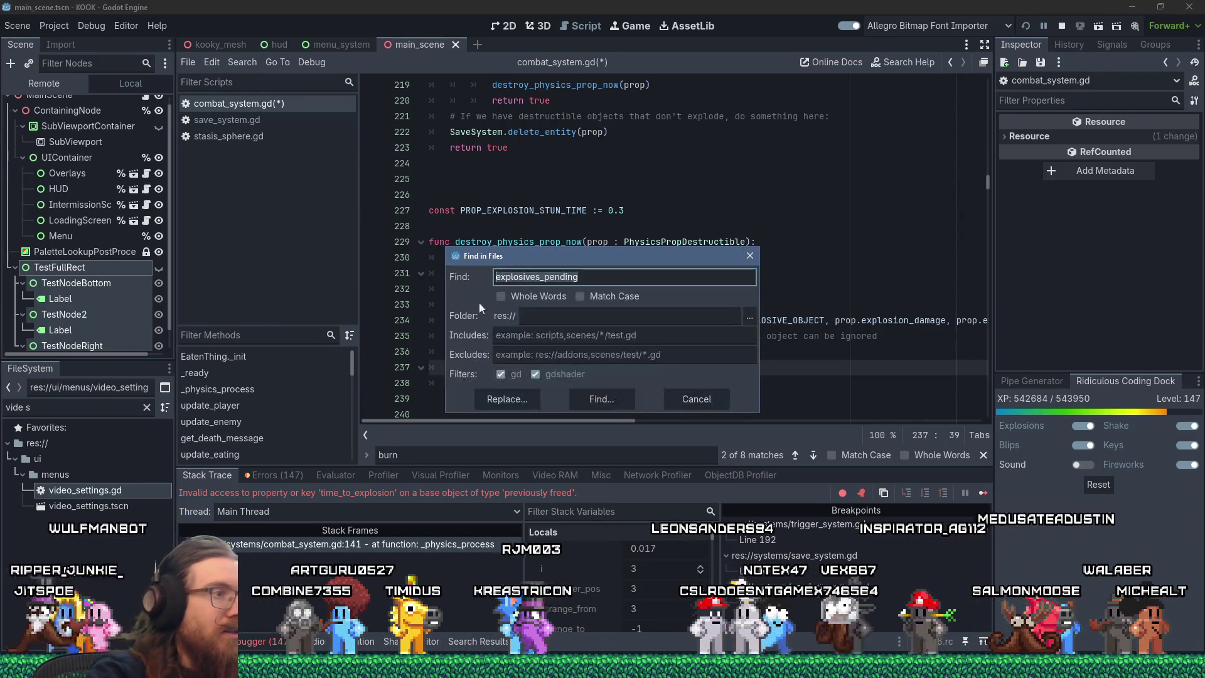
pyautogui.click(621, 395)
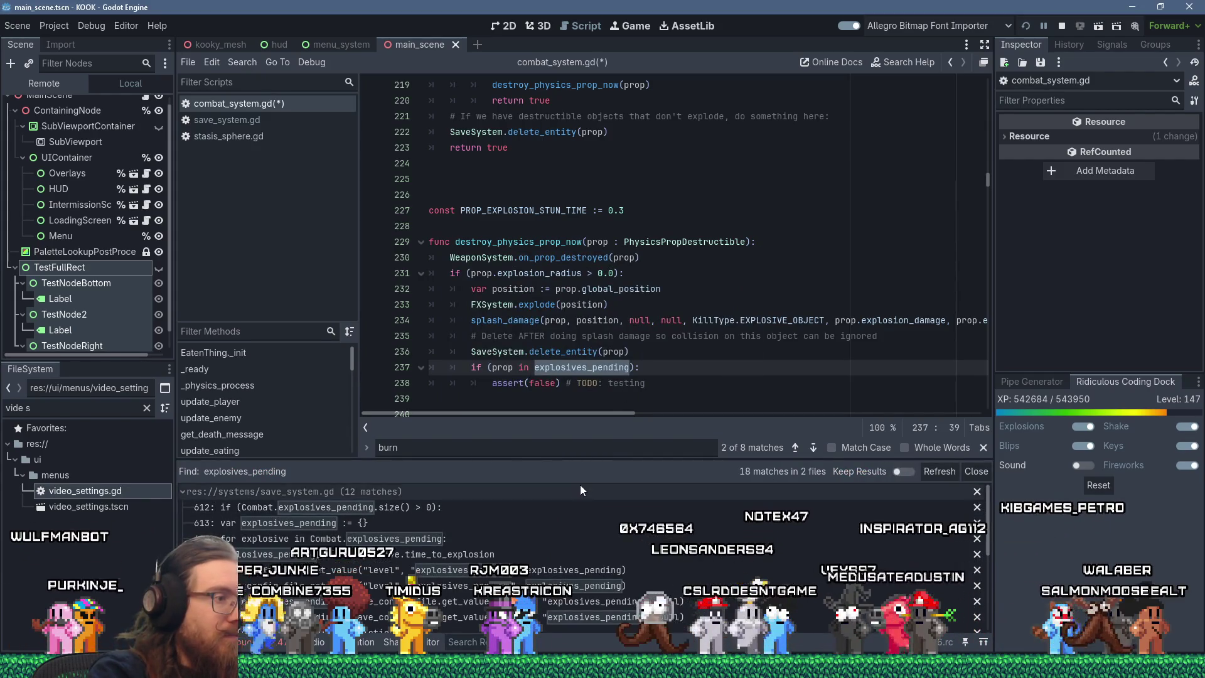
pyautogui.scroll(-3, 580, 489)
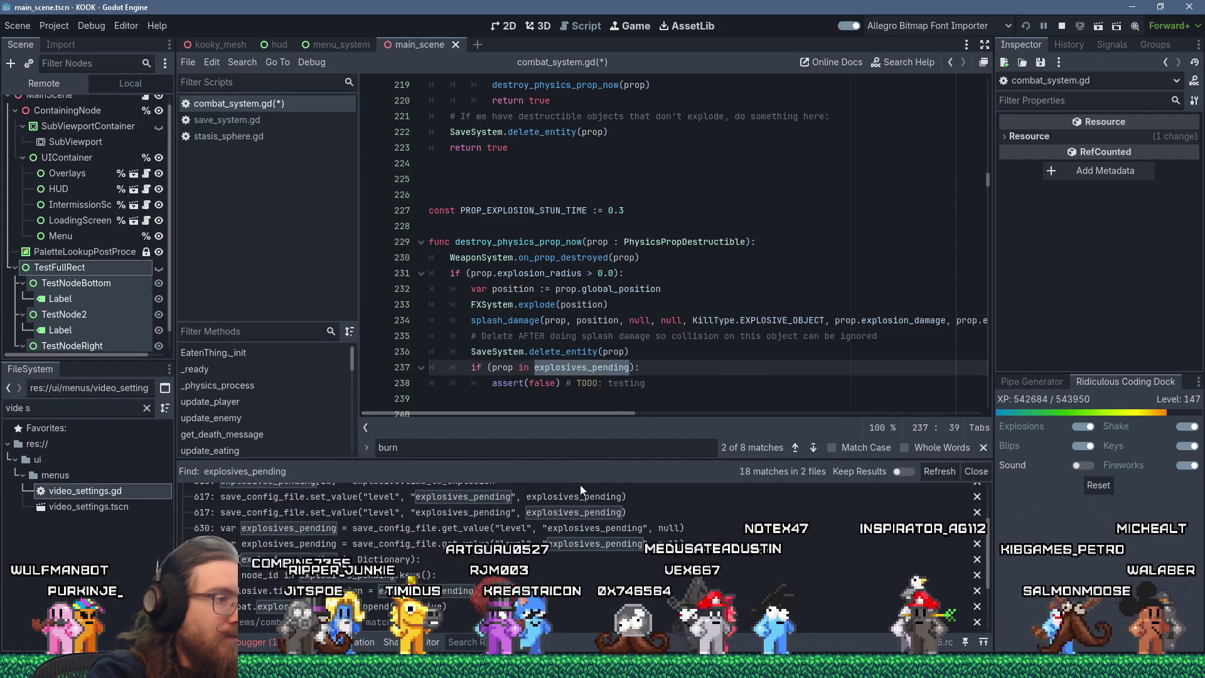
# Open the explosives_pending match in save_system.gd, then the match in combat_system.gd.
pyautogui.click(521, 588)
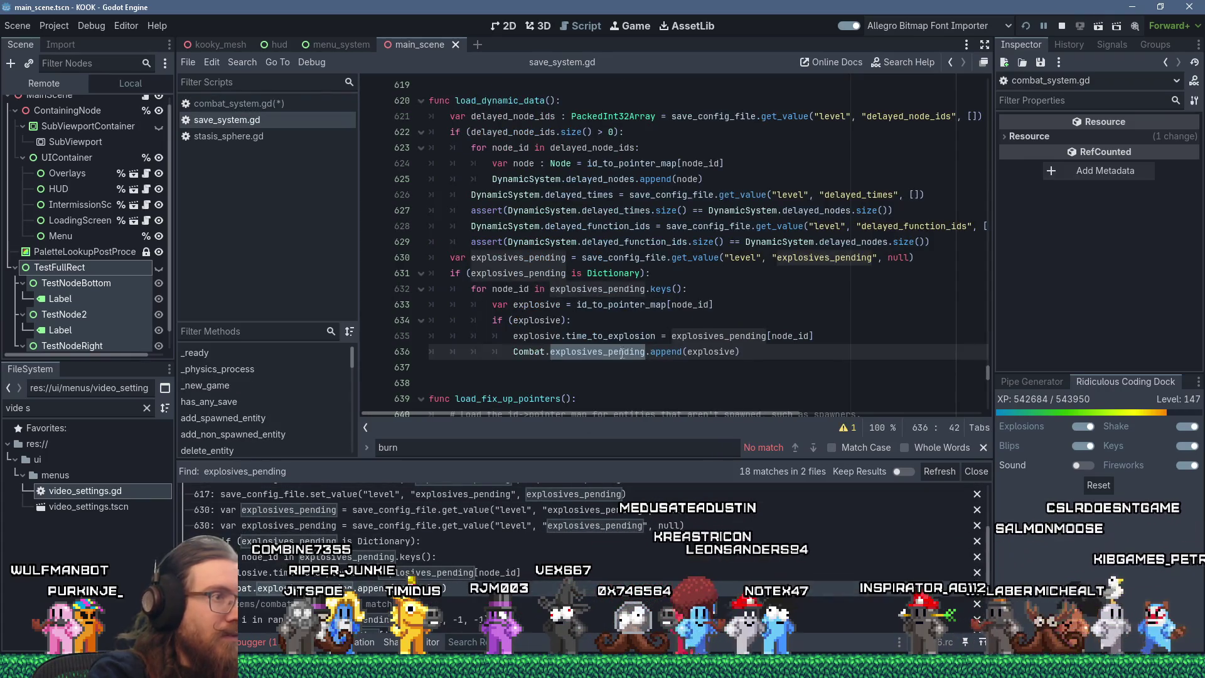
pyautogui.moveTo(623, 354)
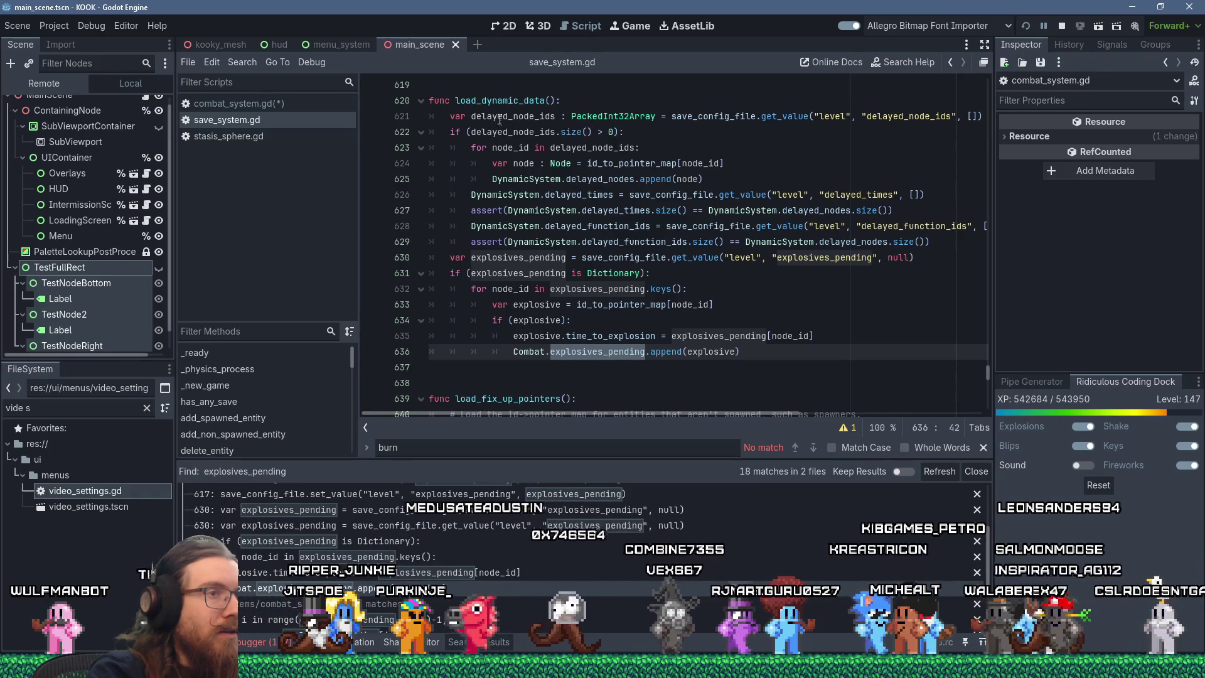
pyautogui.scroll(2, 529, 176)
pyautogui.scroll(-3, 530, 176)
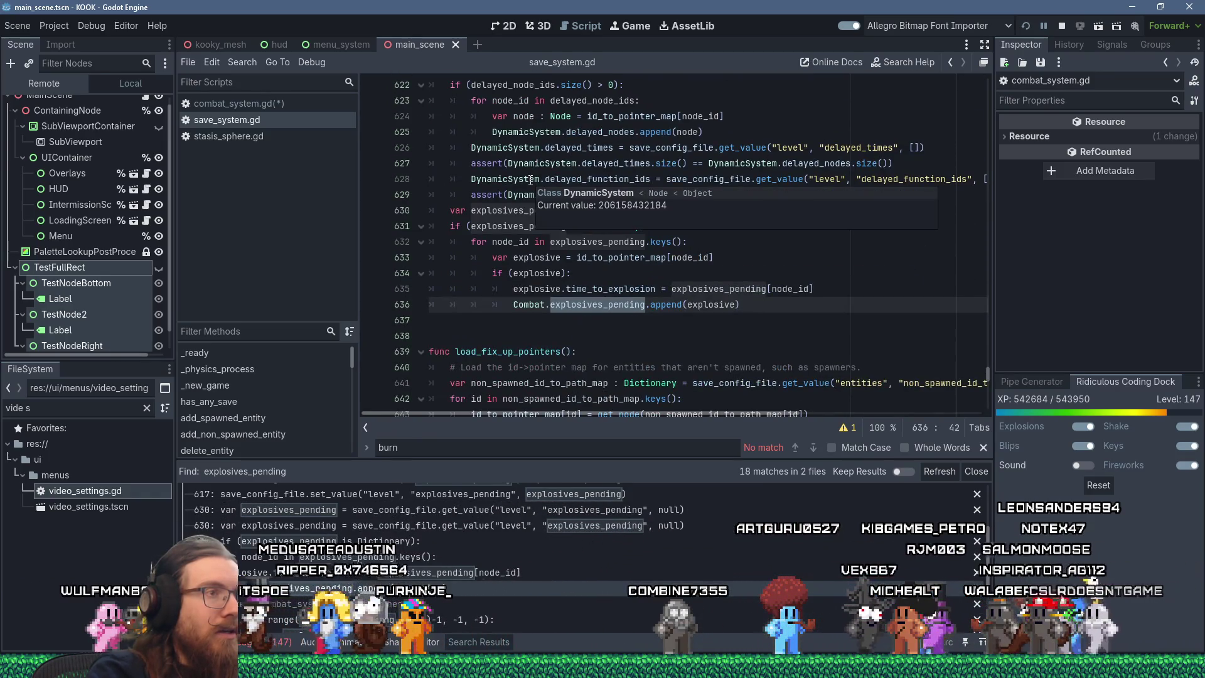
pyautogui.scroll(-2, 483, 581)
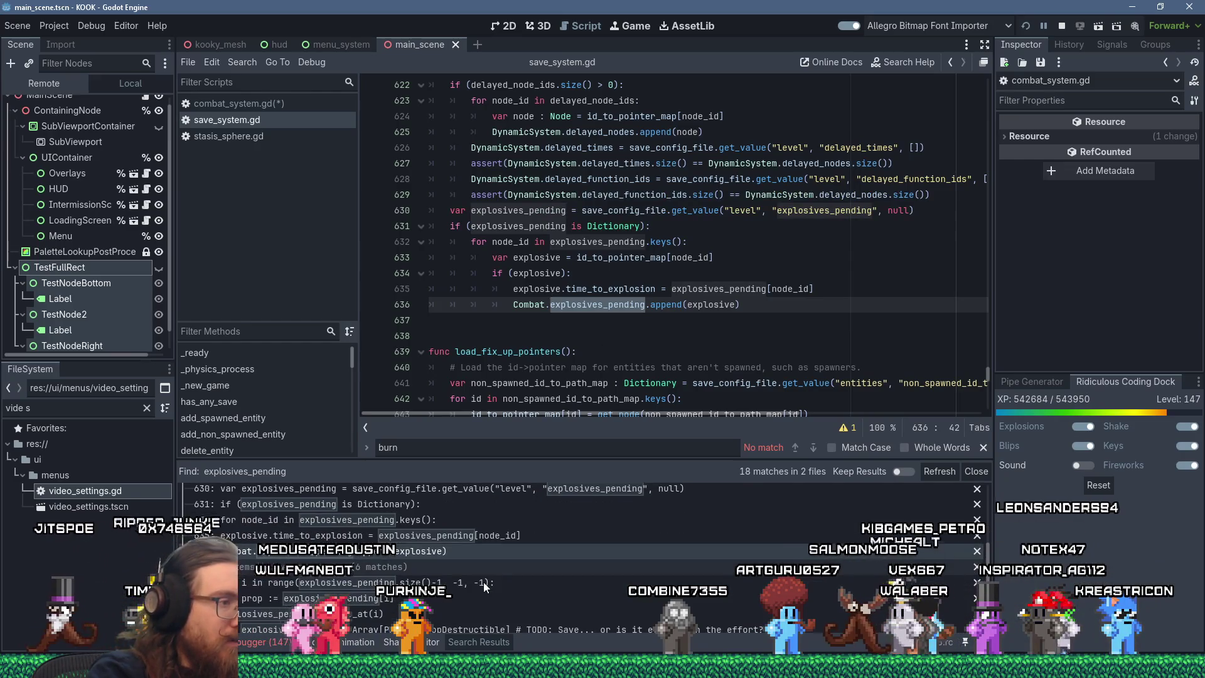
pyautogui.scroll(-1, 512, 590)
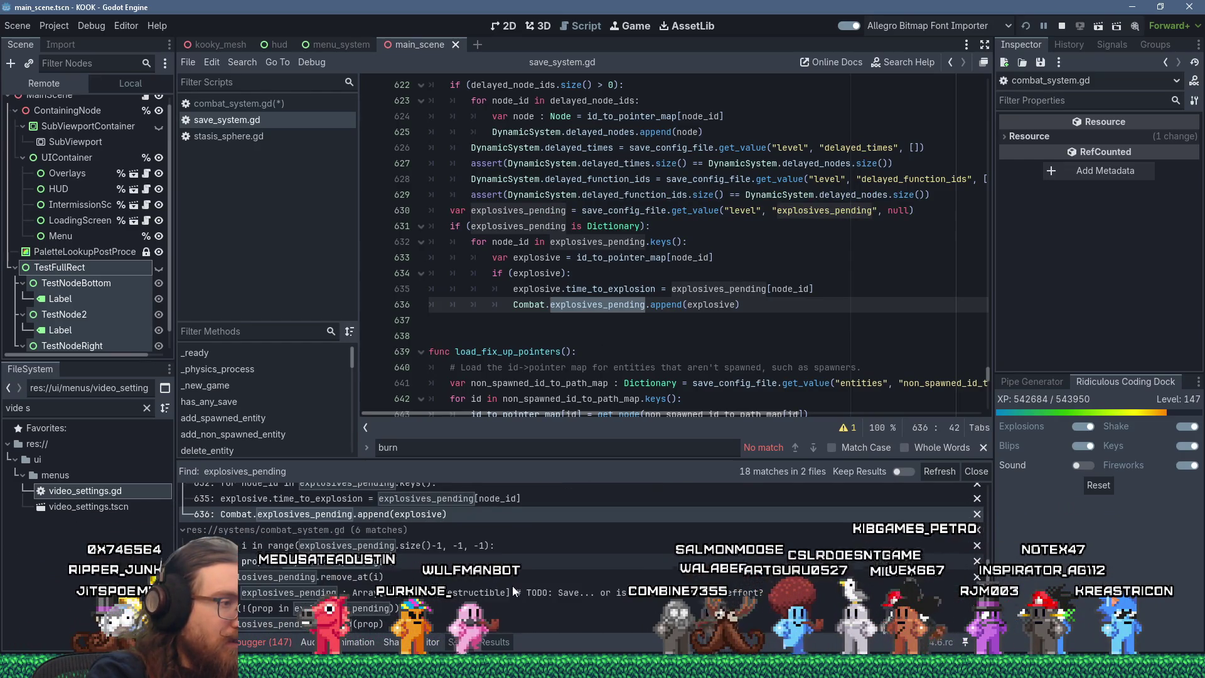
pyautogui.click(513, 589)
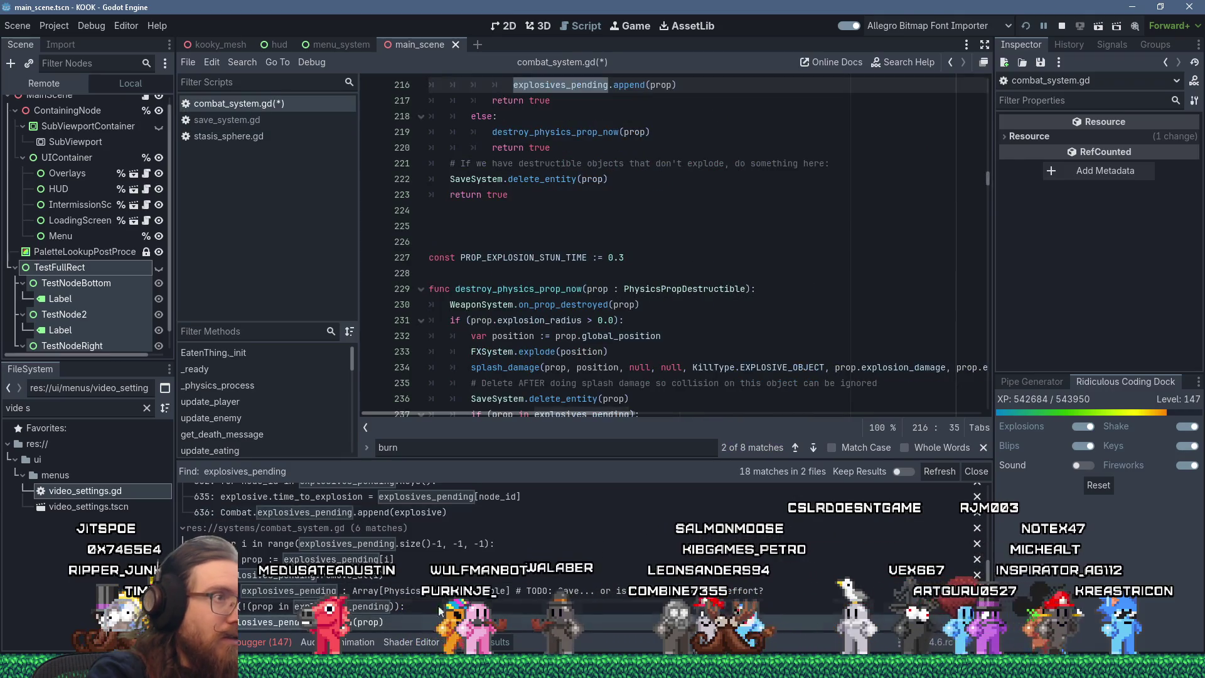
# Jump to the append on combat_system.gd line 216 and search the project for explosives_pending.append.
pyautogui.click(502, 621)
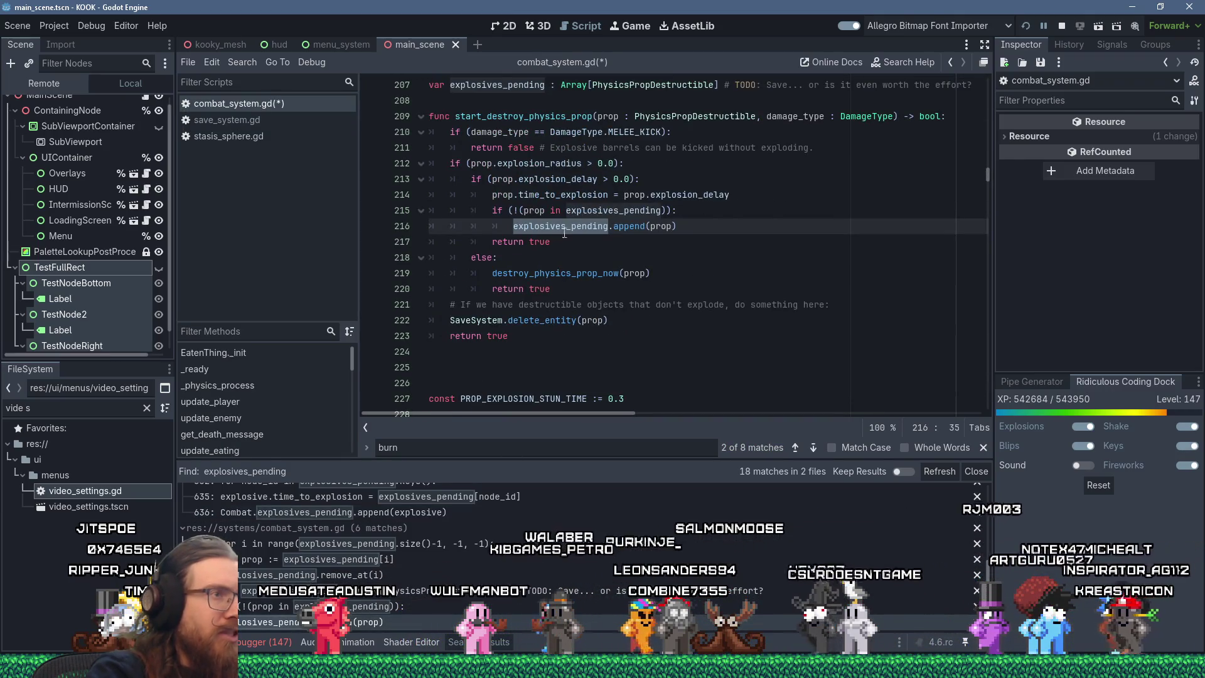
pyautogui.moveTo(650, 224)
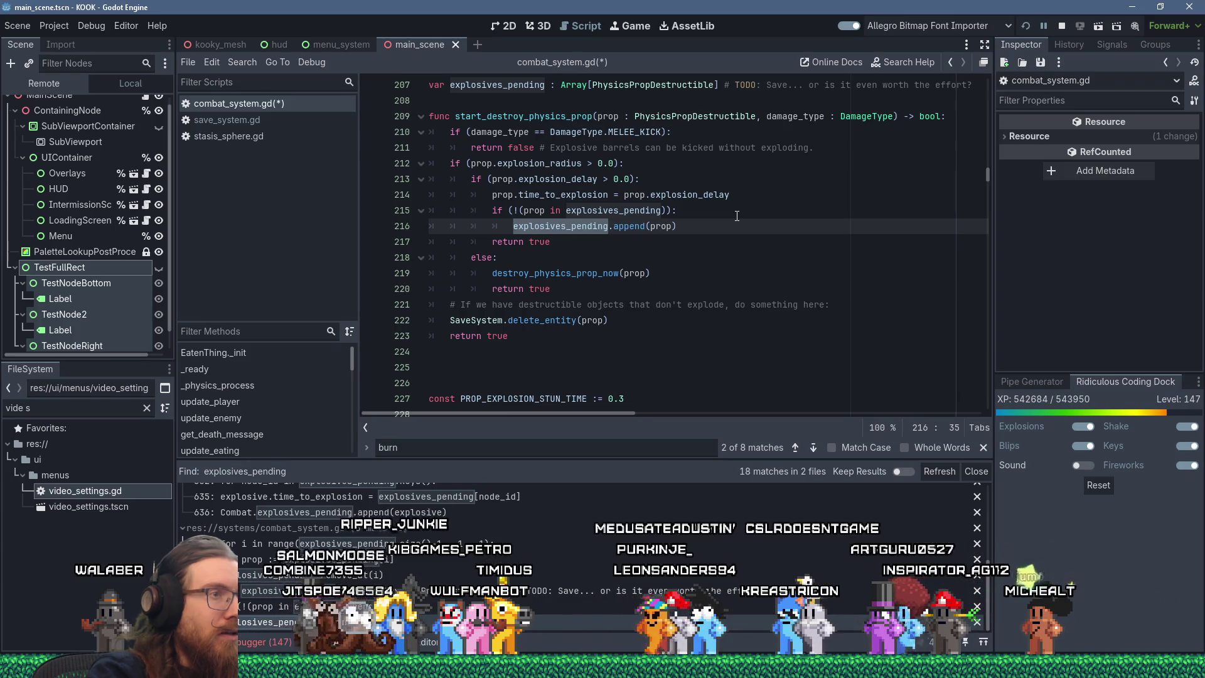
pyautogui.press('Down')
pyautogui.press('Down')
pyautogui.moveTo(515, 228); pyautogui.dragTo(650, 231)
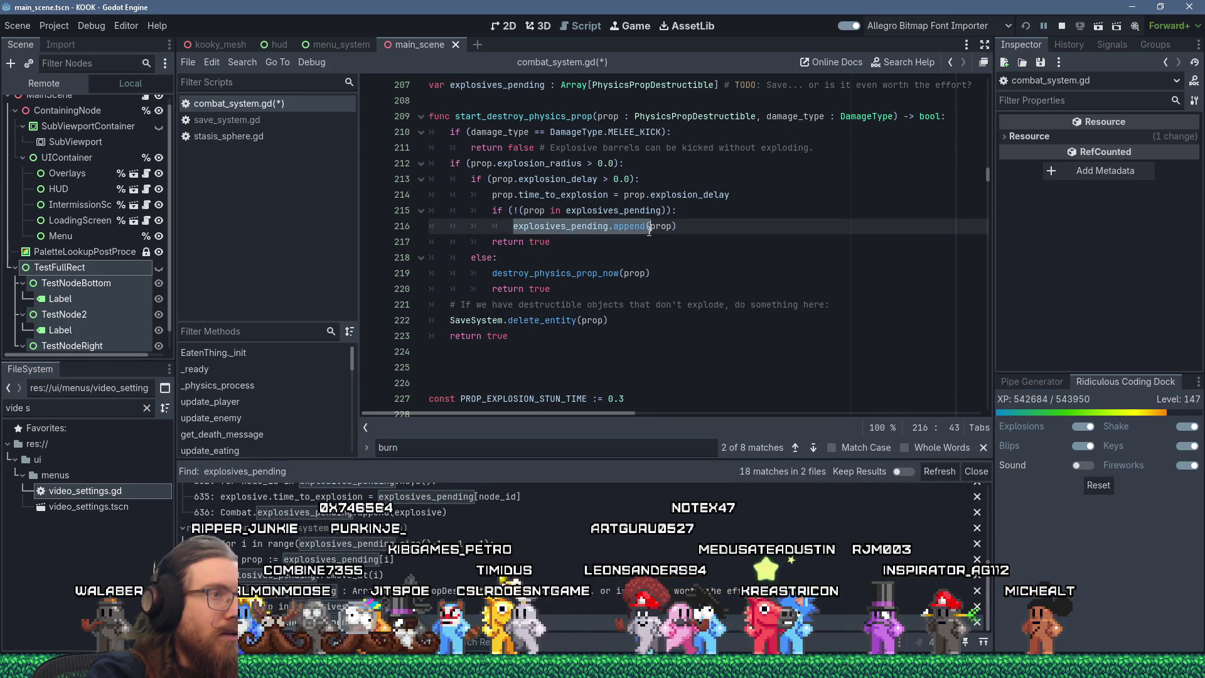
pyautogui.click(242, 62)
pyautogui.click(263, 155)
pyautogui.click(618, 404)
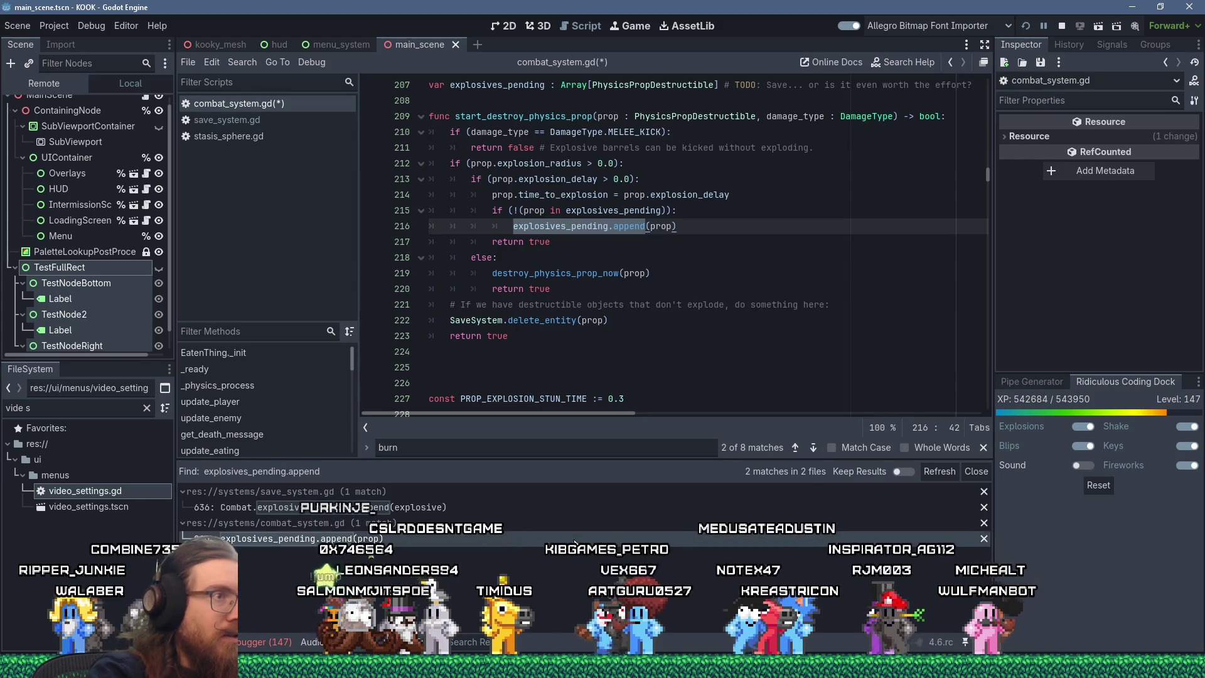
# Review the save_system.gd append match at line 636, then close save_system.gd.
pyautogui.click(487, 507)
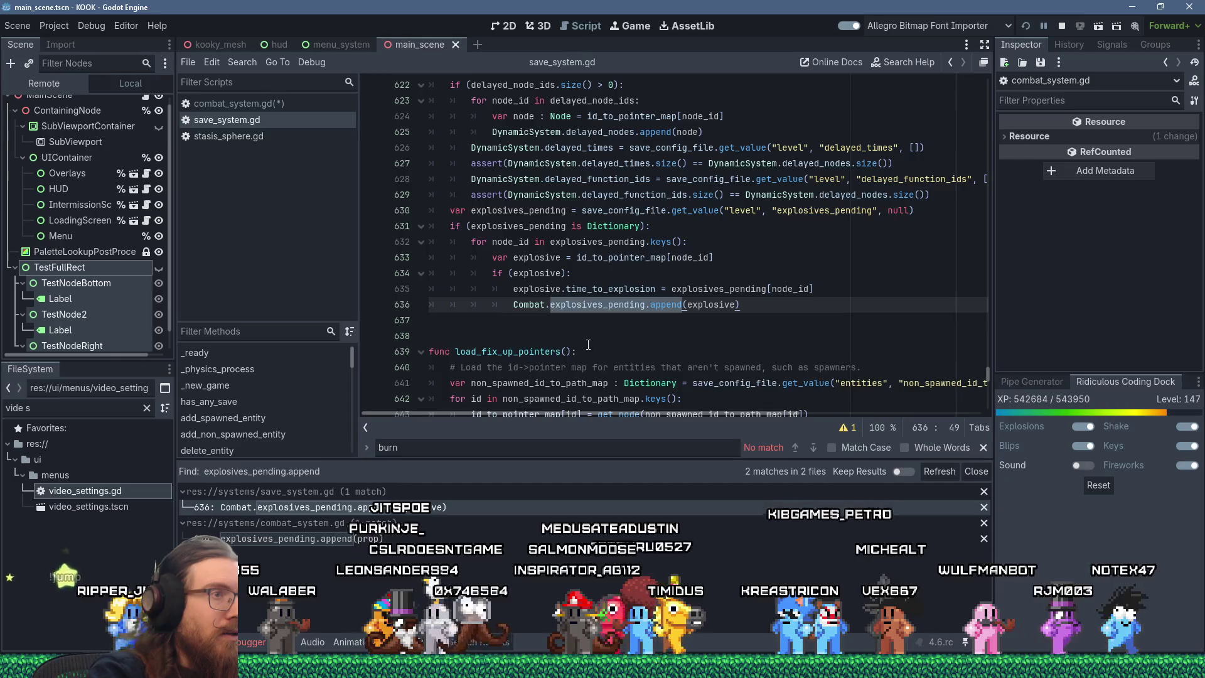
pyautogui.scroll(1, 587, 351)
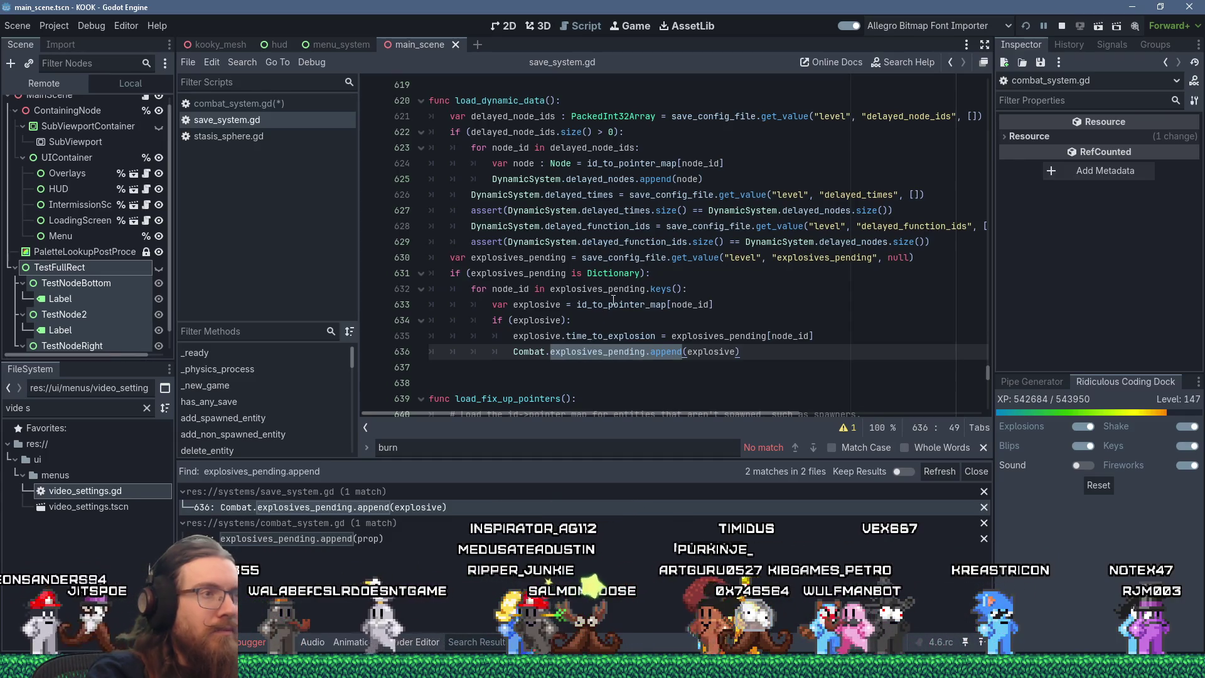
pyautogui.moveTo(614, 300)
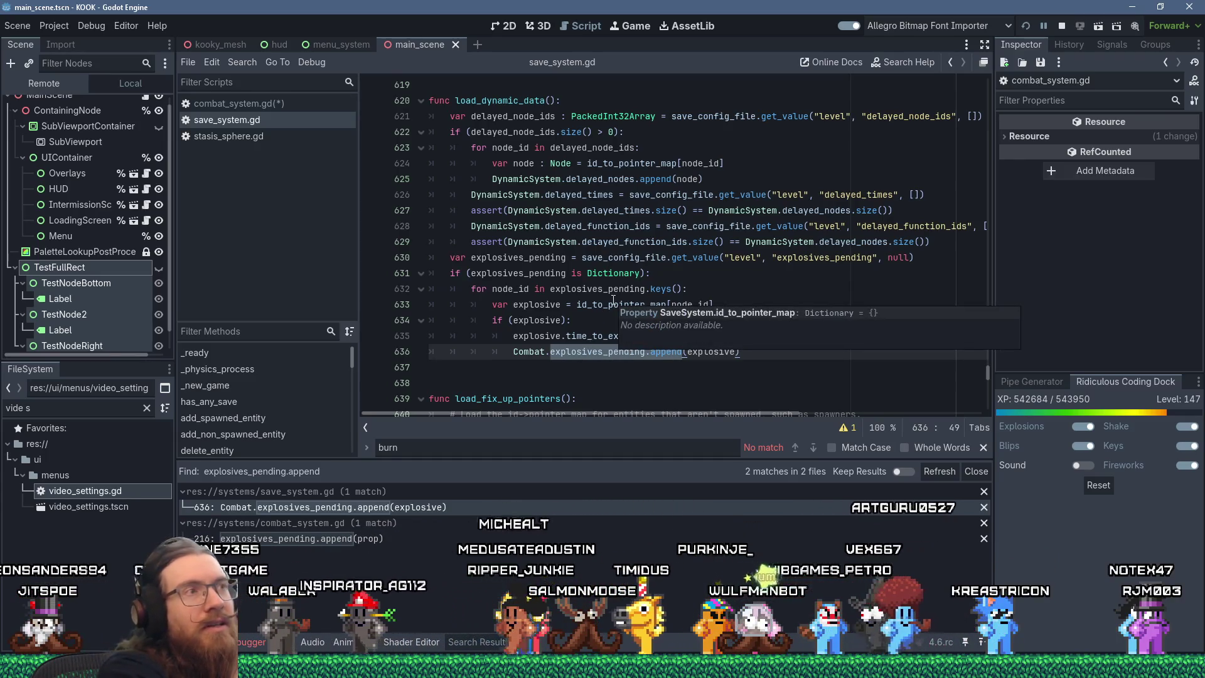
pyautogui.middleClick(226, 119)
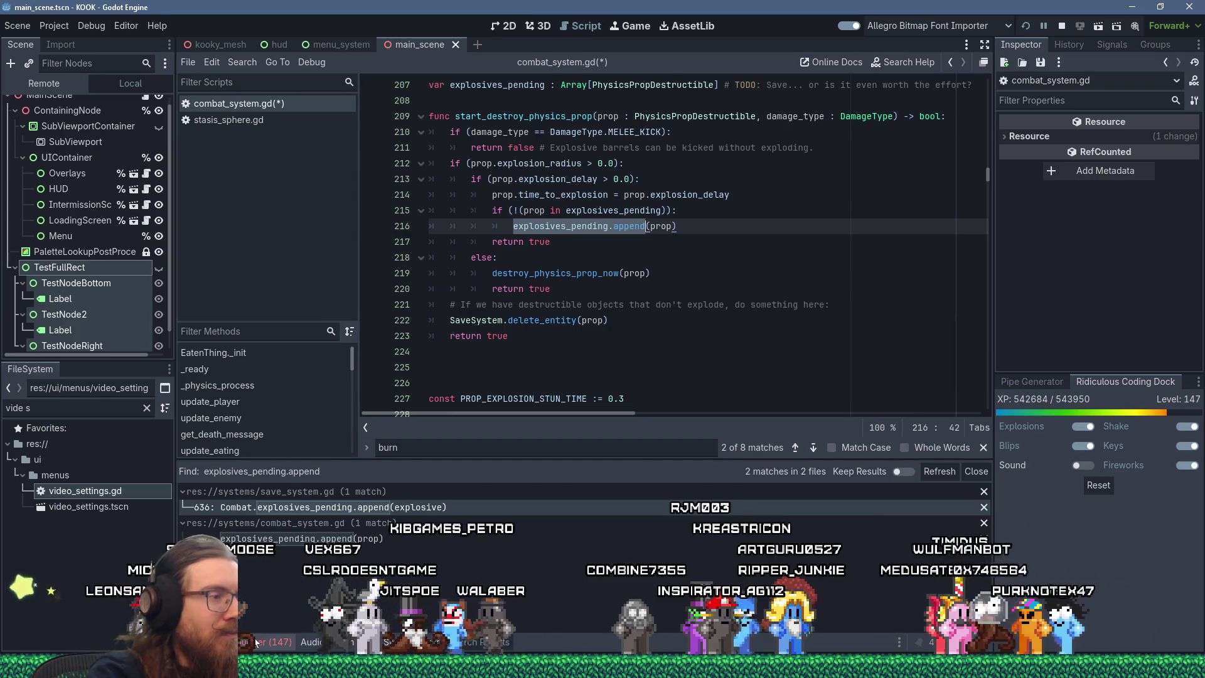
# Jump from the stack trace to combat_system.gd line 141 and inspect the freed-prop variables.
pyautogui.click(377, 547)
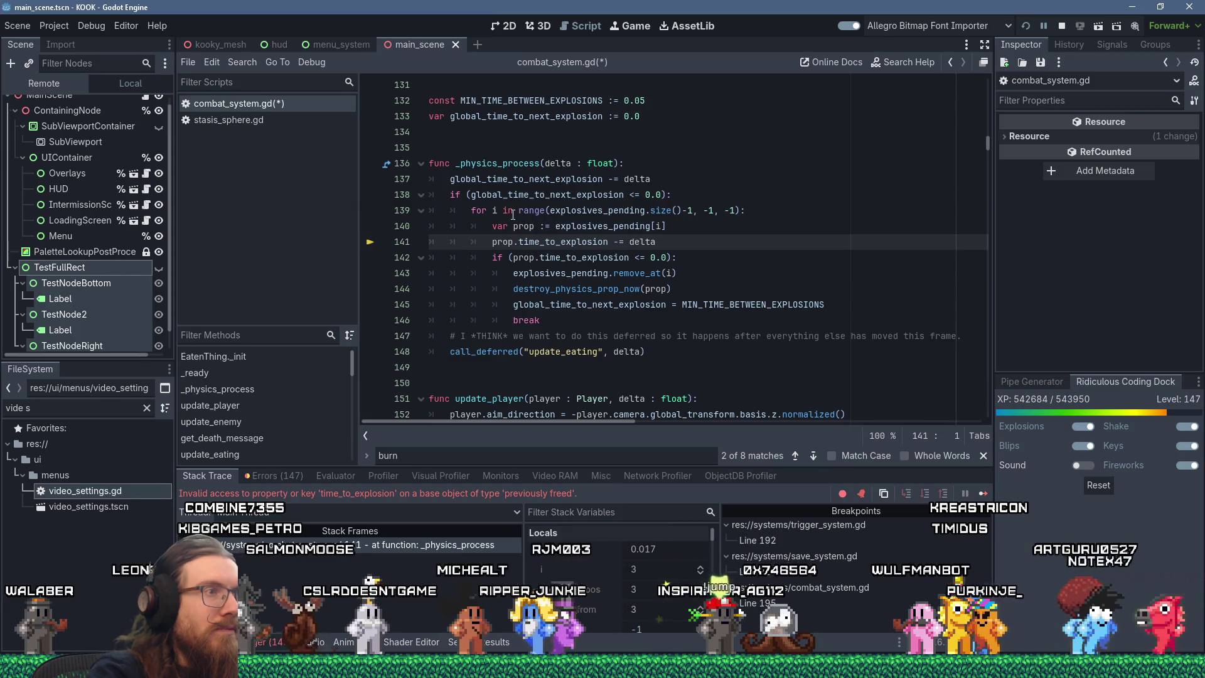
pyautogui.moveTo(496, 210)
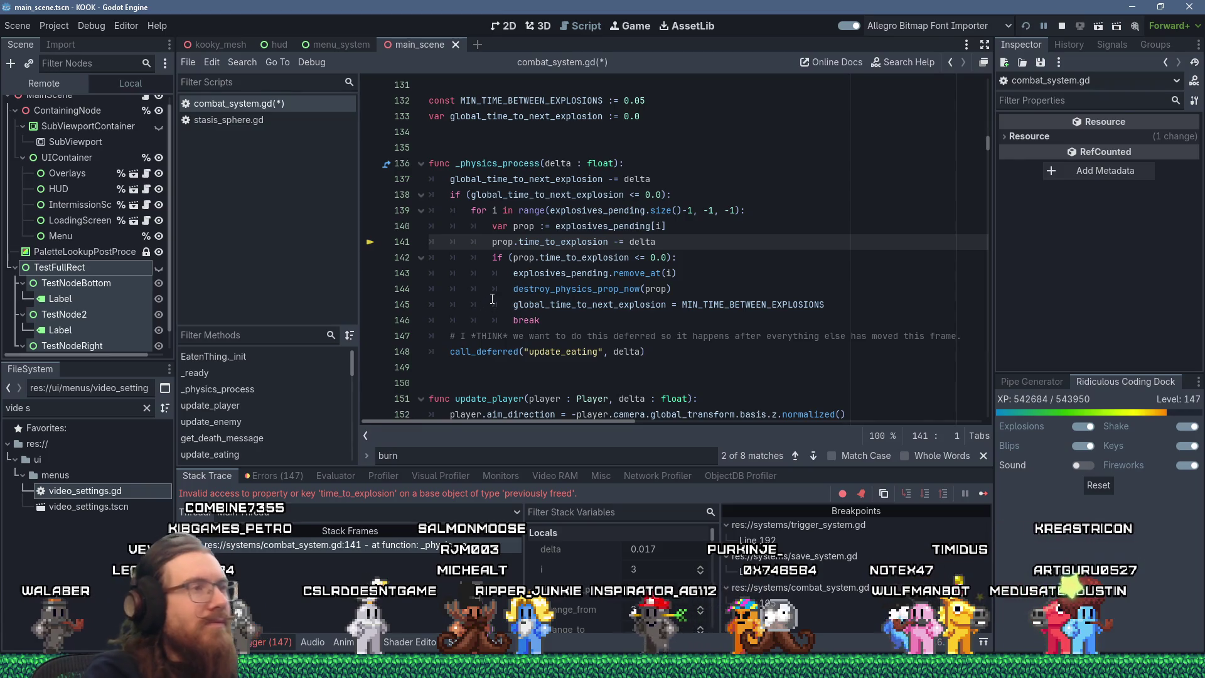
pyautogui.moveTo(606, 191)
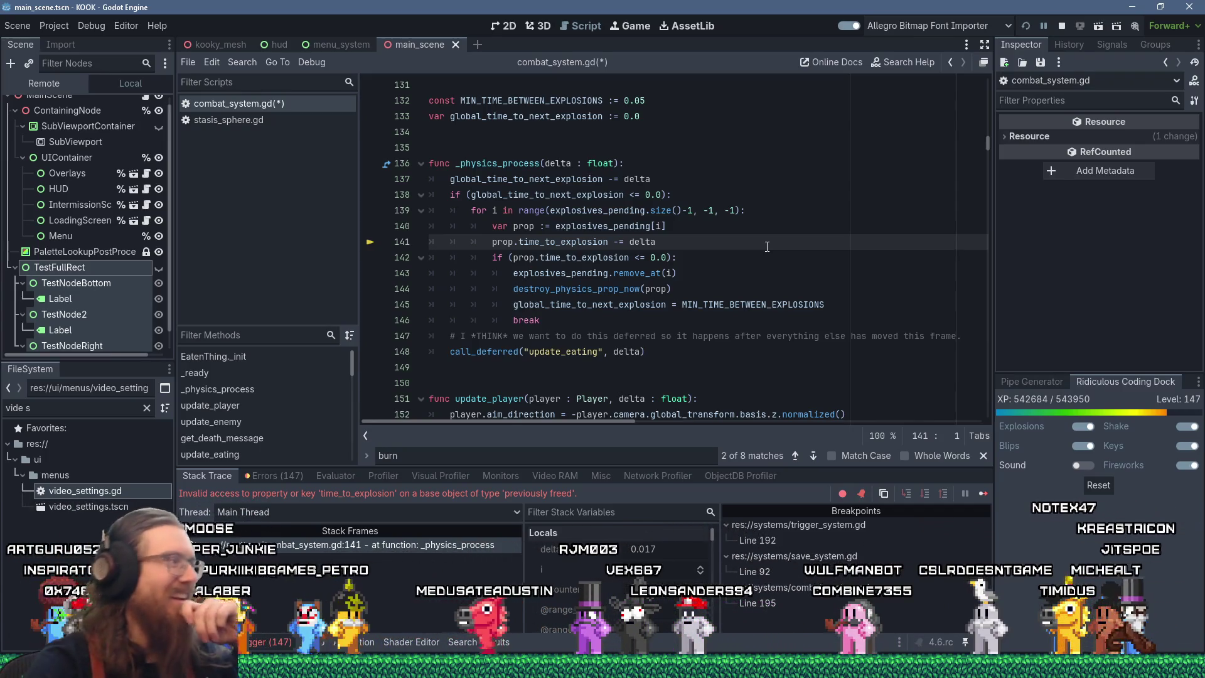
pyautogui.scroll(-1, 767, 246)
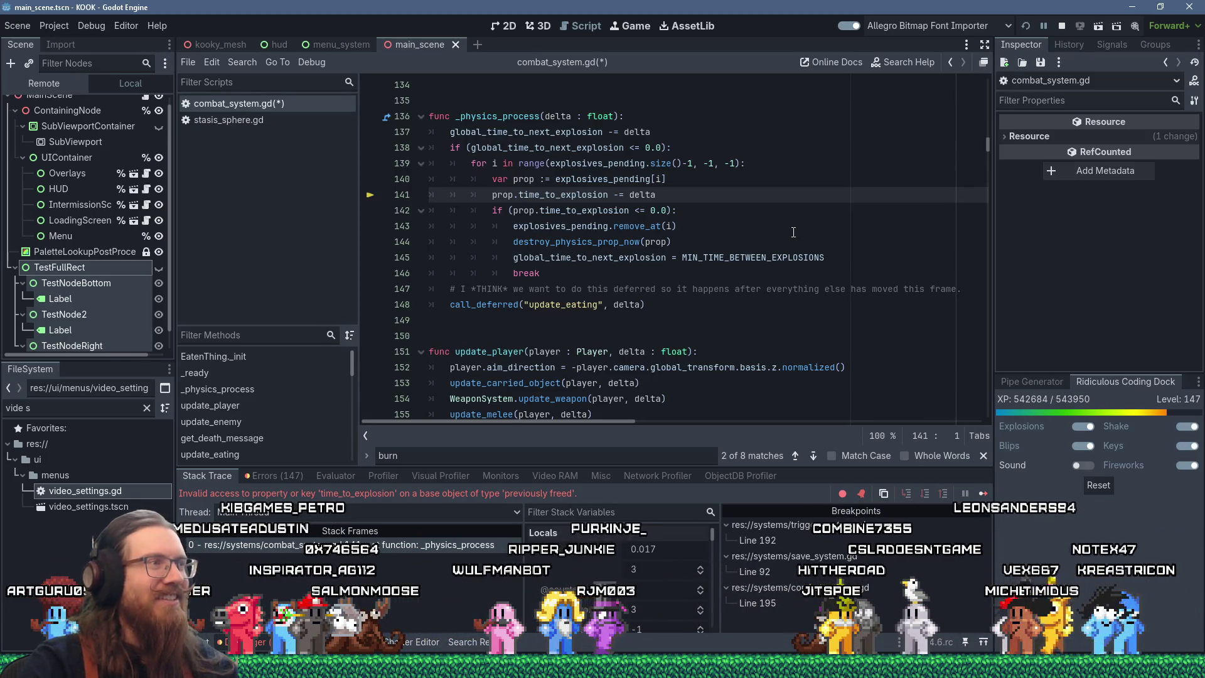
pyautogui.scroll(-3, 793, 232)
pyautogui.scroll(3, 794, 232)
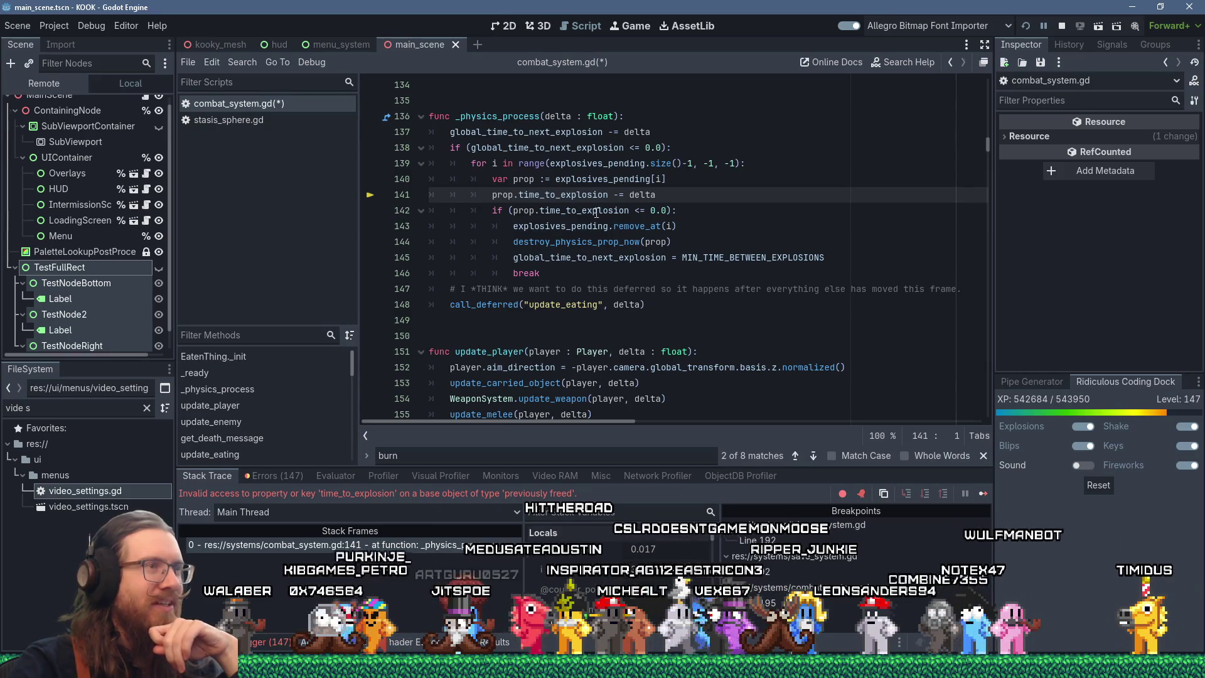
pyautogui.doubleClick(553, 226)
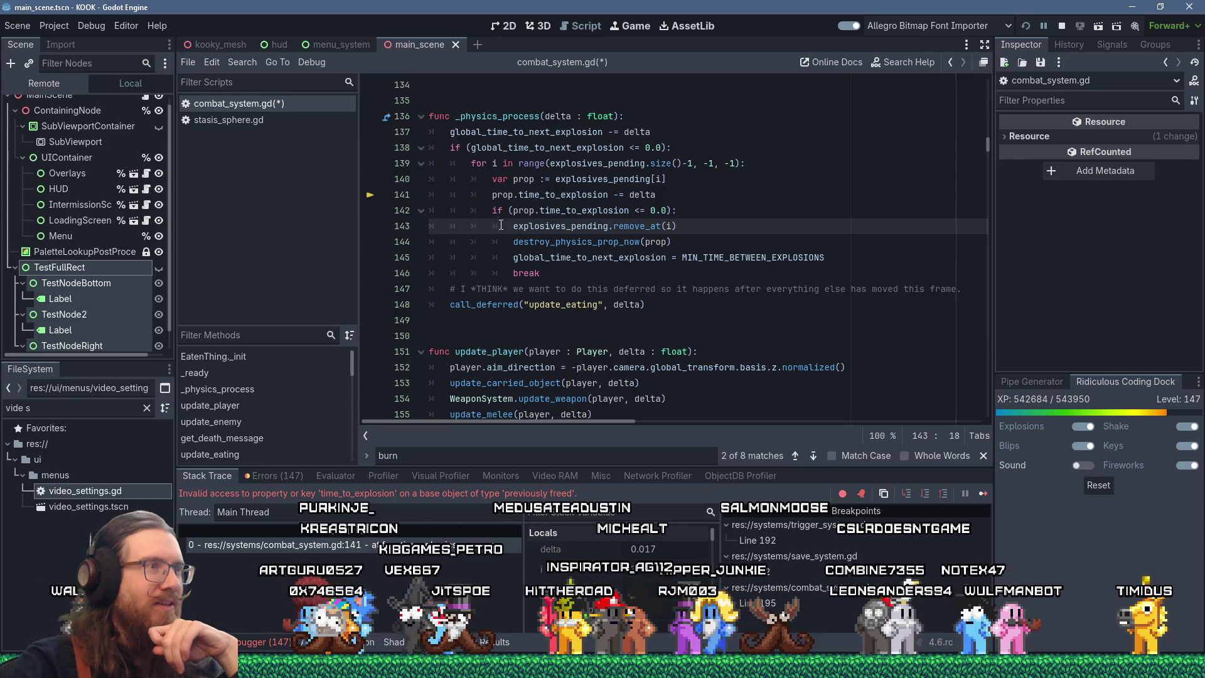
pyautogui.keyDown('shift'); pyautogui.click(700, 229); pyautogui.keyUp('shift')
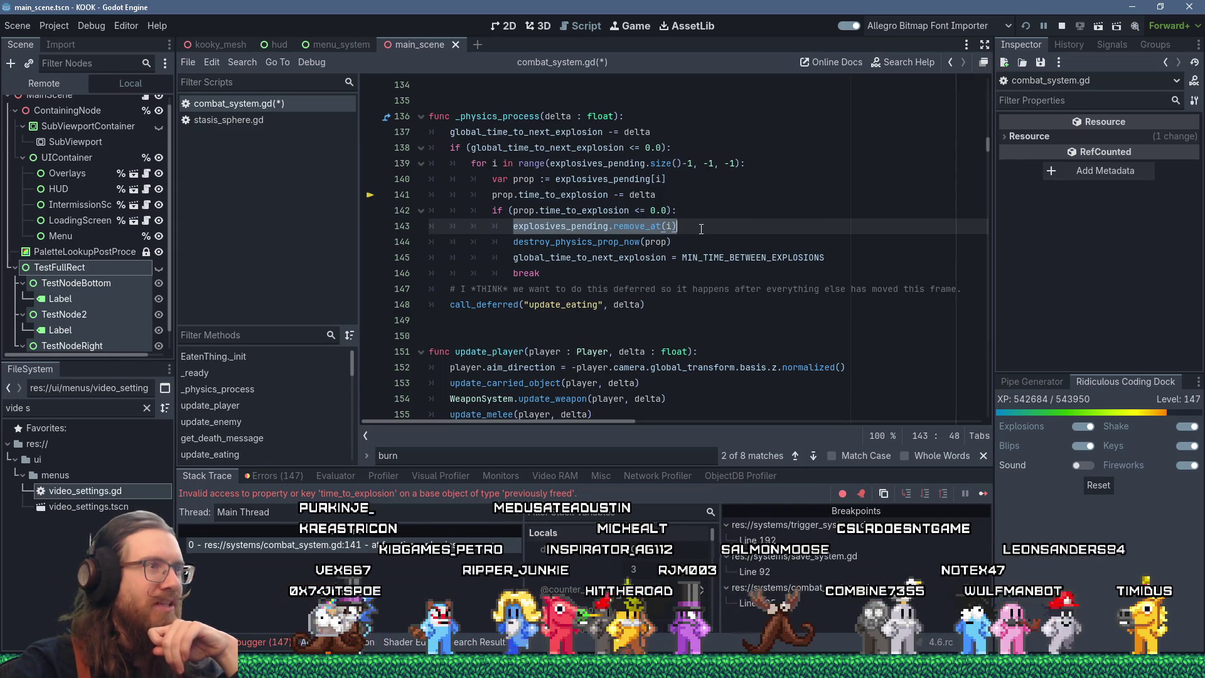
pyautogui.keyDown('shift'); pyautogui.click(705, 245); pyautogui.keyUp('shift')
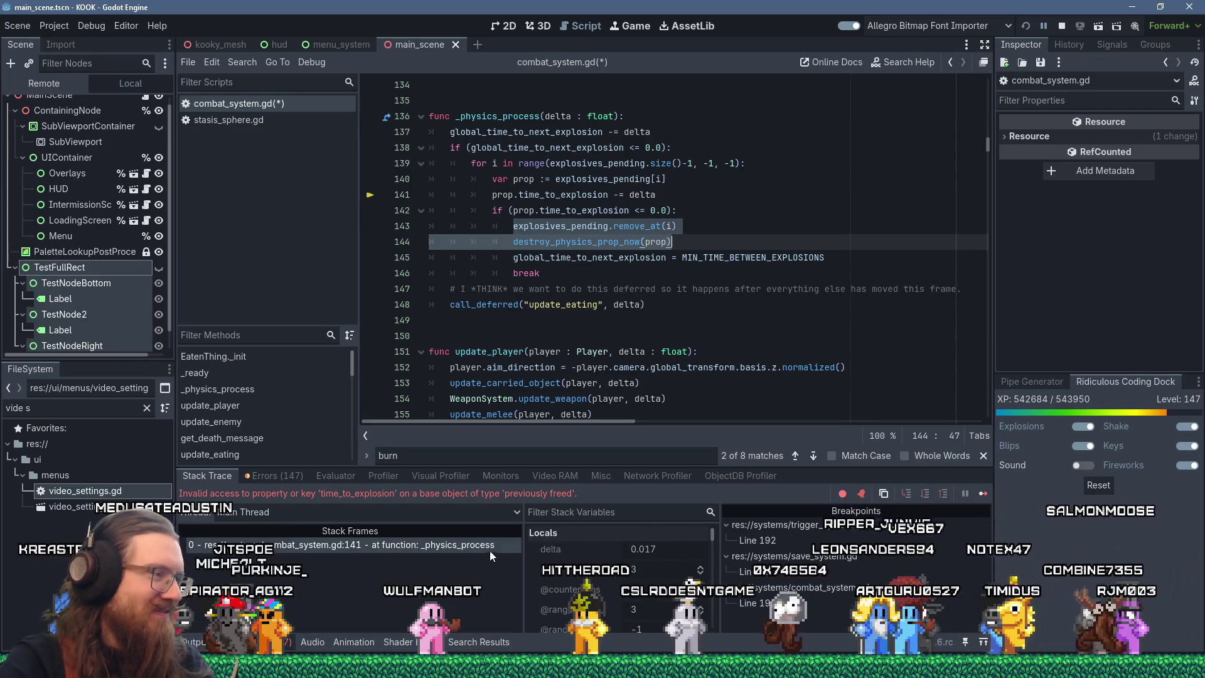
pyautogui.click(657, 290)
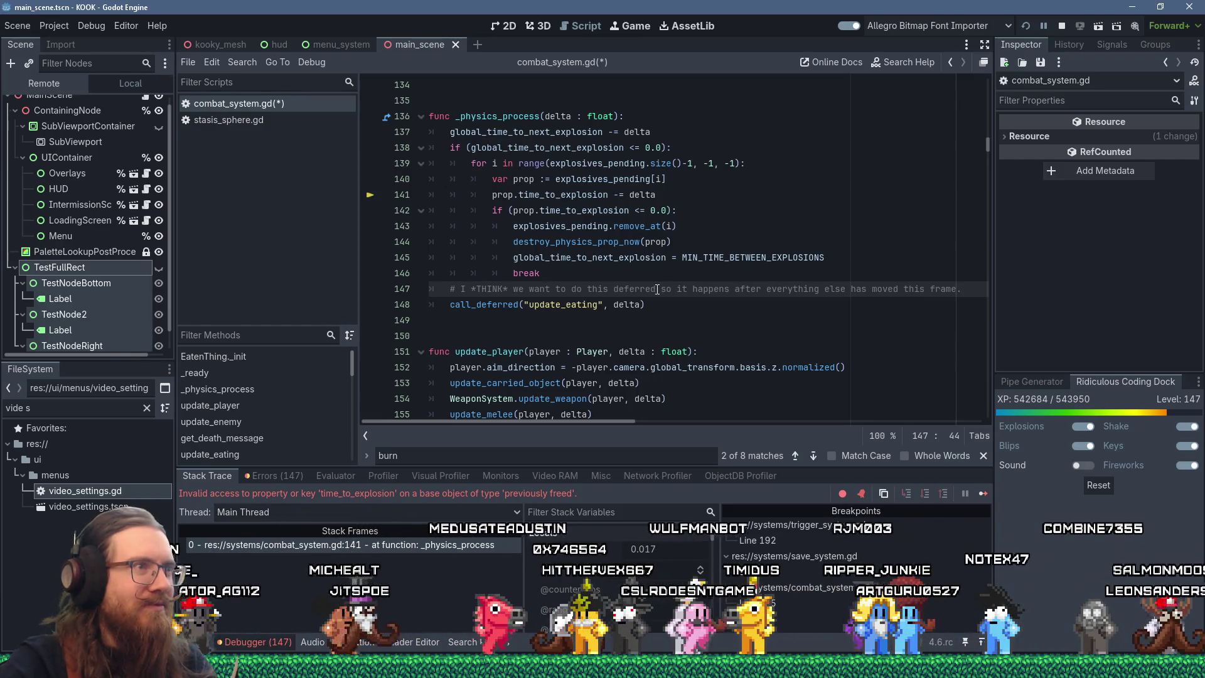
pyautogui.scroll(2, 657, 290)
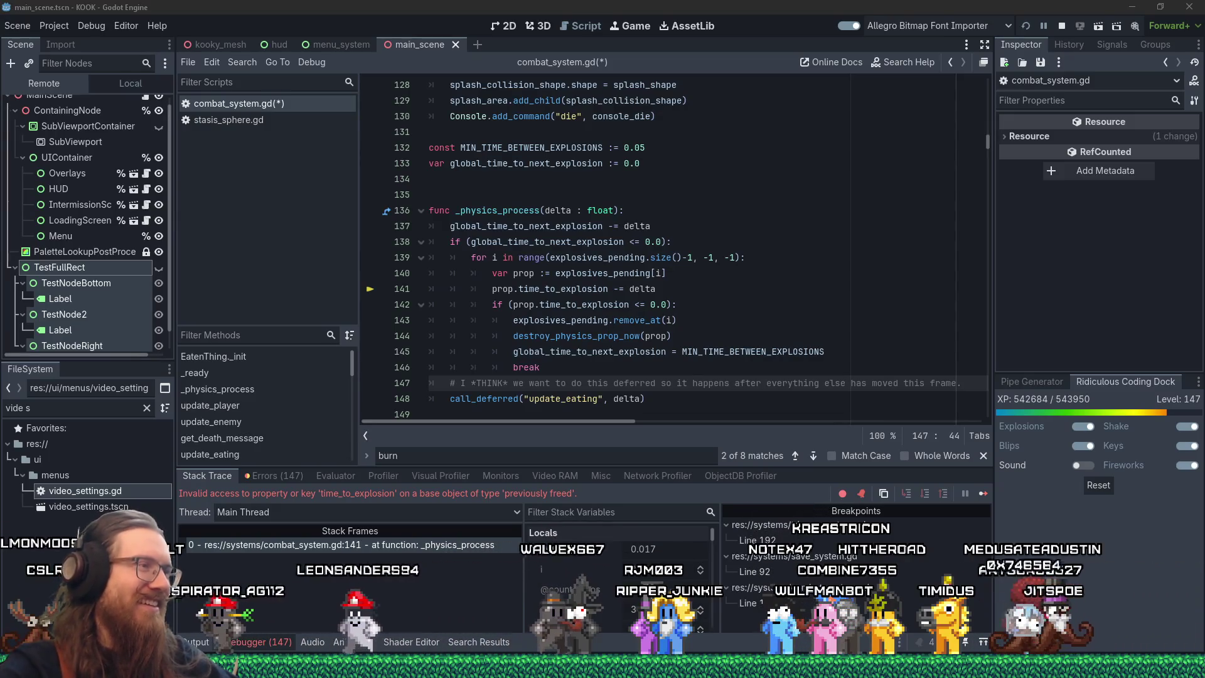
pyautogui.click(693, 364)
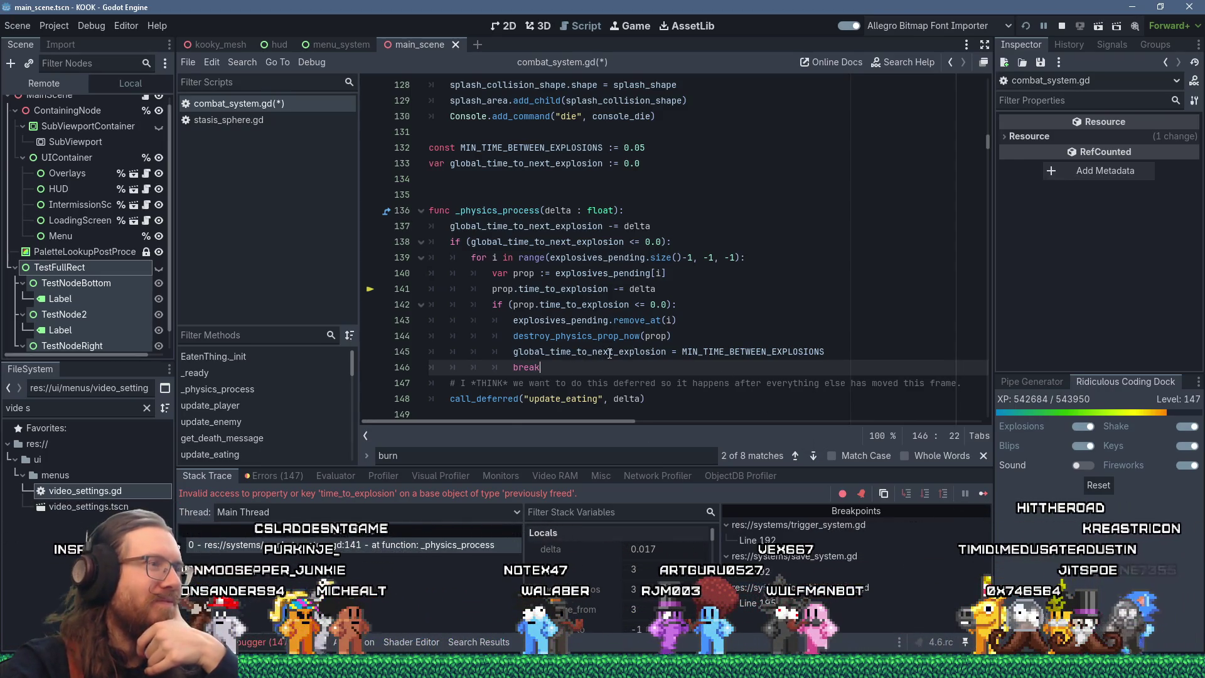
# Save combat_system.gd and launch KOOK in debug with F5.
pyautogui.moveTo(609, 353)
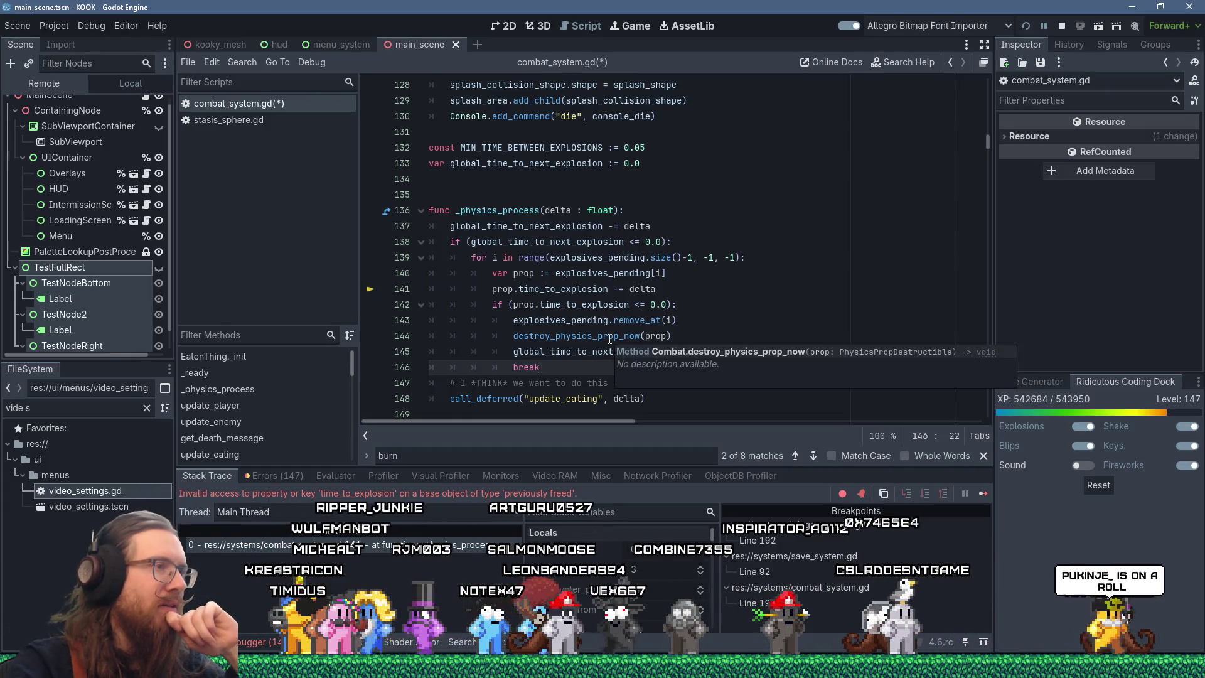
pyautogui.scroll(-4, 609, 340)
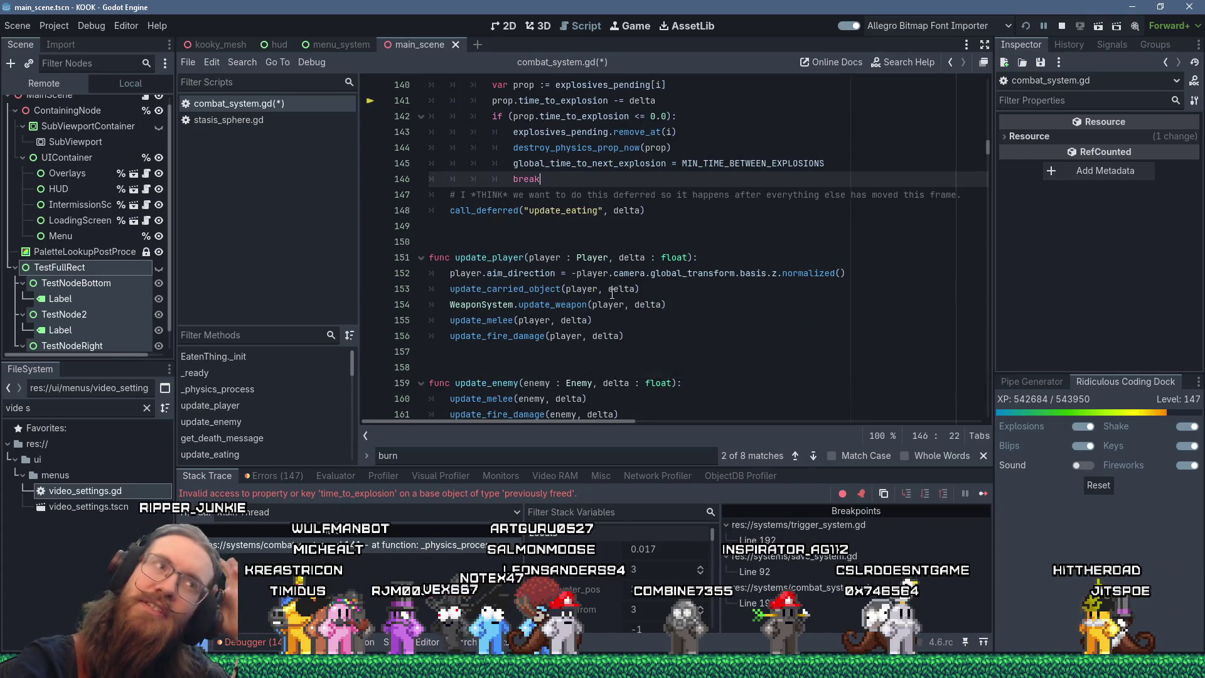
pyautogui.scroll(1, 615, 282)
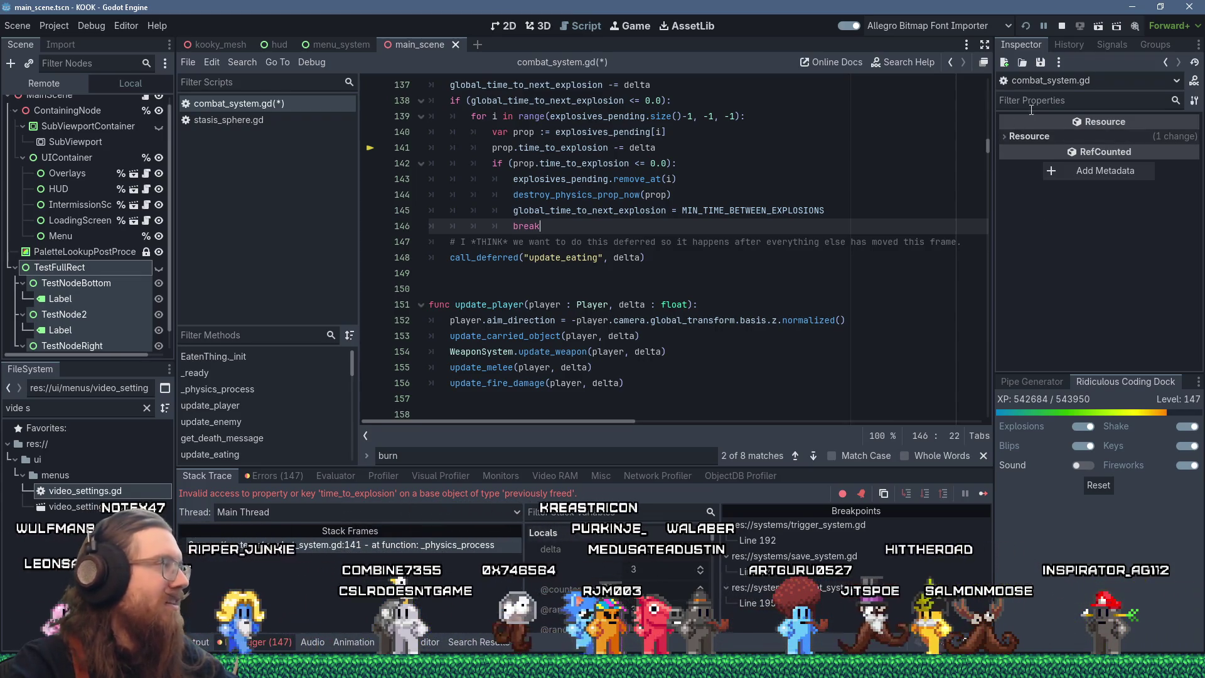
pyautogui.press('F5')
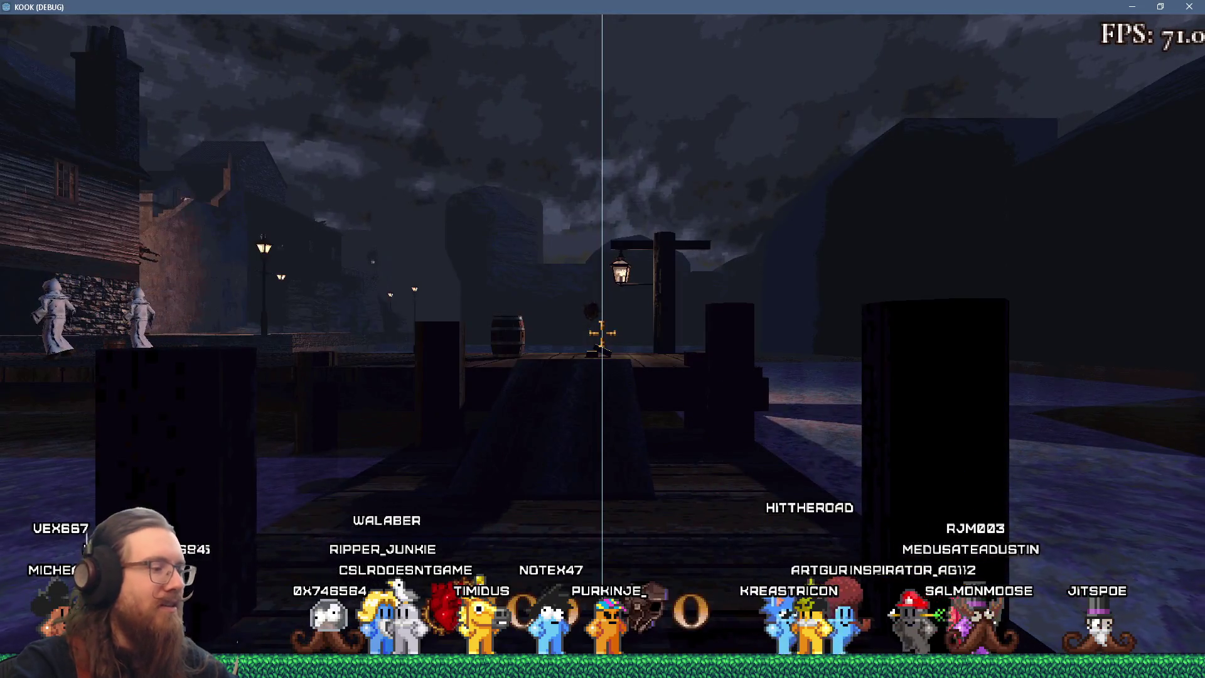
# Grant all items via the giveall console command, fire the cube launcher, and walk the dock.
pyautogui.press('`')
pyautogui.write('giveall')
pyautogui.press('Return')
pyautogui.press('`')
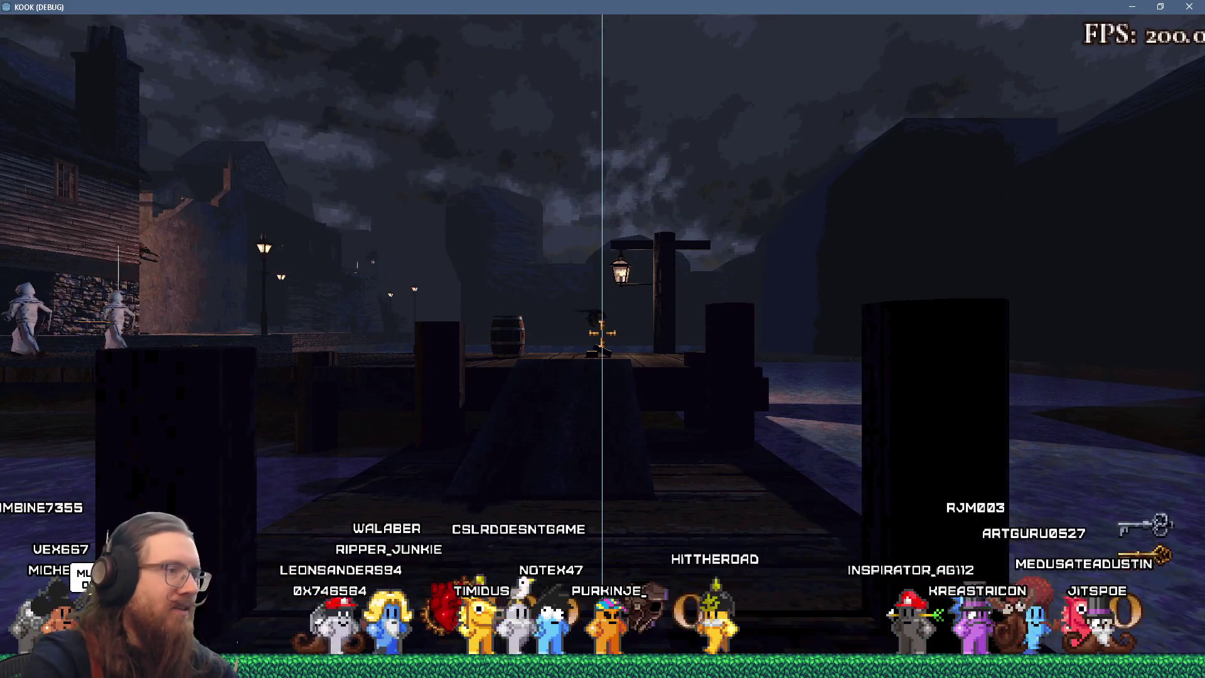
pyautogui.click(601, 332)
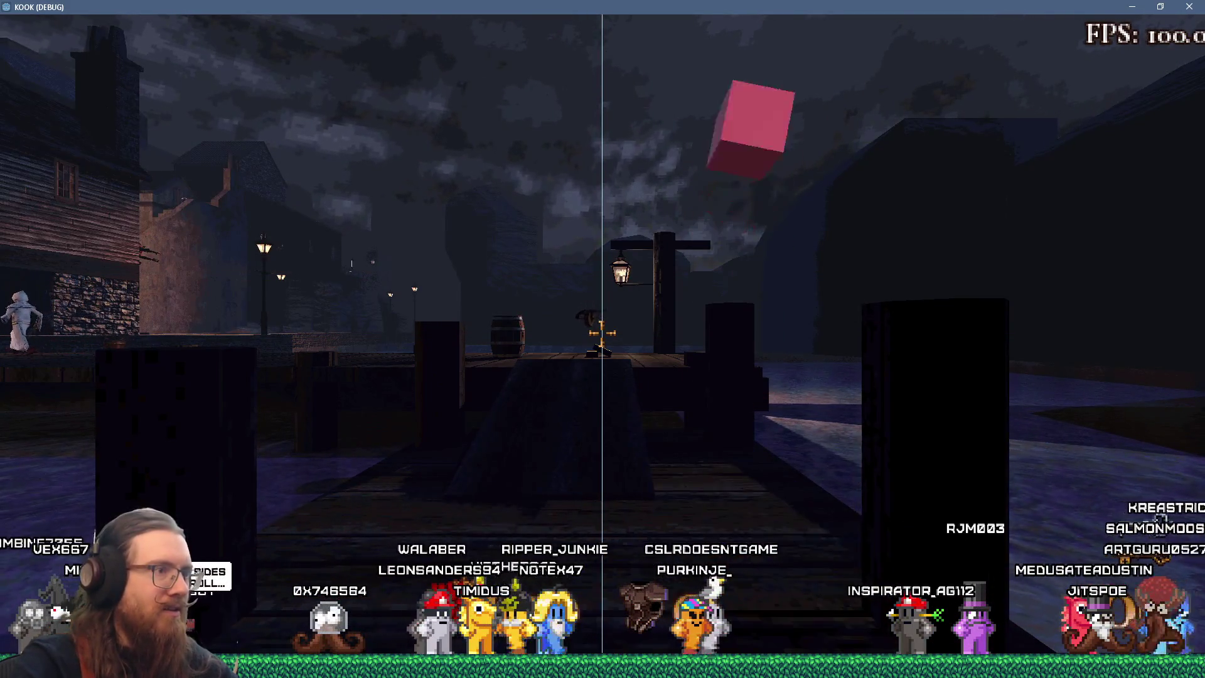
pyautogui.press('w')
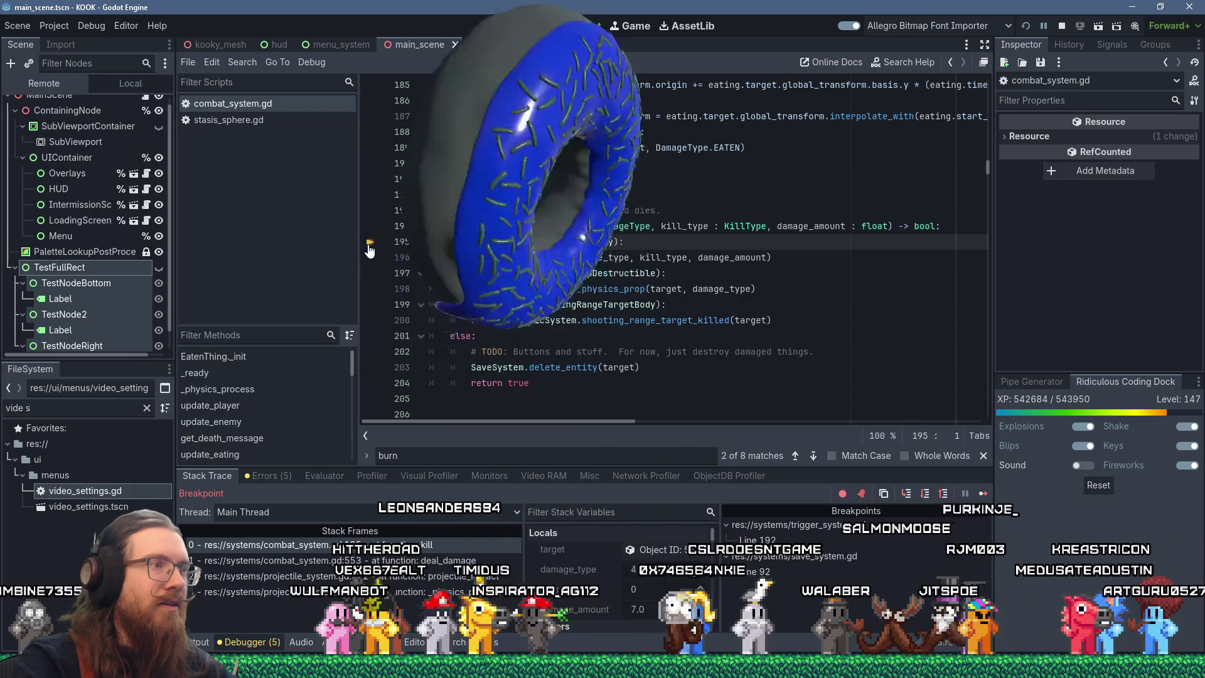
# Continue past the break and undo the stray paste and 'j' on save_system.gd line 92.
pyautogui.press('F12')
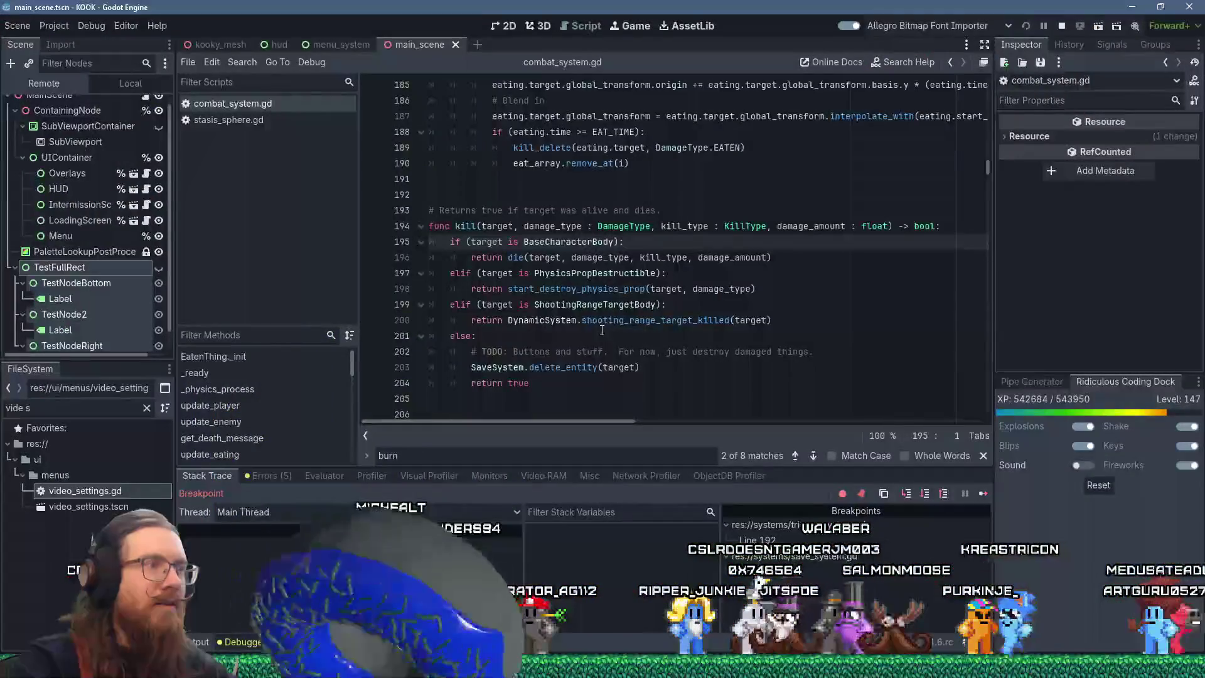
pyautogui.write('j')
pyautogui.scroll(3, 622, 277)
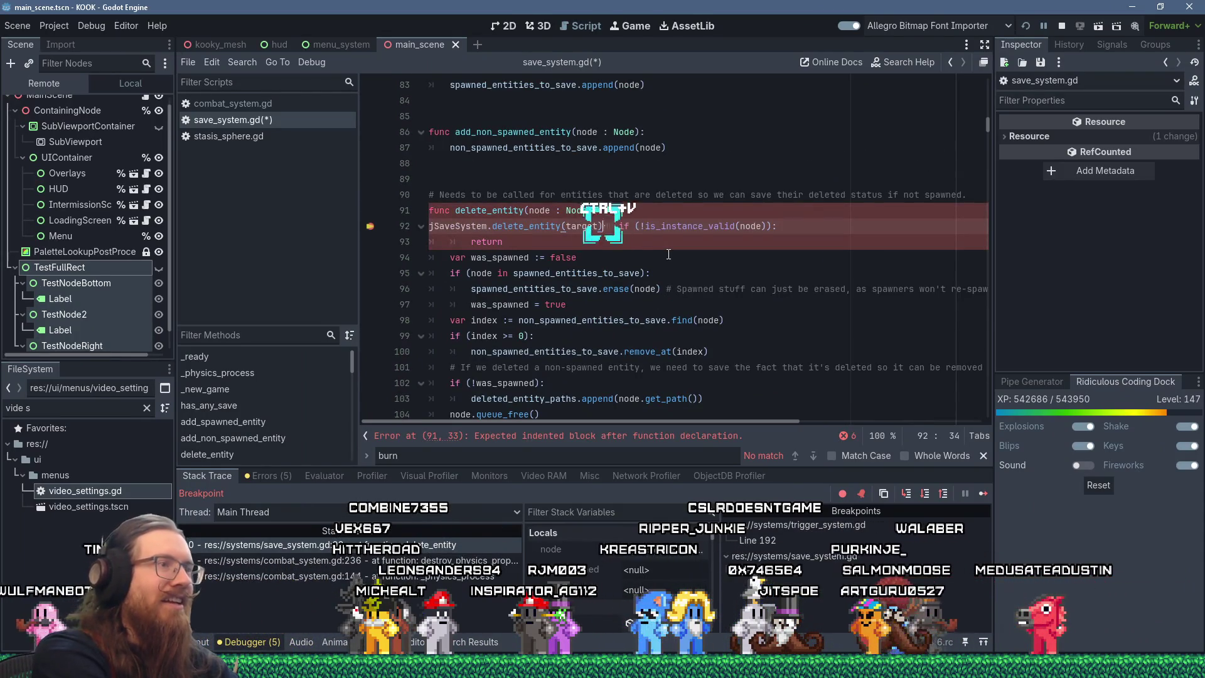
pyautogui.hotkey('ctrl', 'z')
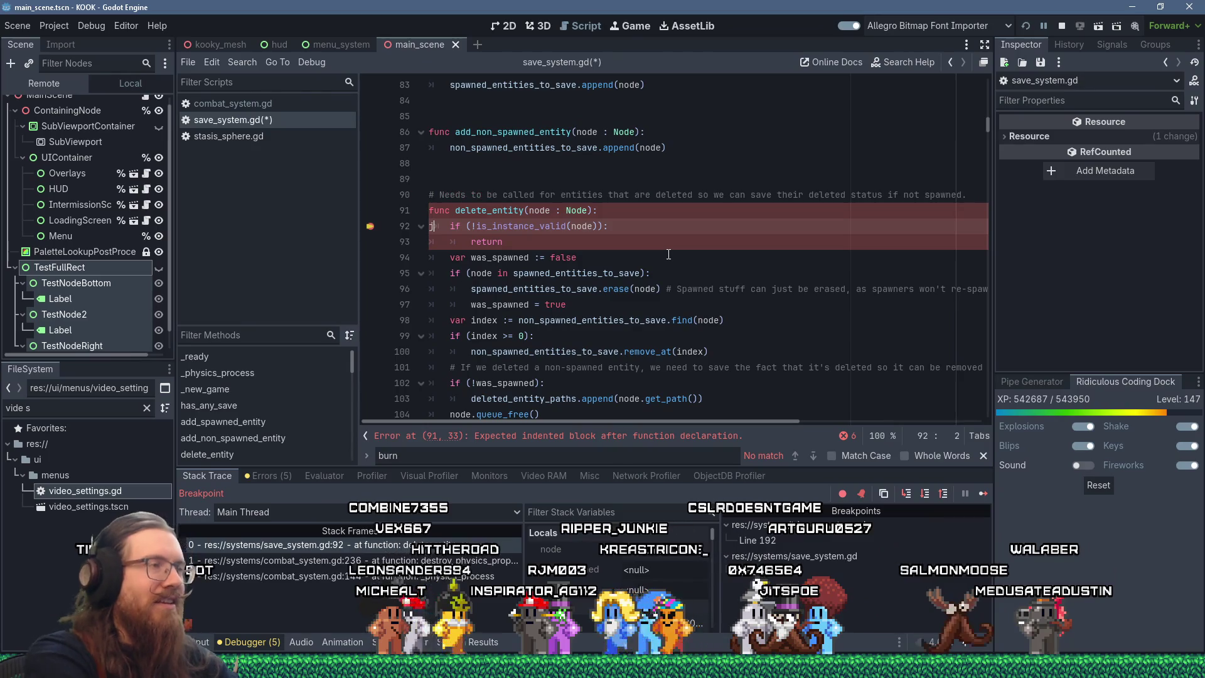
pyautogui.hotkey('ctrl', 'z')
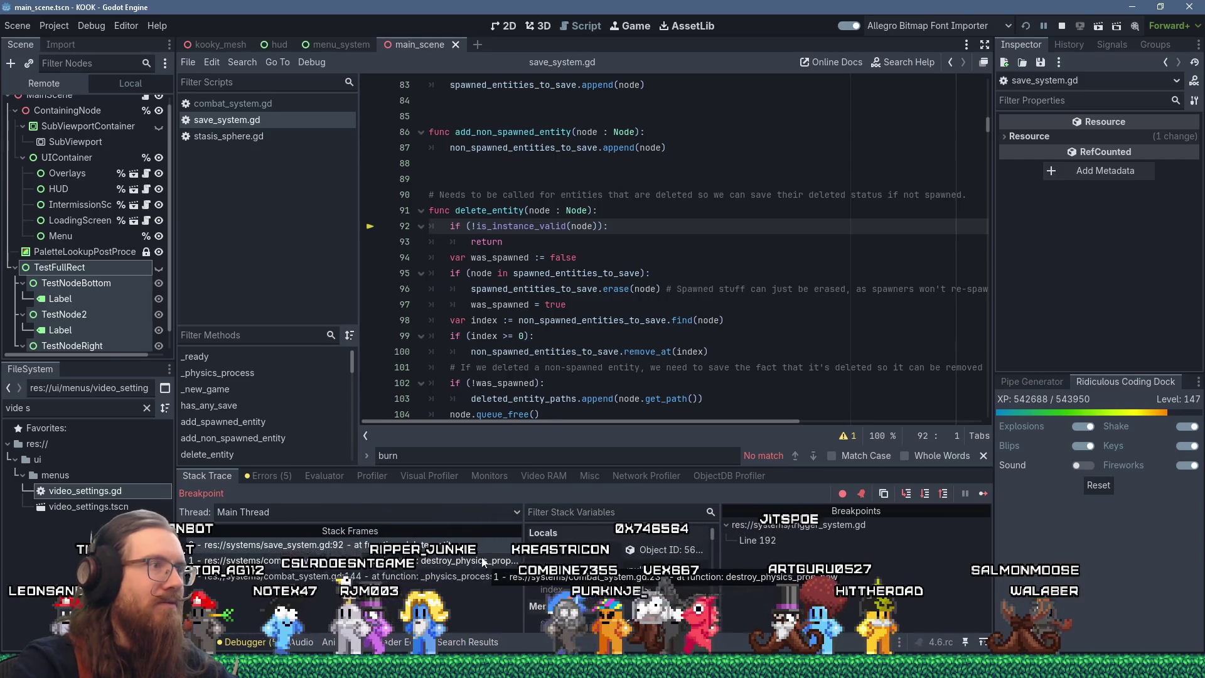
# Inspect the stack frames at combat_system.gd lines 236 and 144, then resume the game.
pyautogui.press('Down')
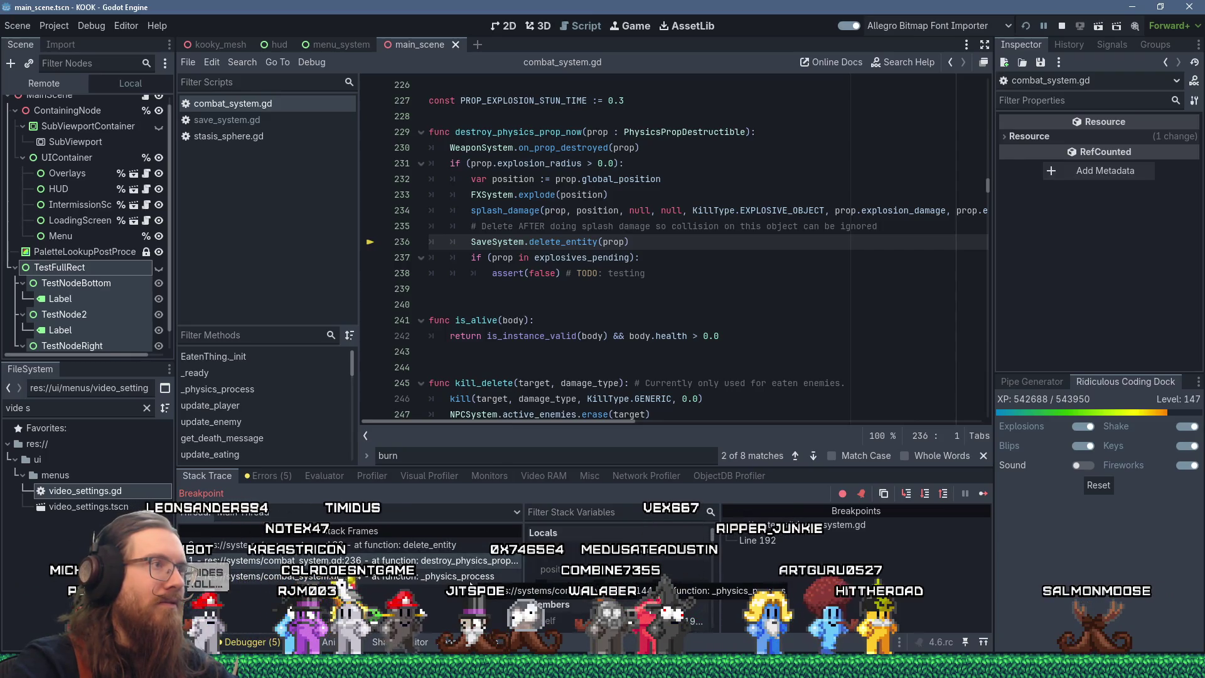
pyautogui.press('Down')
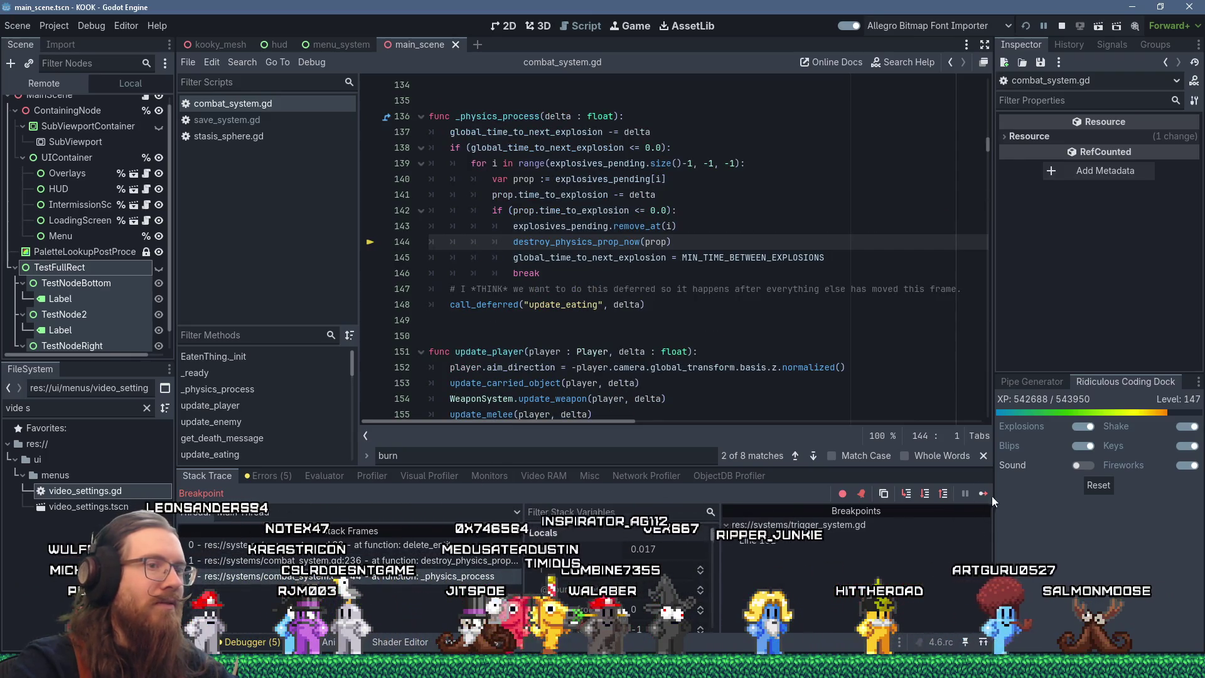
pyautogui.click(983, 494)
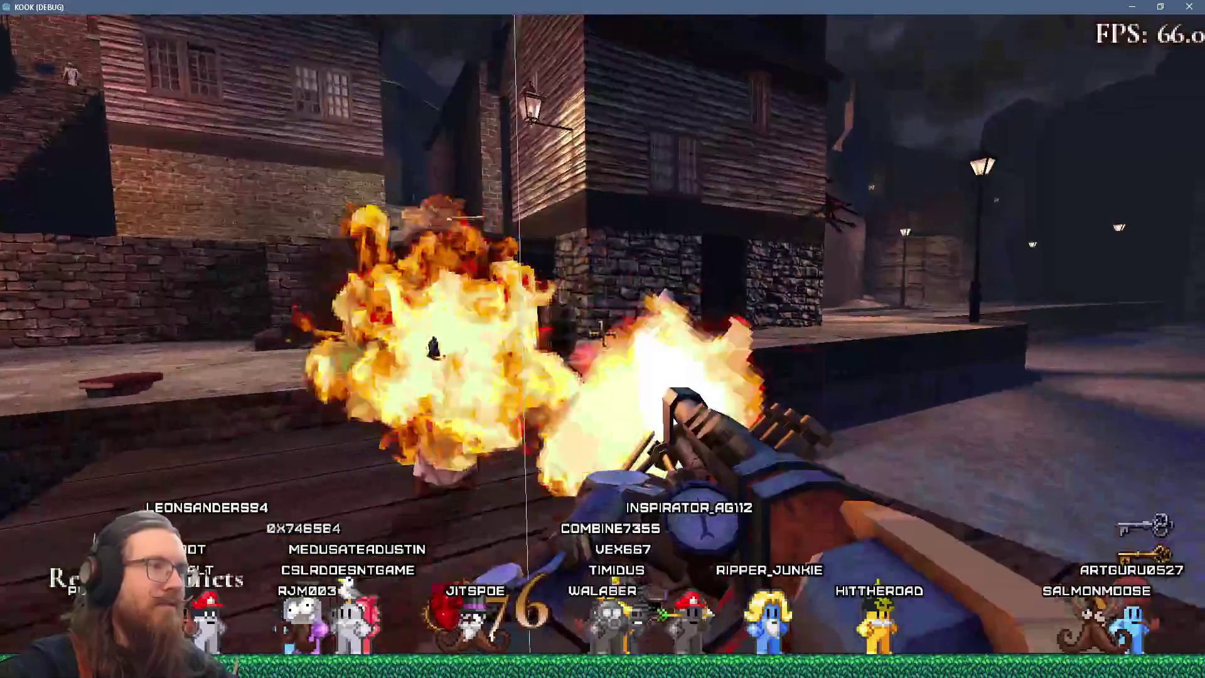
pyautogui.moveTo(602, 333); pyautogui.dragTo(602, 332)
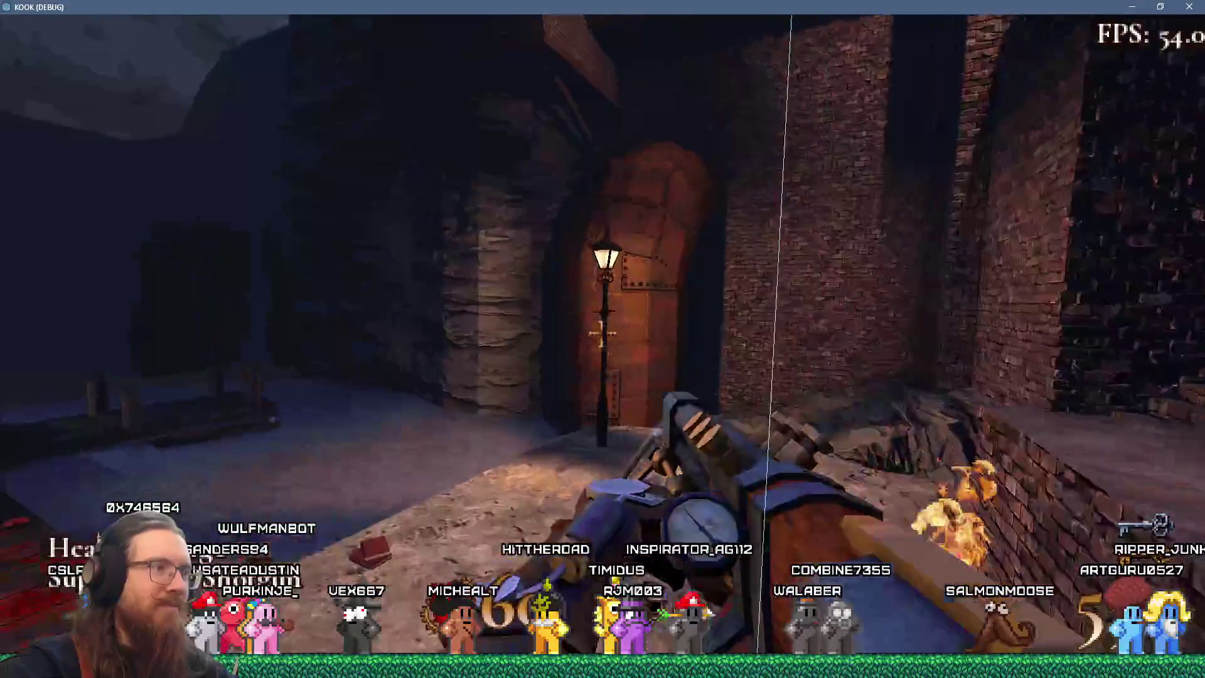
# Walk the player across the dock and along the lamp-lit canal street.
pyautogui.press('w')
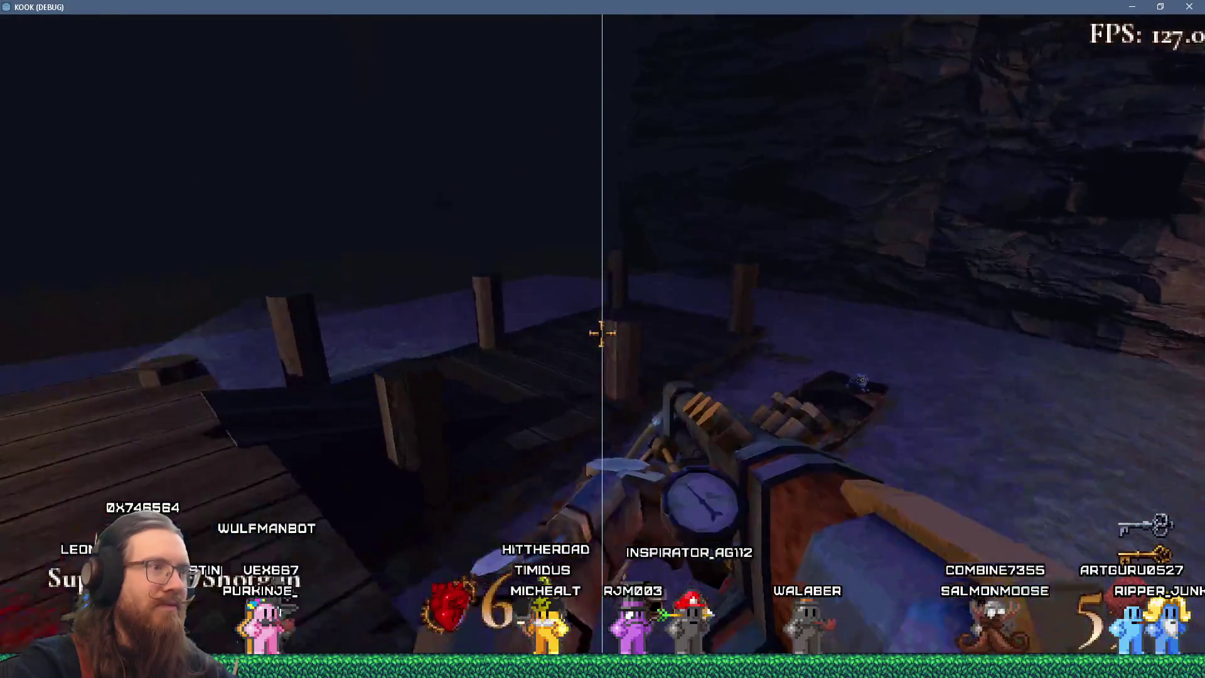
pyautogui.press('w')
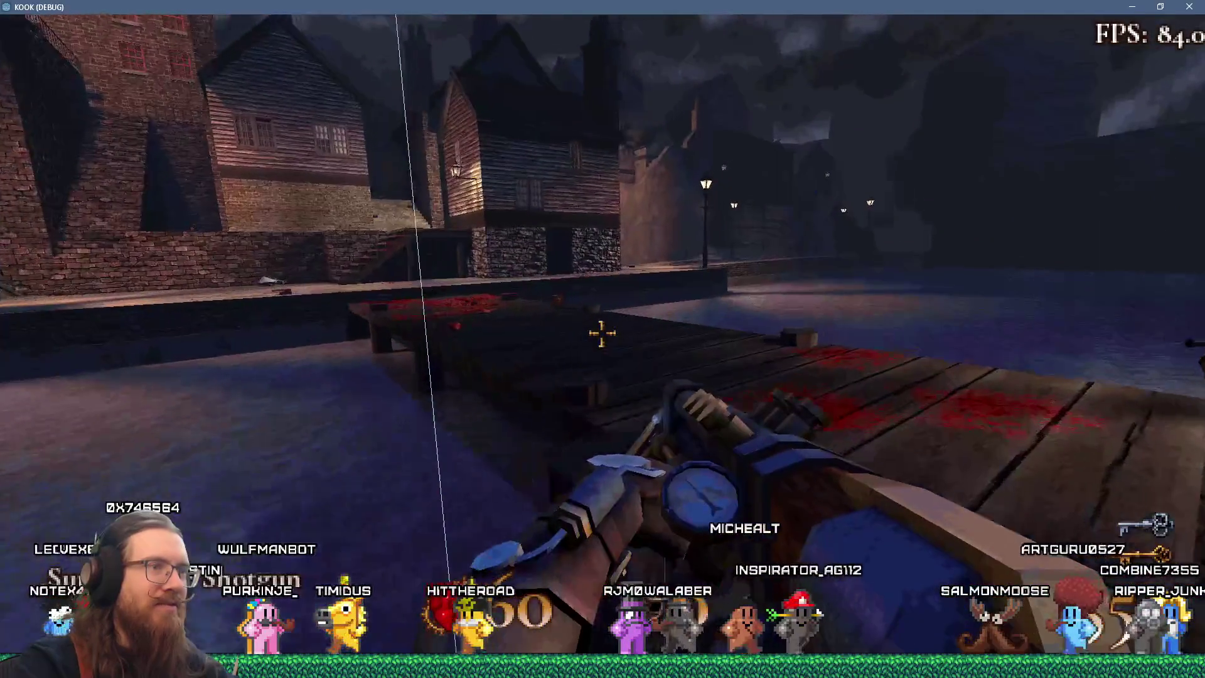
pyautogui.press('w')
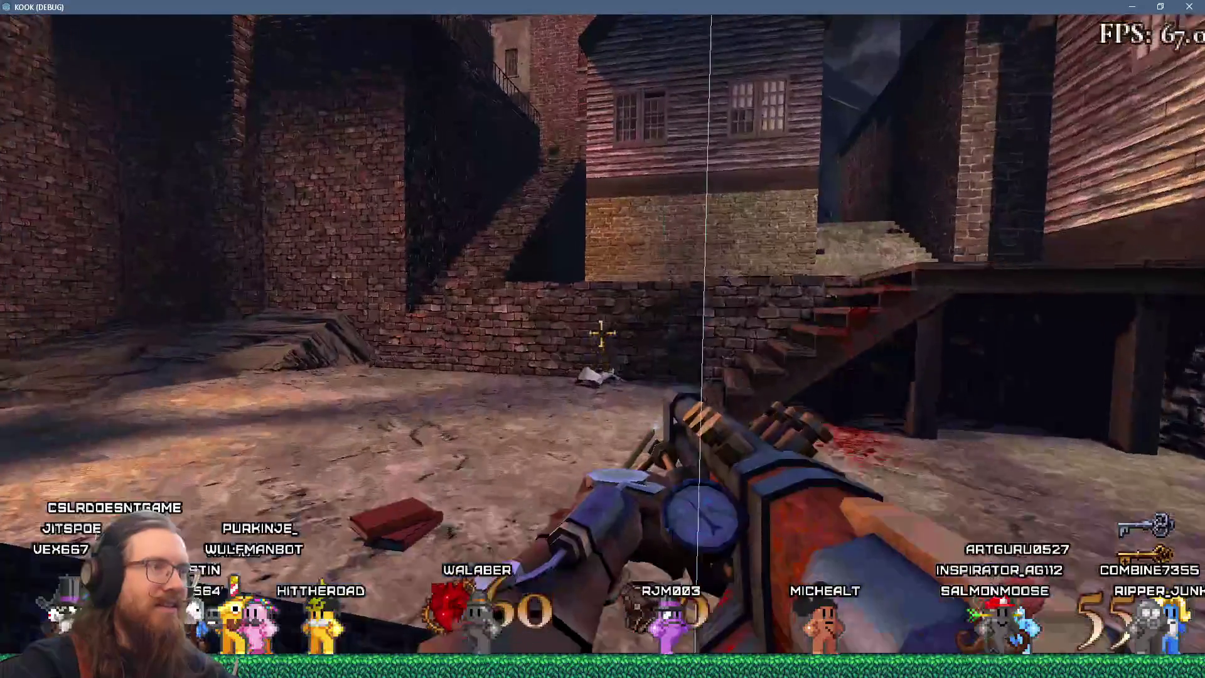
pyautogui.press('w')
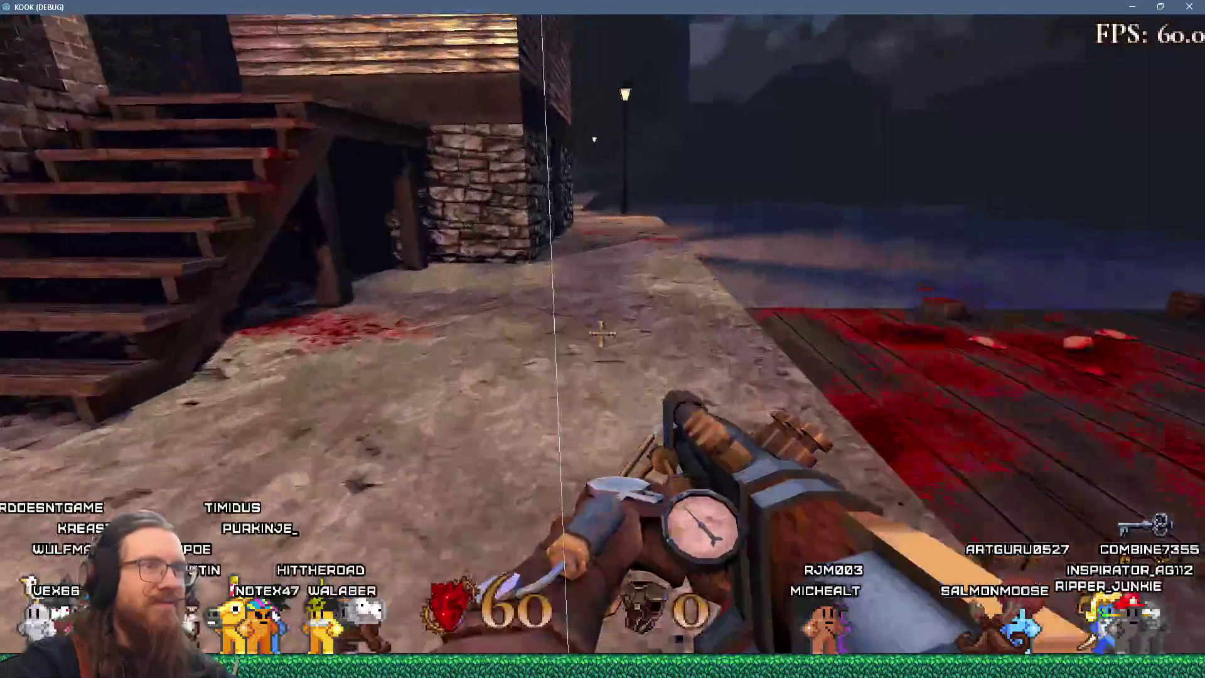
pyautogui.press('w')
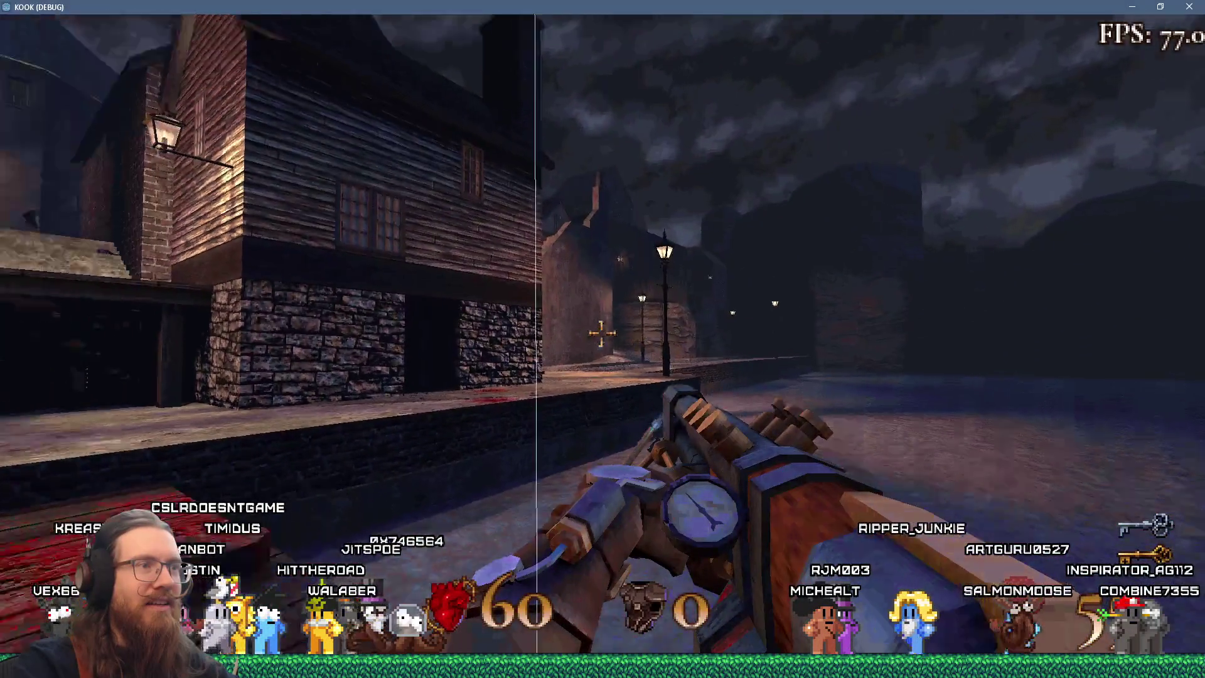
pyautogui.press('w')
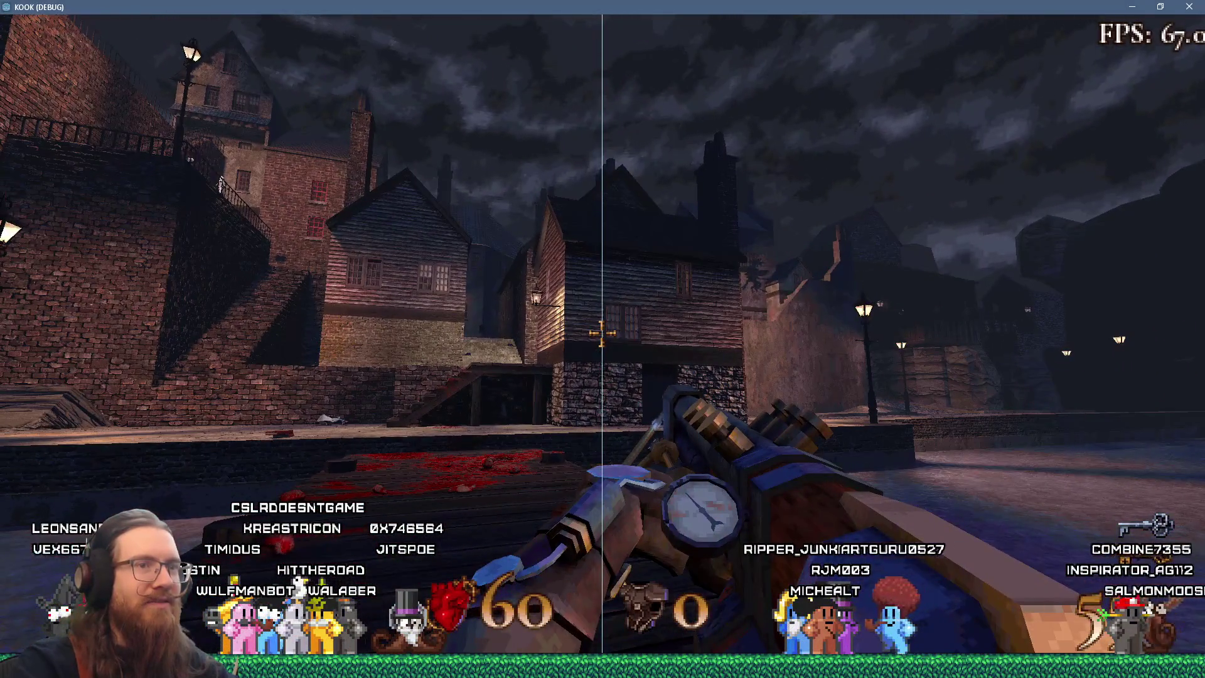
# Toggle the console, head up the alley, climb the stairs onto the balcony, and fire.
pyautogui.press('`')
pyautogui.press('`')
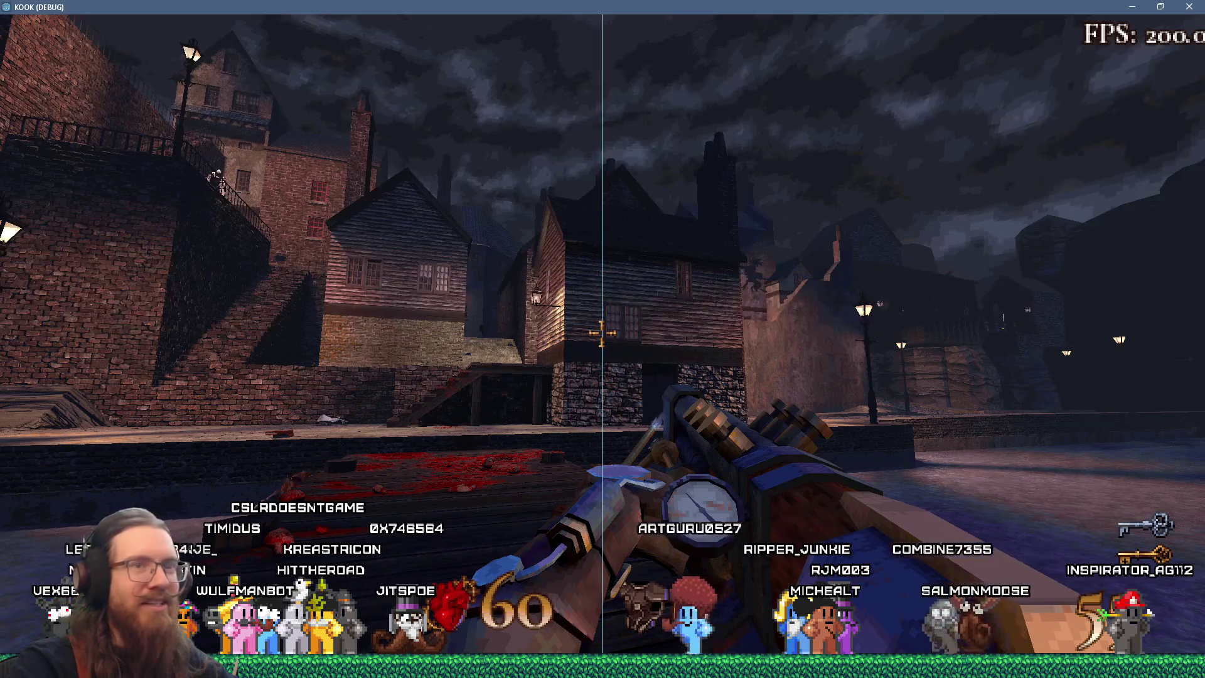
pyautogui.press('w')
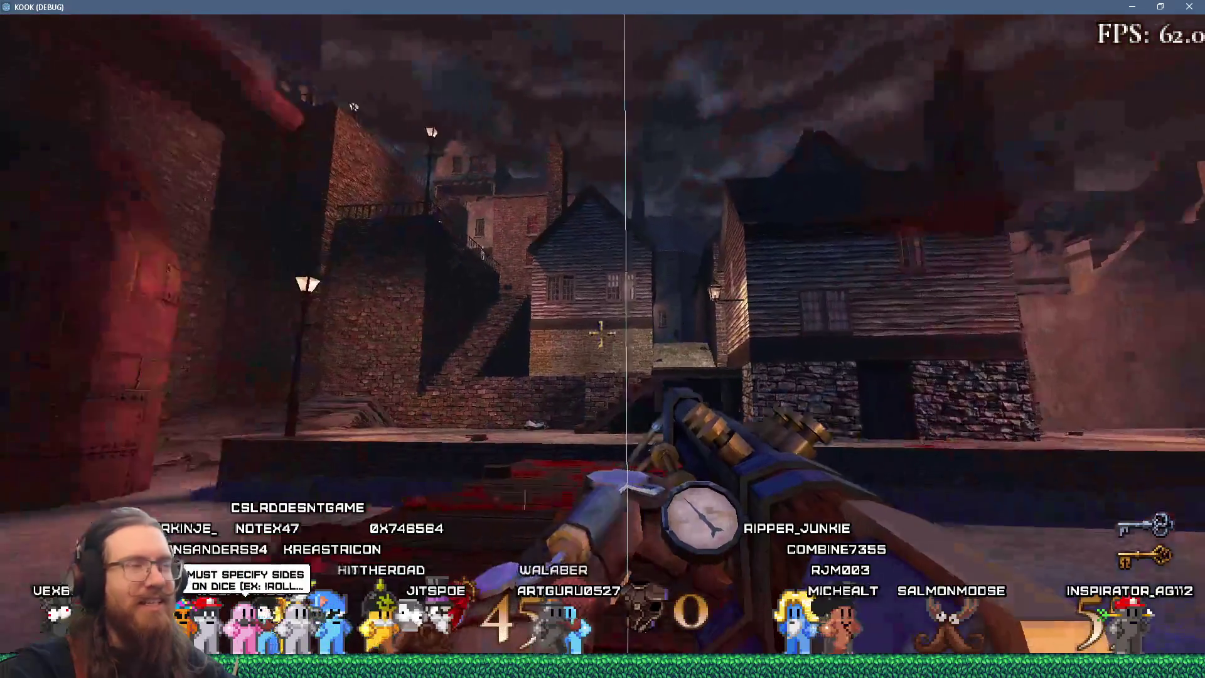
pyautogui.press('w')
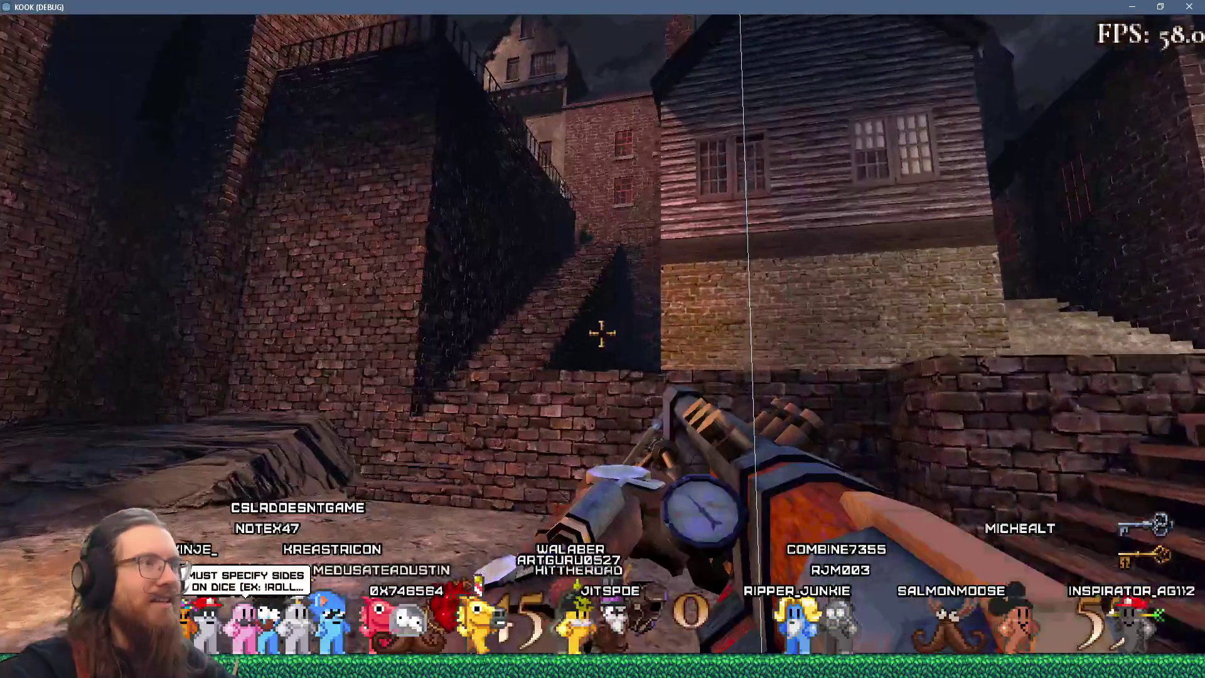
pyautogui.press('w')
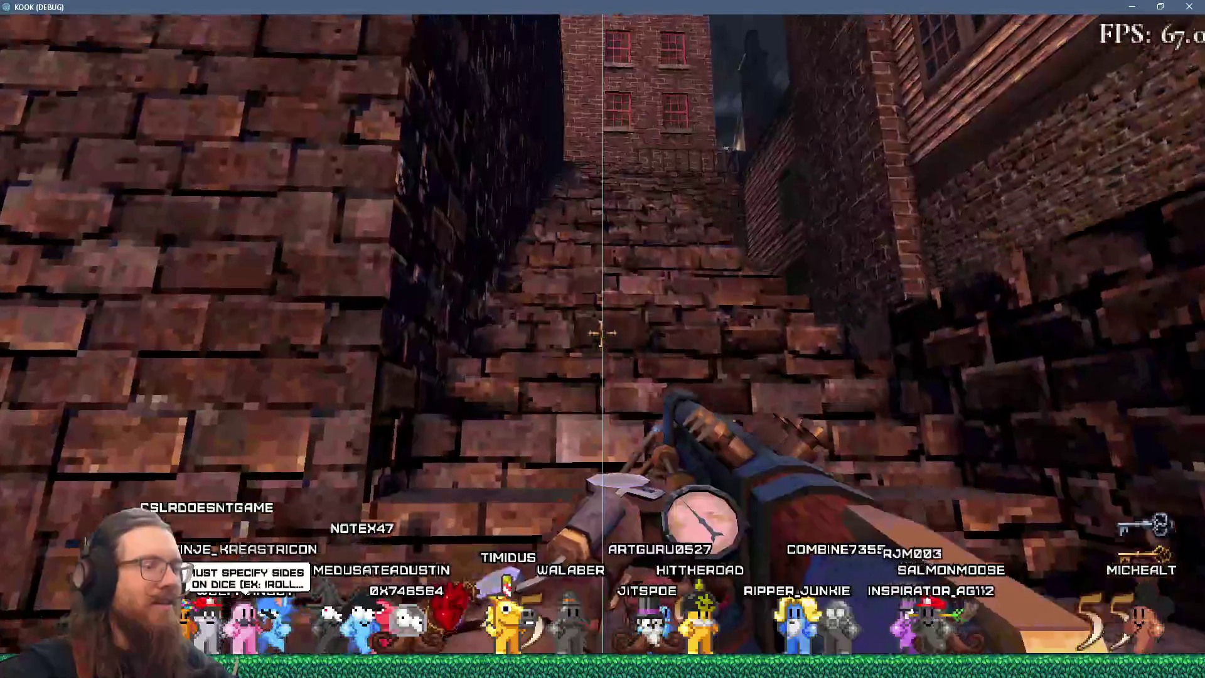
pyautogui.press('`')
pyautogui.press('`')
pyautogui.press('w')
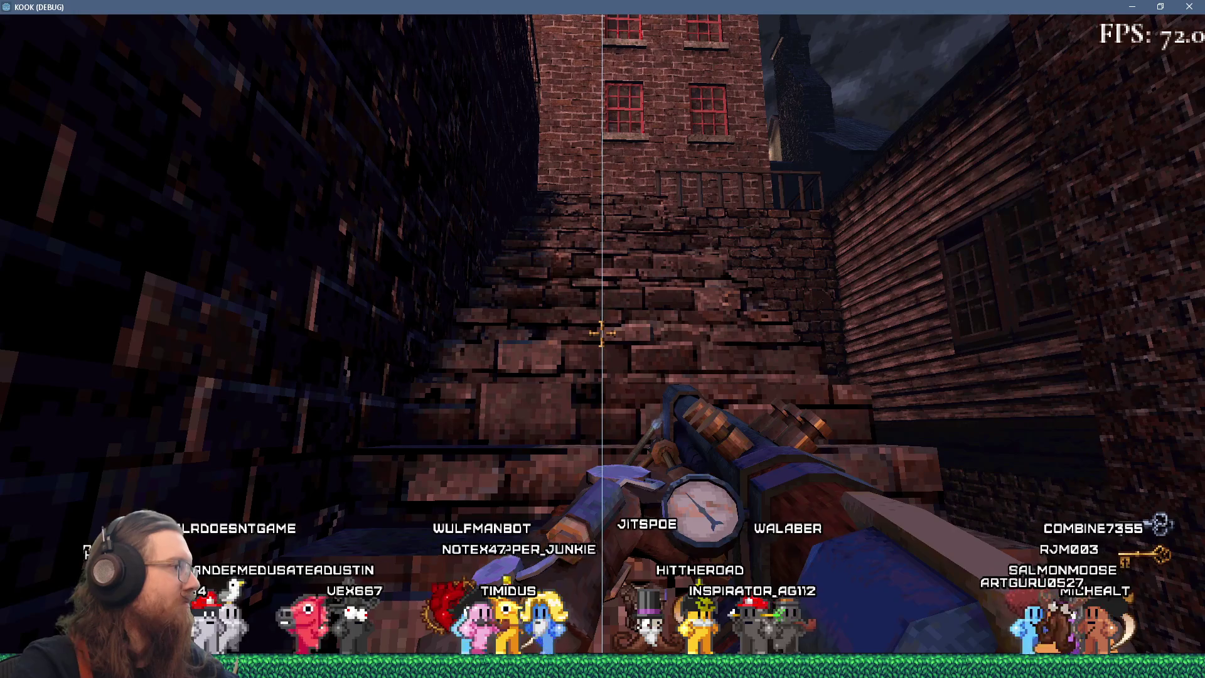
pyautogui.press('w')
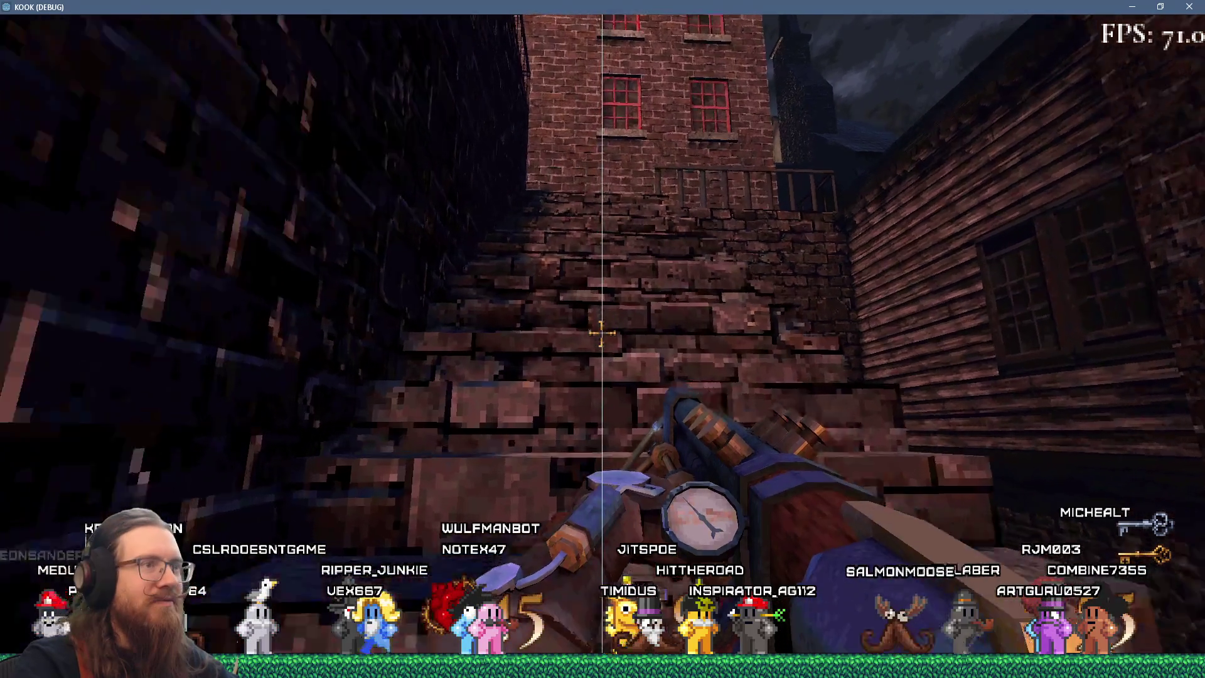
pyautogui.press('w')
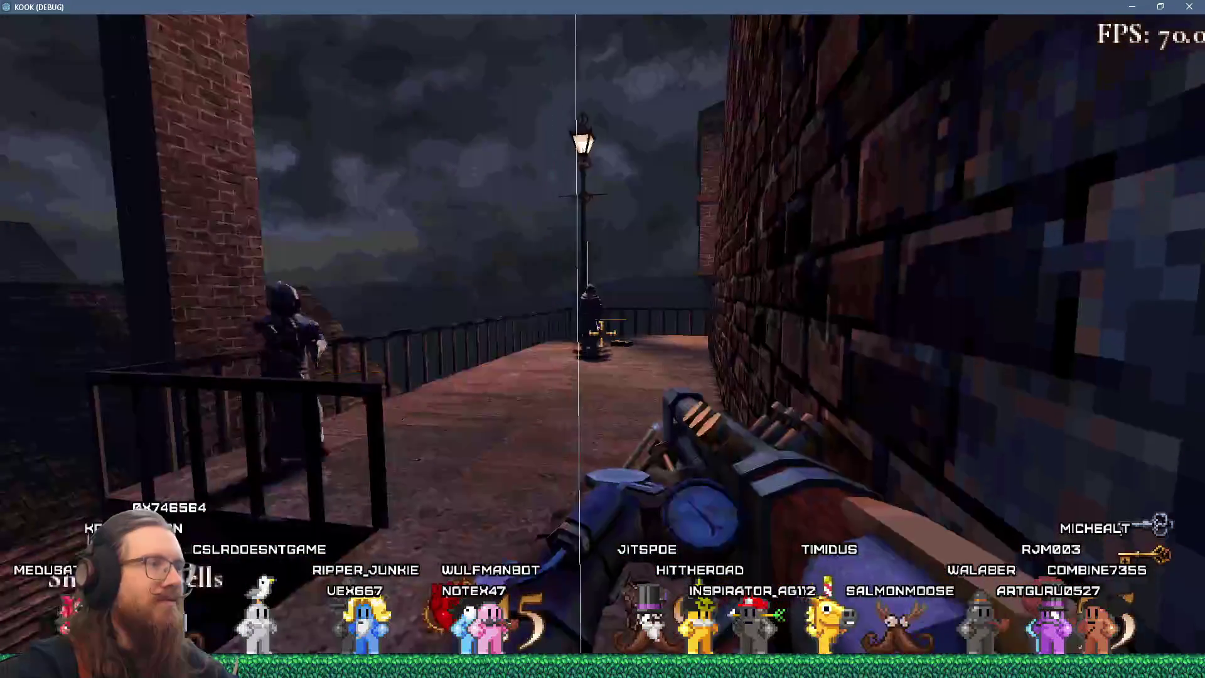
pyautogui.click(601, 333)
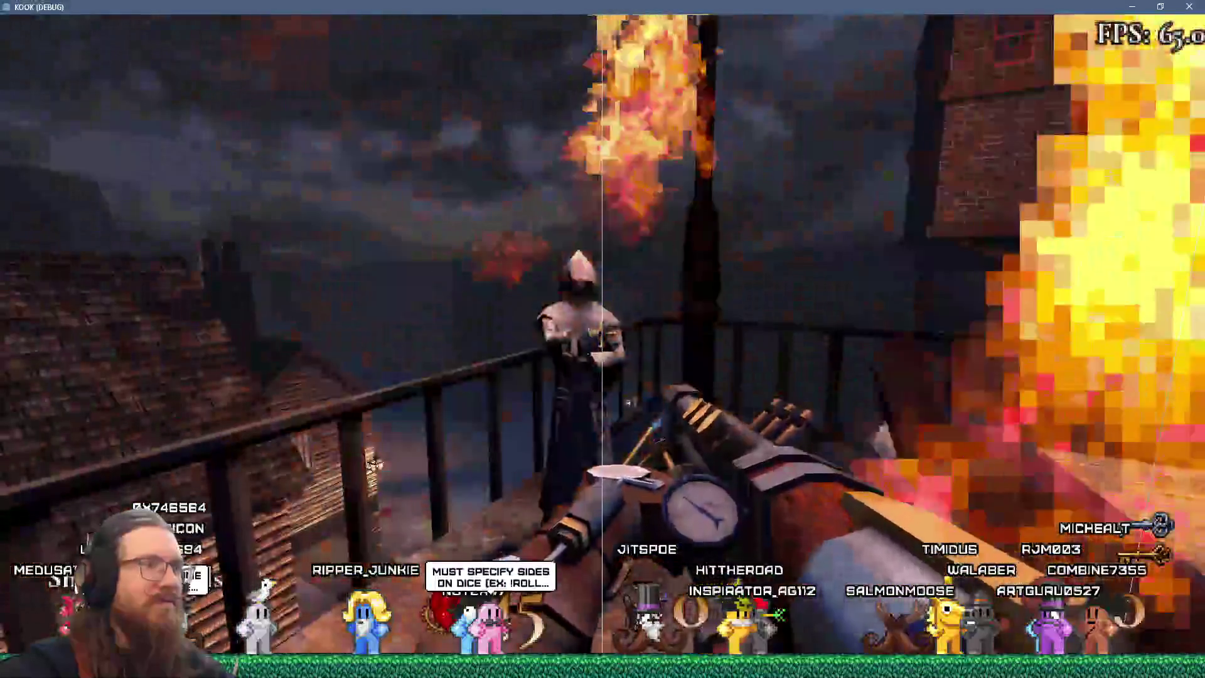
# Fire the flamethrower at the balcony figure, street, and buildings until ammo runs out.
pyautogui.click(602, 333)
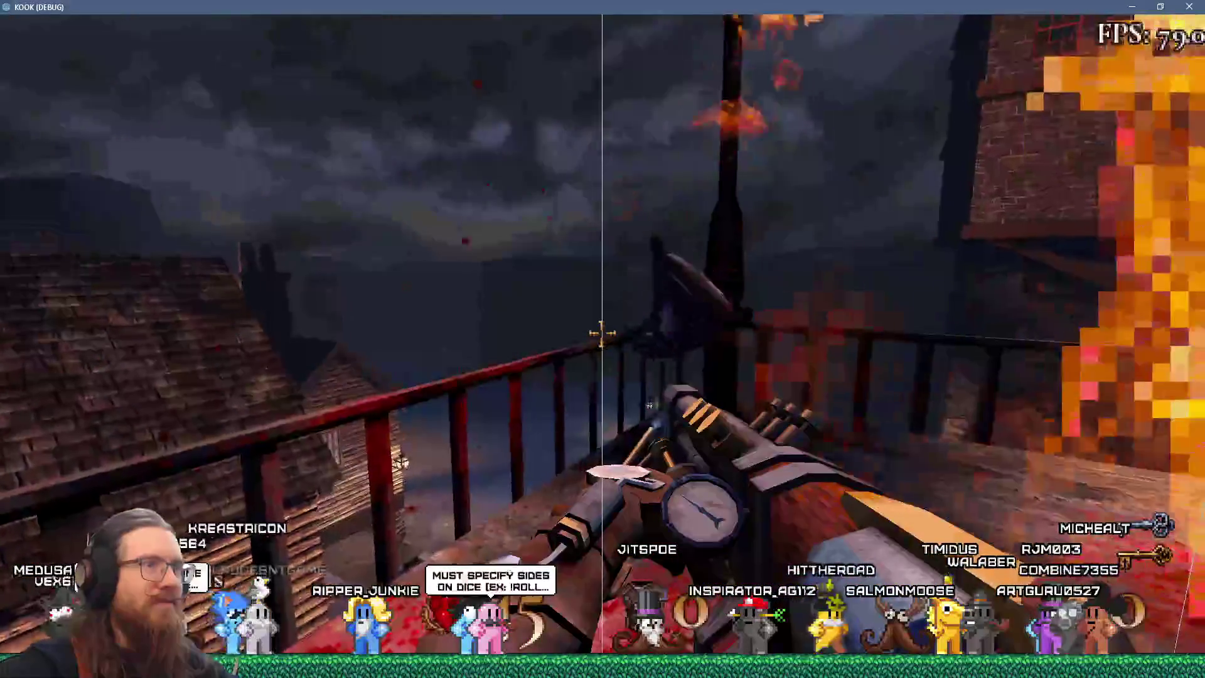
pyautogui.press('w')
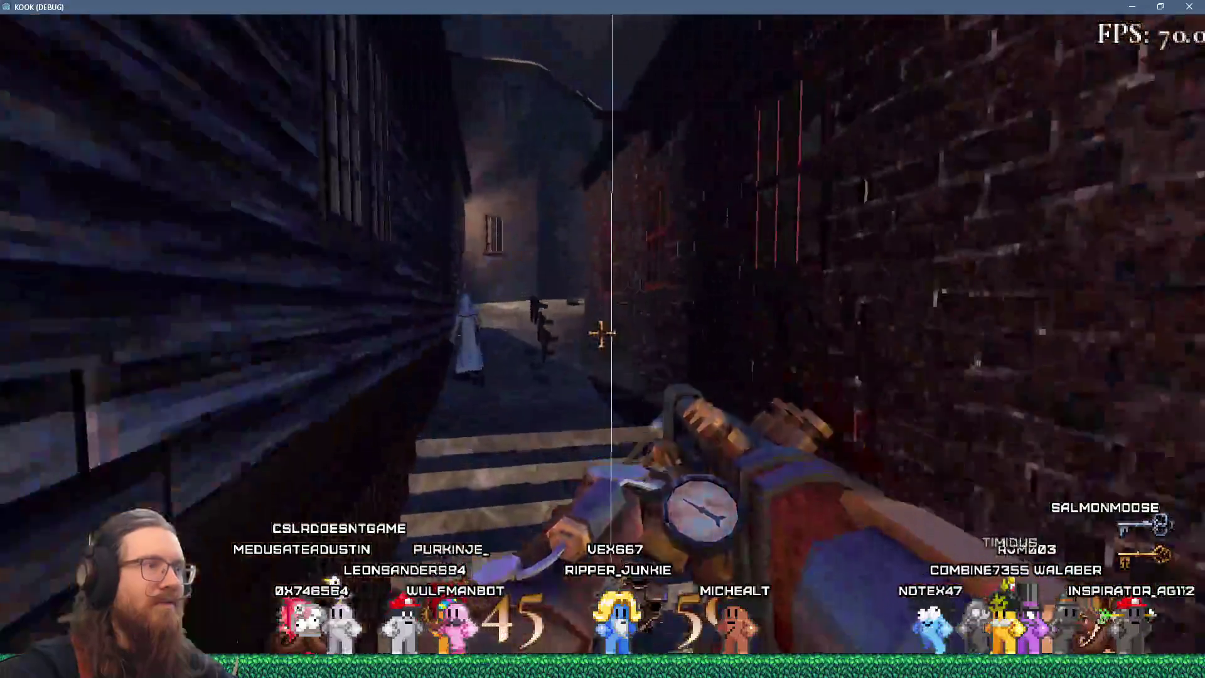
pyautogui.click(601, 334)
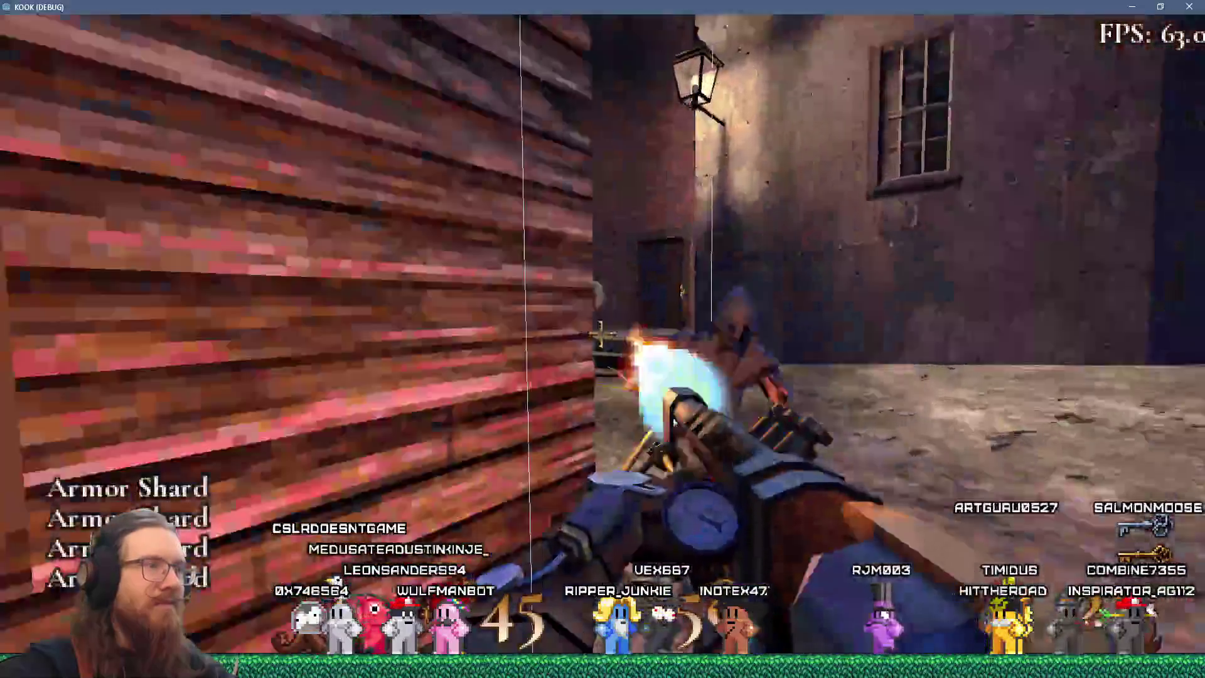
pyautogui.click(602, 334)
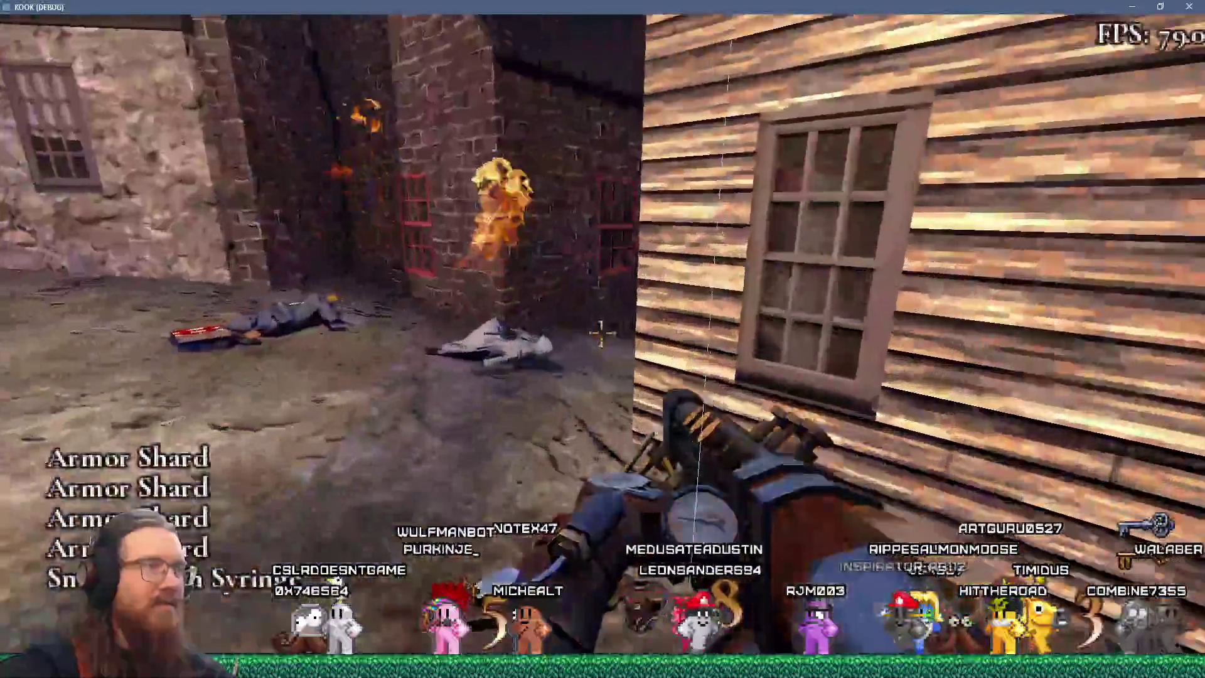
pyautogui.click(601, 334)
pyautogui.click(601, 334)
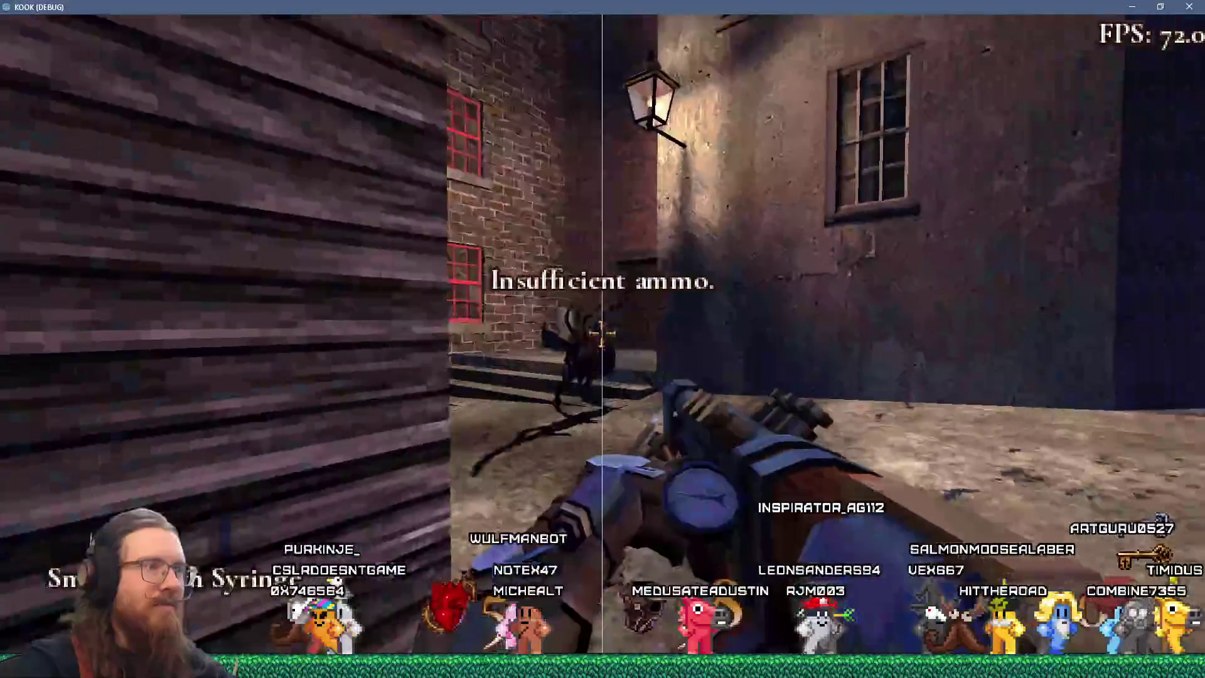
# Walk along the dark street to the canal dock and open the development console.
pyautogui.press('w')
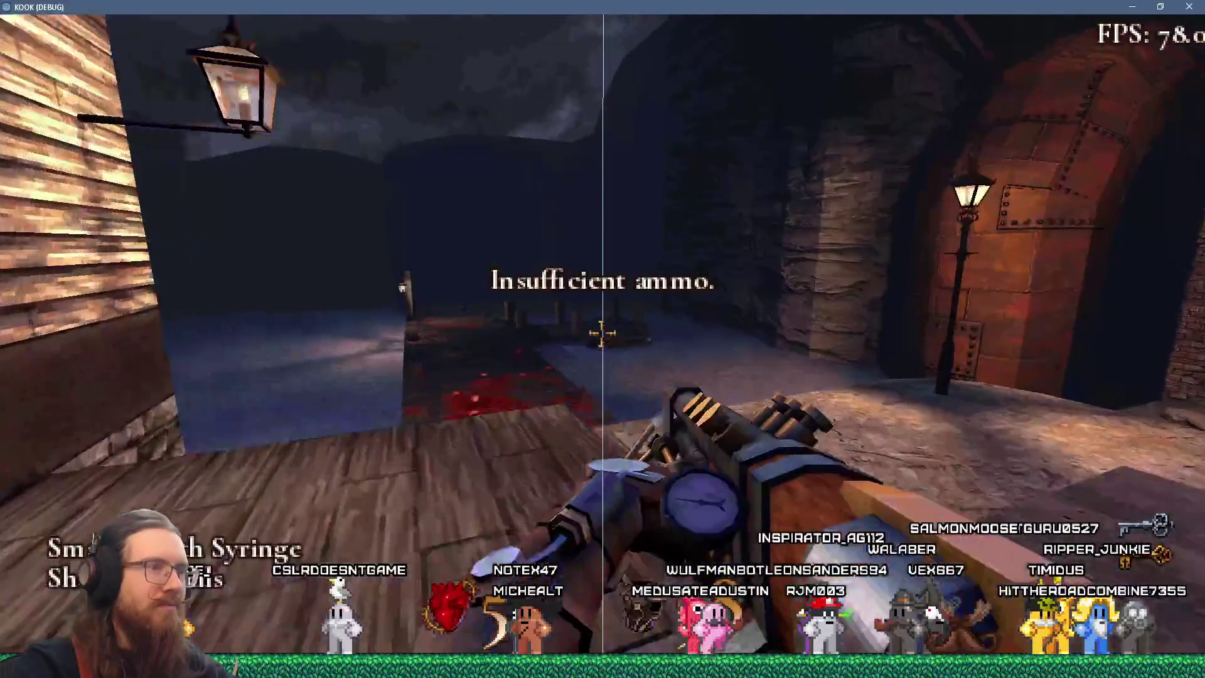
pyautogui.press('w')
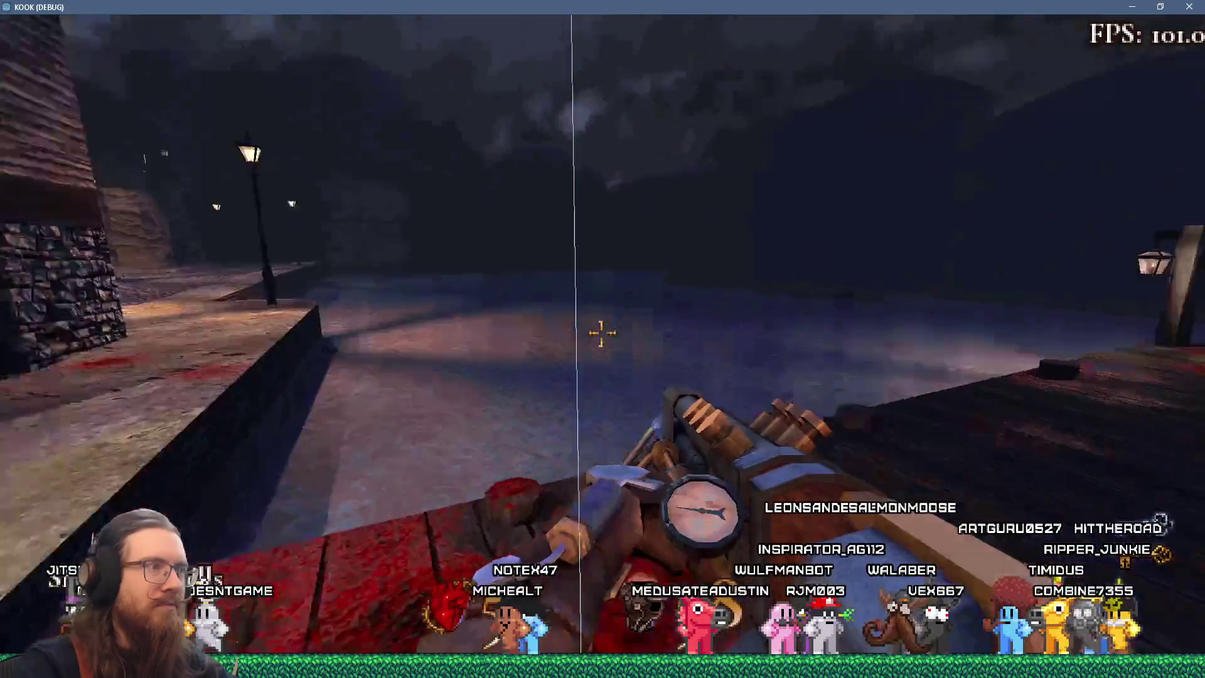
pyautogui.press('w')
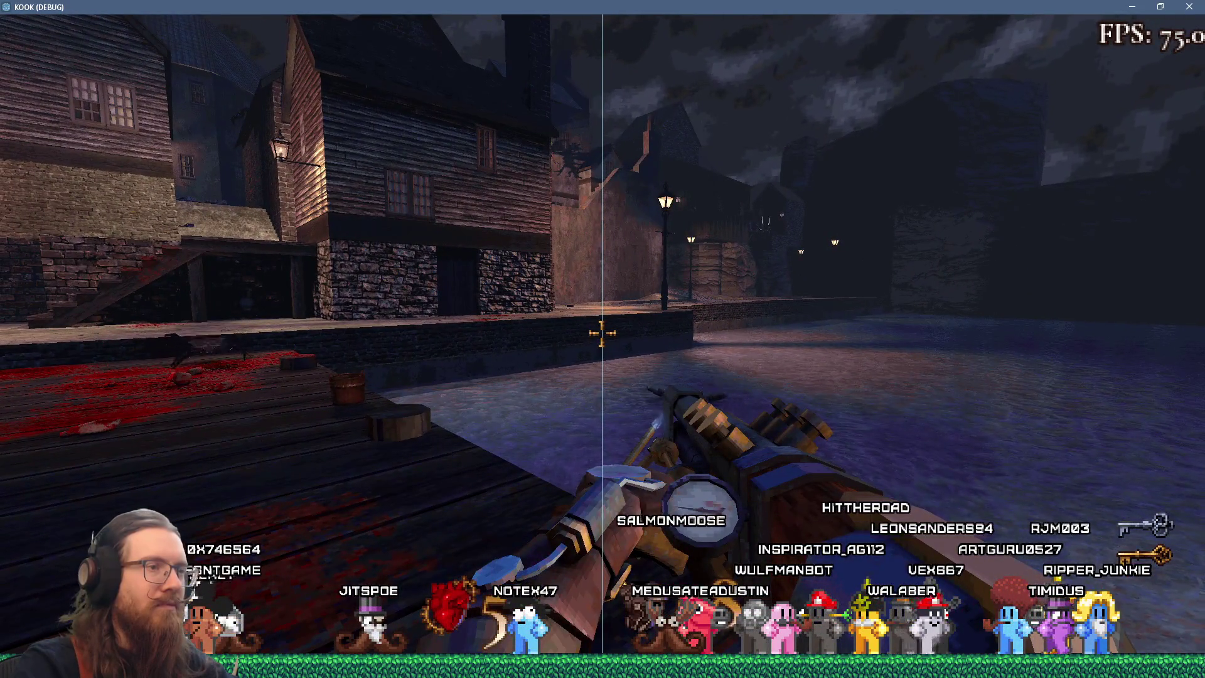
pyautogui.press('`')
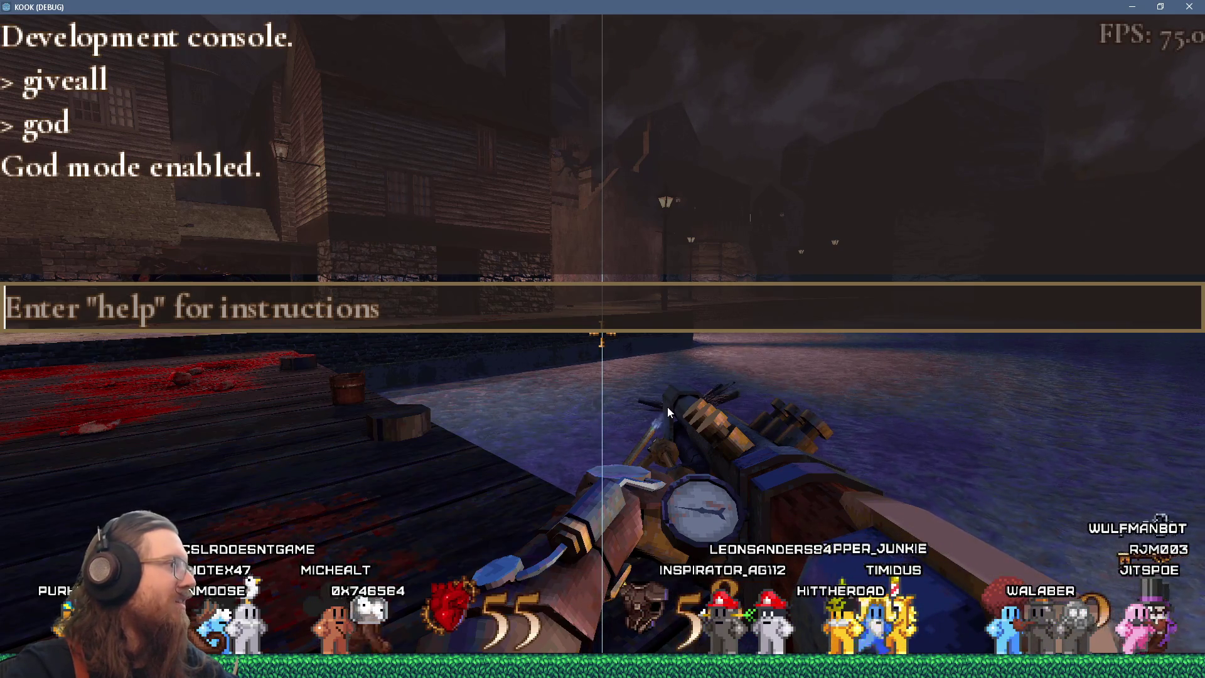
# Enter 'quit' in the development console to close the KOOK game.
pyautogui.write('quit')
pyautogui.press('Return')
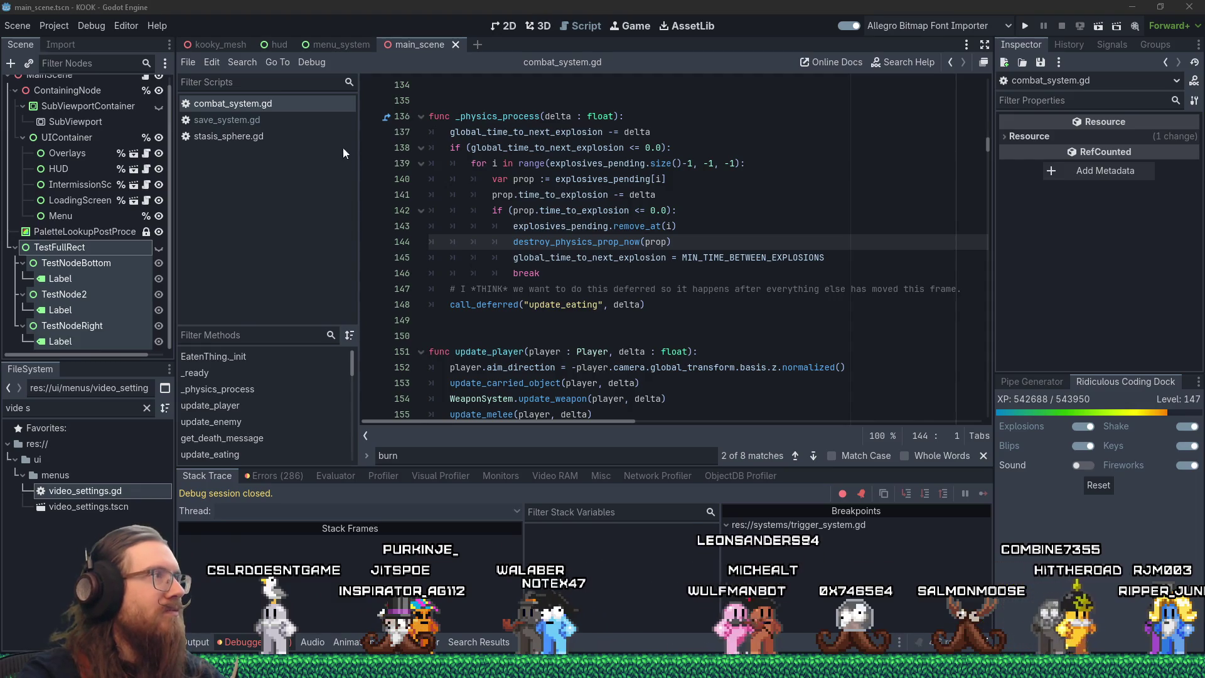
# Switch the editor to the kooky_mesh scene and place the caret at the end of line 141.
pyautogui.click(288, 41)
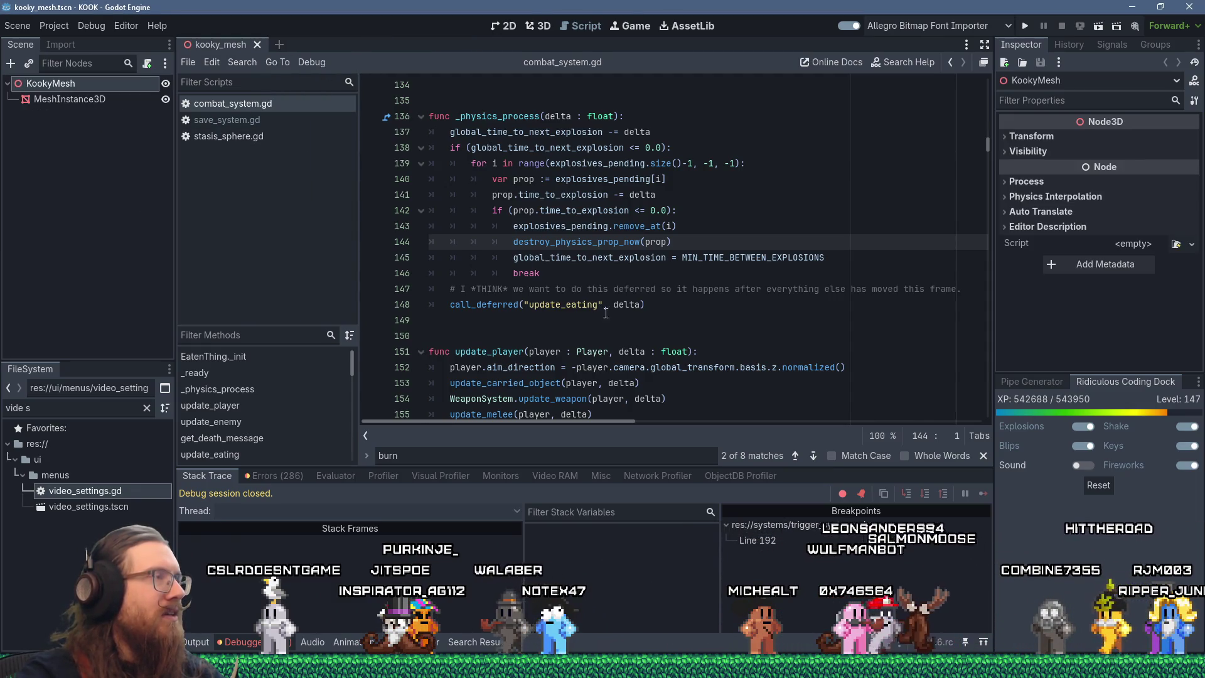
pyautogui.hotkey('alt', 'Tab')
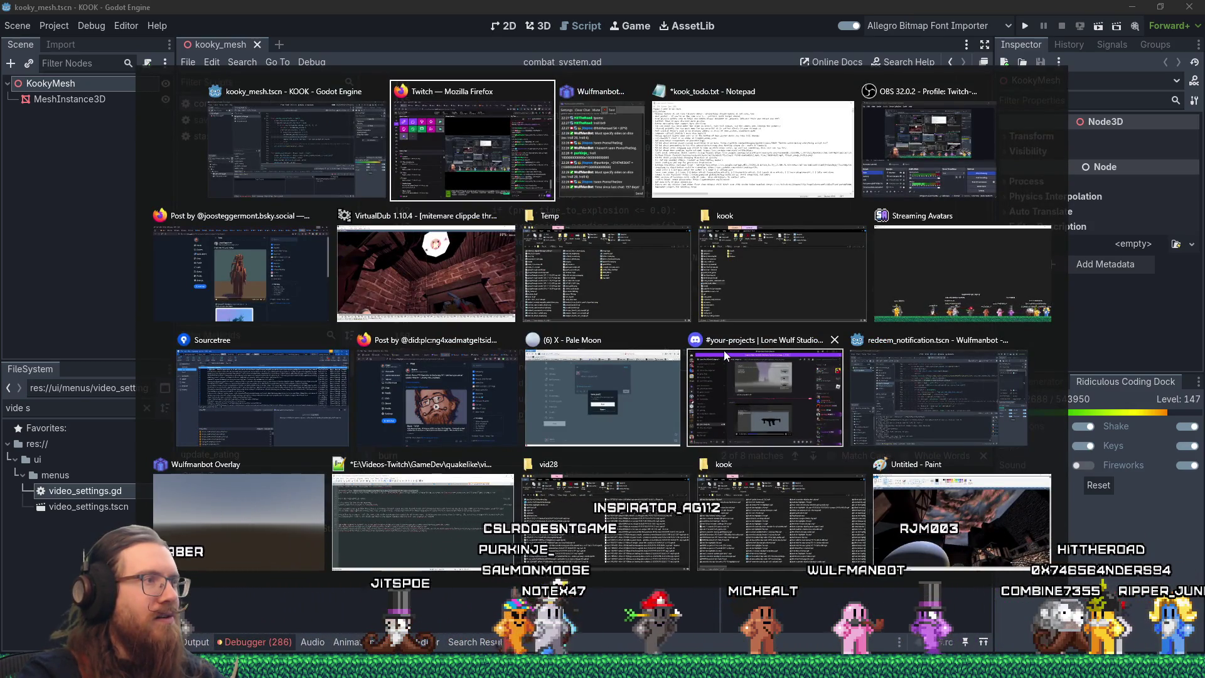
pyautogui.hotkey('alt', 'shift', 'Tab')
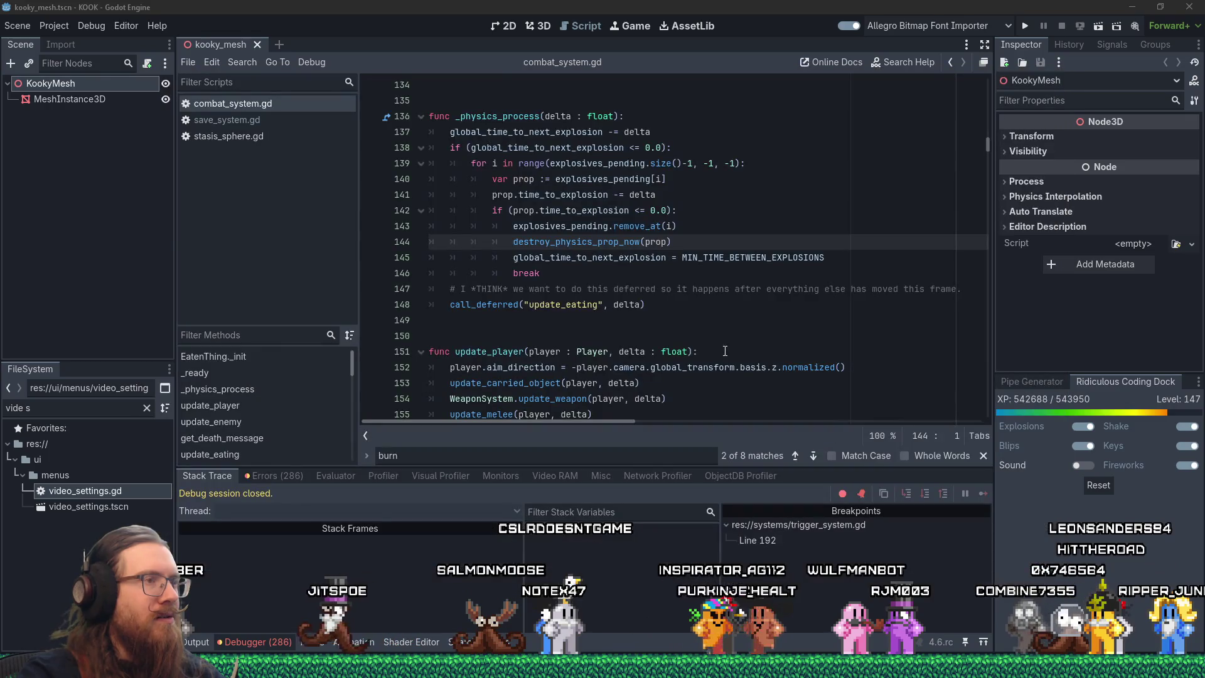
pyautogui.scroll(3, 798, 342)
pyautogui.click(798, 342)
pyautogui.scroll(-4, 799, 342)
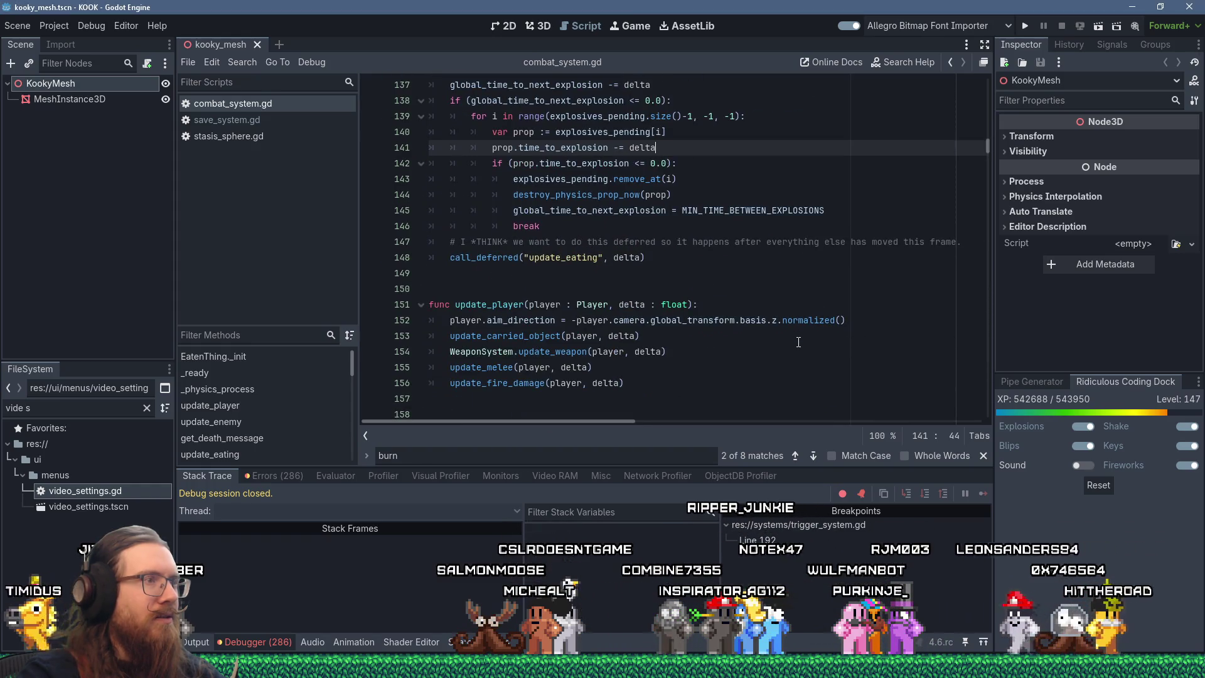
# Open save_system.gd, put the caret on line 89, and run the game.
pyautogui.click(235, 137)
pyautogui.click(239, 116)
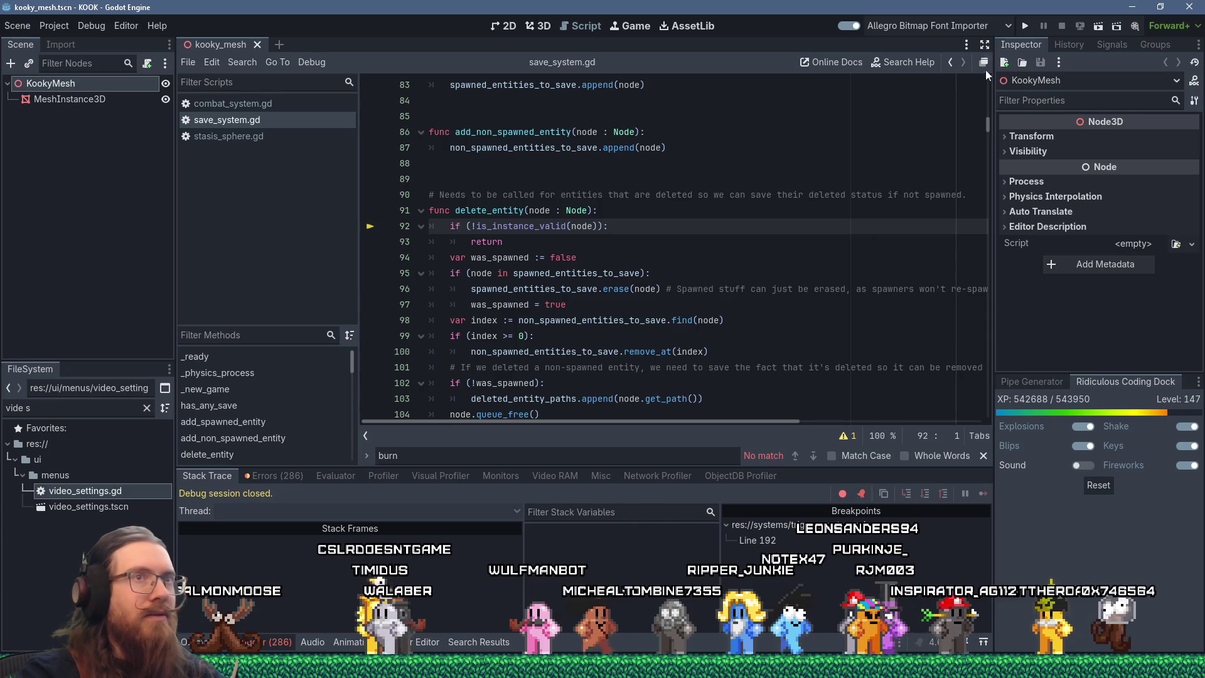
pyautogui.click(787, 181)
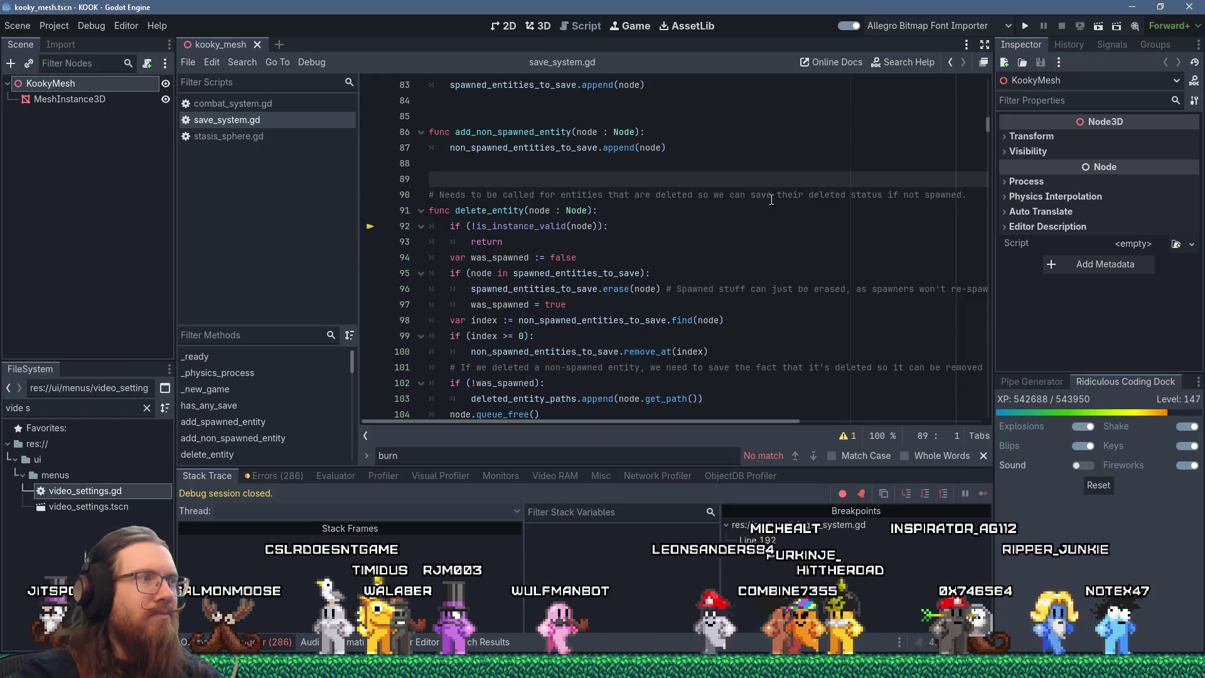
pyautogui.click(1025, 26)
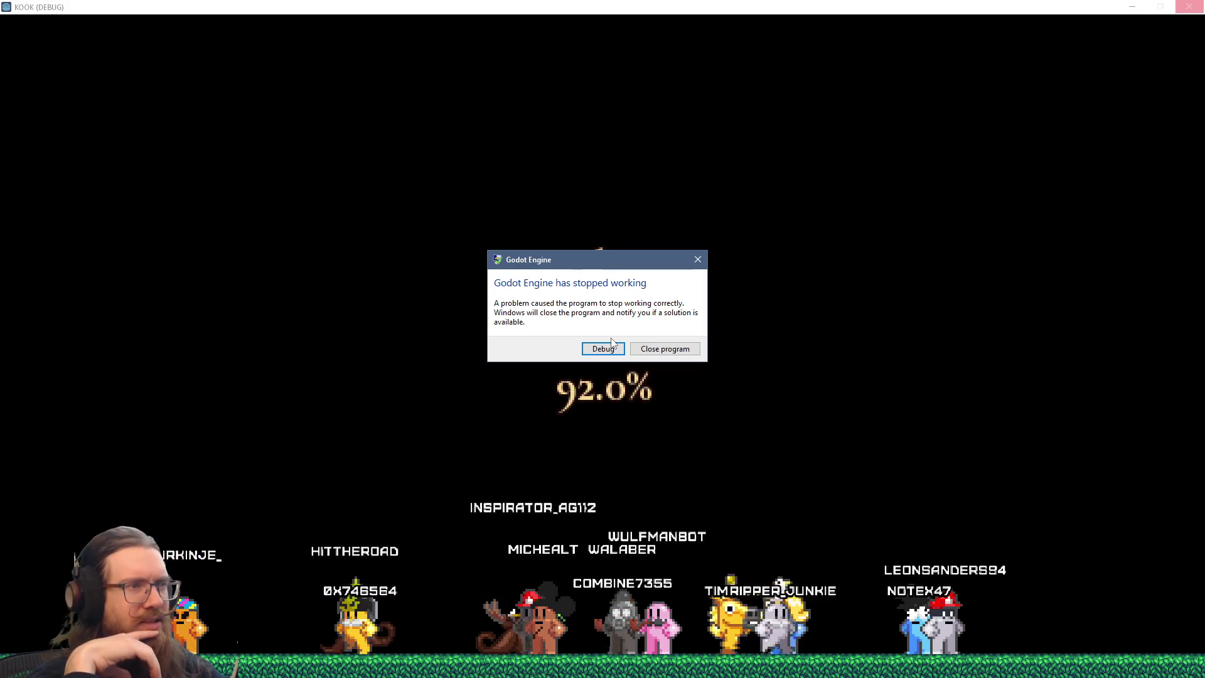
# Debug the crashed Godot process with Visual Studio Community 2019.
pyautogui.moveTo(627, 268)
pyautogui.mouseDown()
pyautogui.moveTo(709, 238)
pyautogui.moveTo(748, 259)
pyautogui.mouseUp()
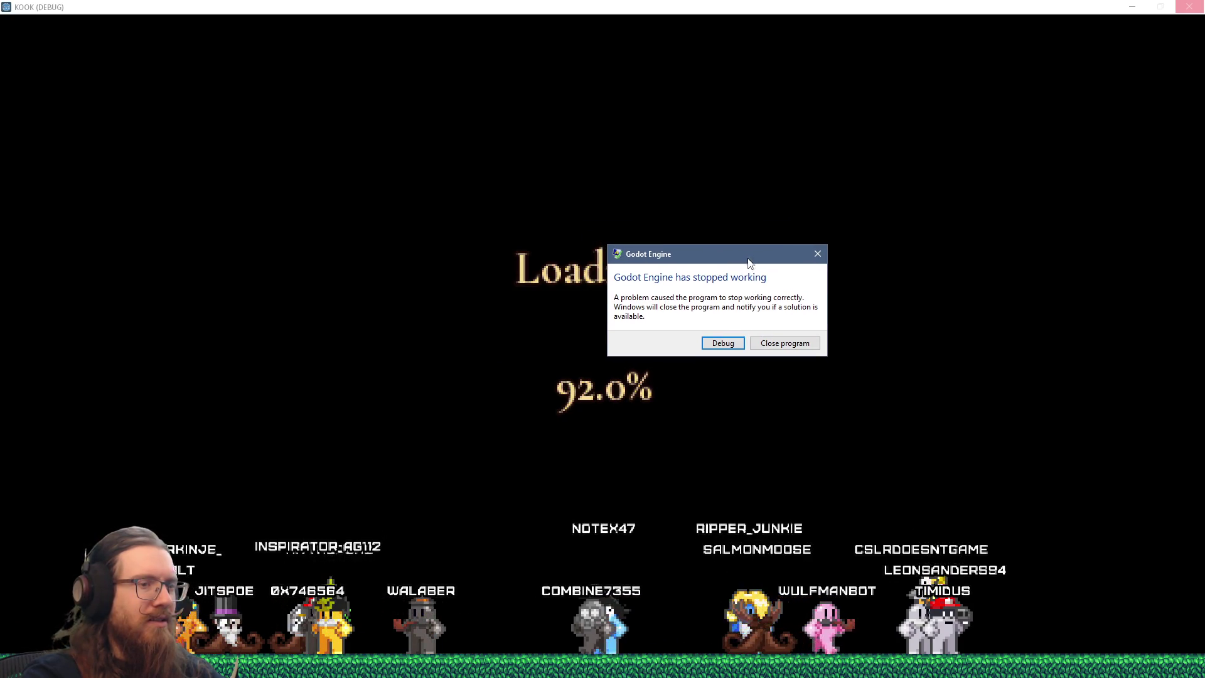
pyautogui.click(723, 342)
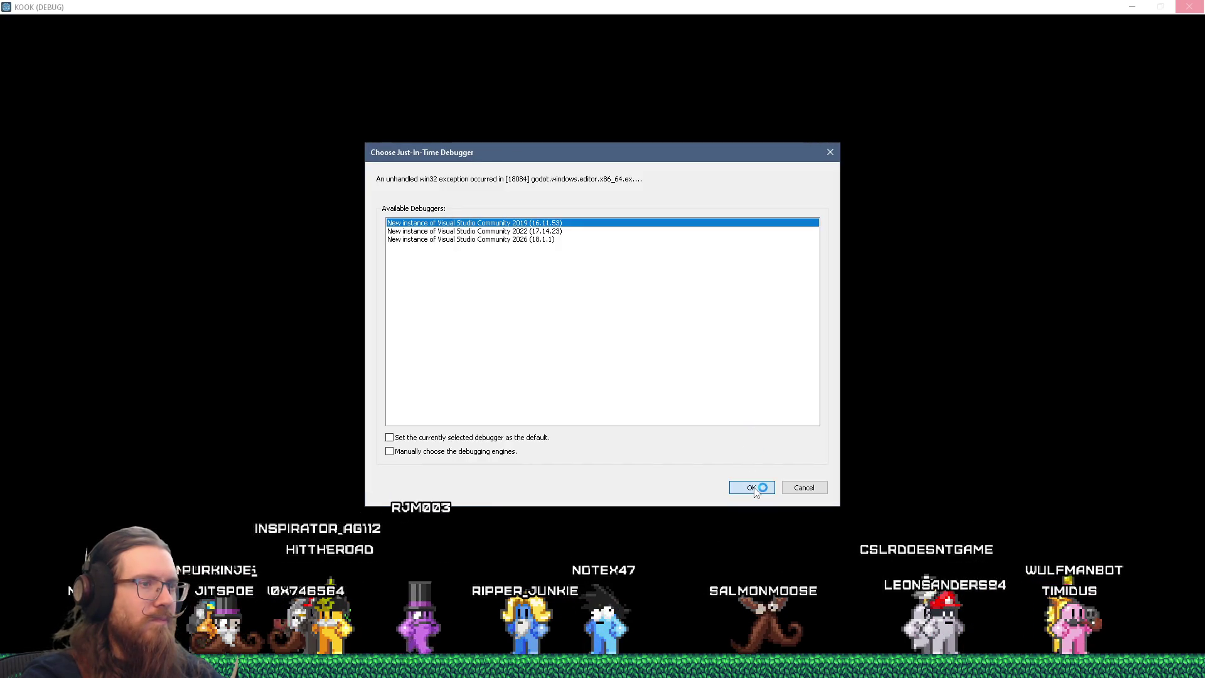
pyautogui.click(753, 485)
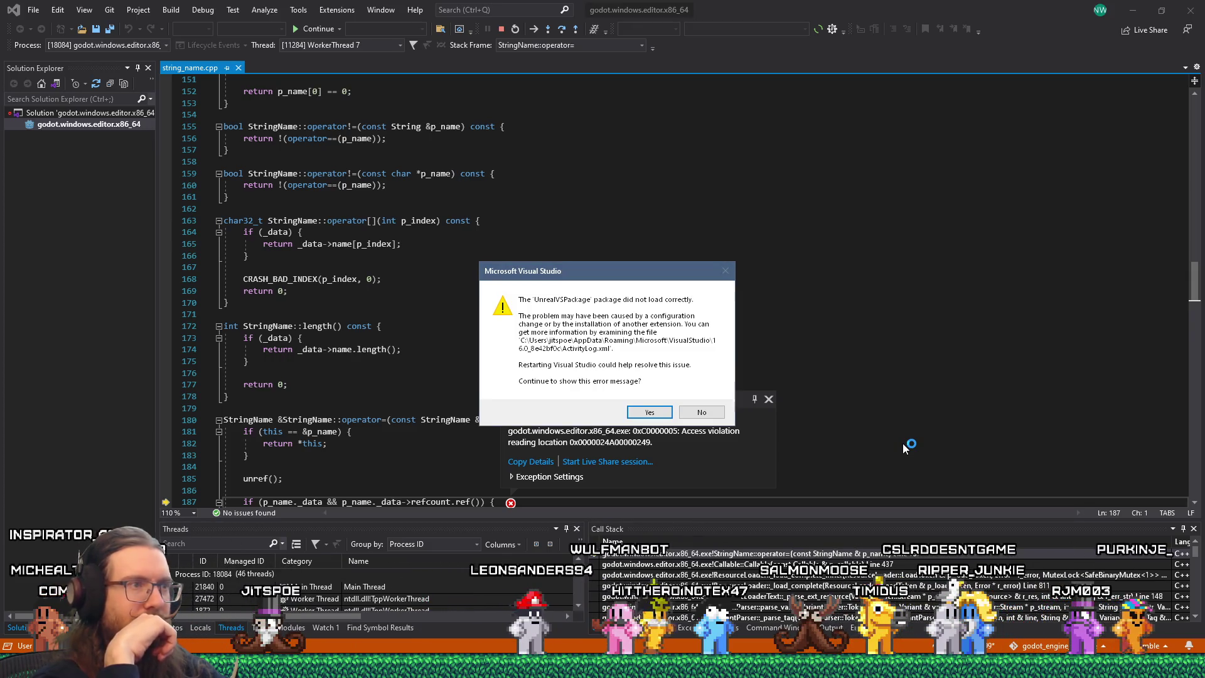
# Dismiss the UnrealVSPackage load error and enlarge the Threads and Call Stack panes.
pyautogui.click(697, 413)
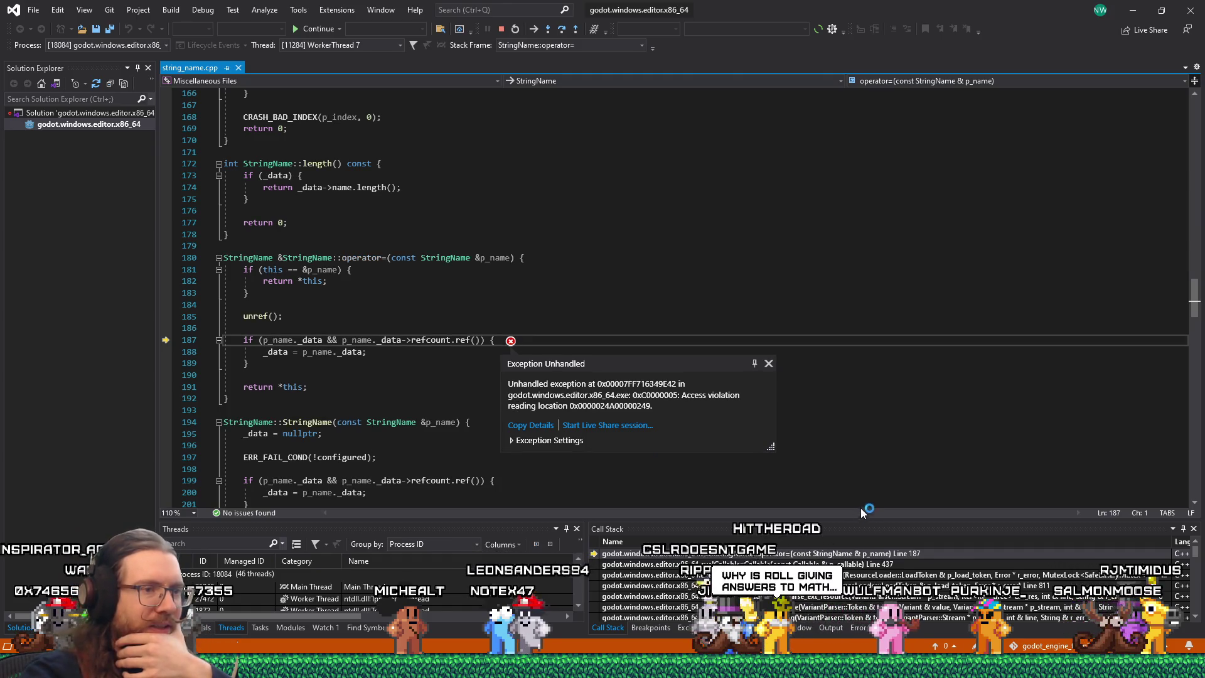
pyautogui.moveTo(864, 520); pyautogui.dragTo(848, 369)
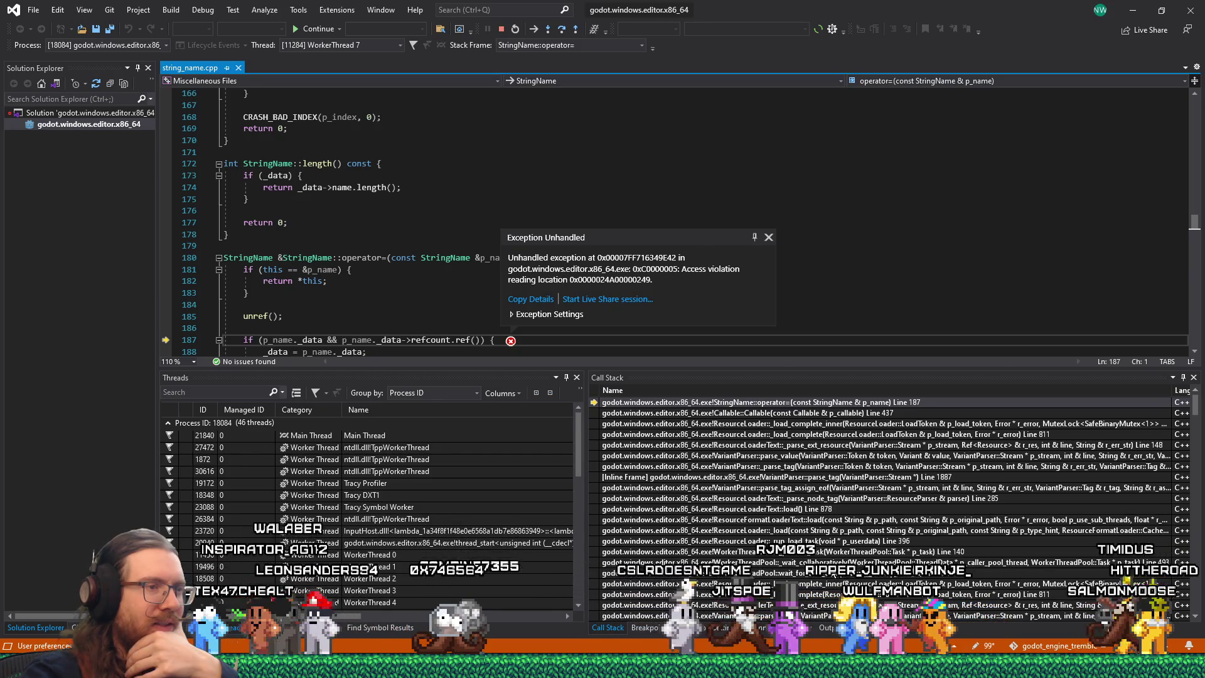
pyautogui.scroll(-4, 860, 477)
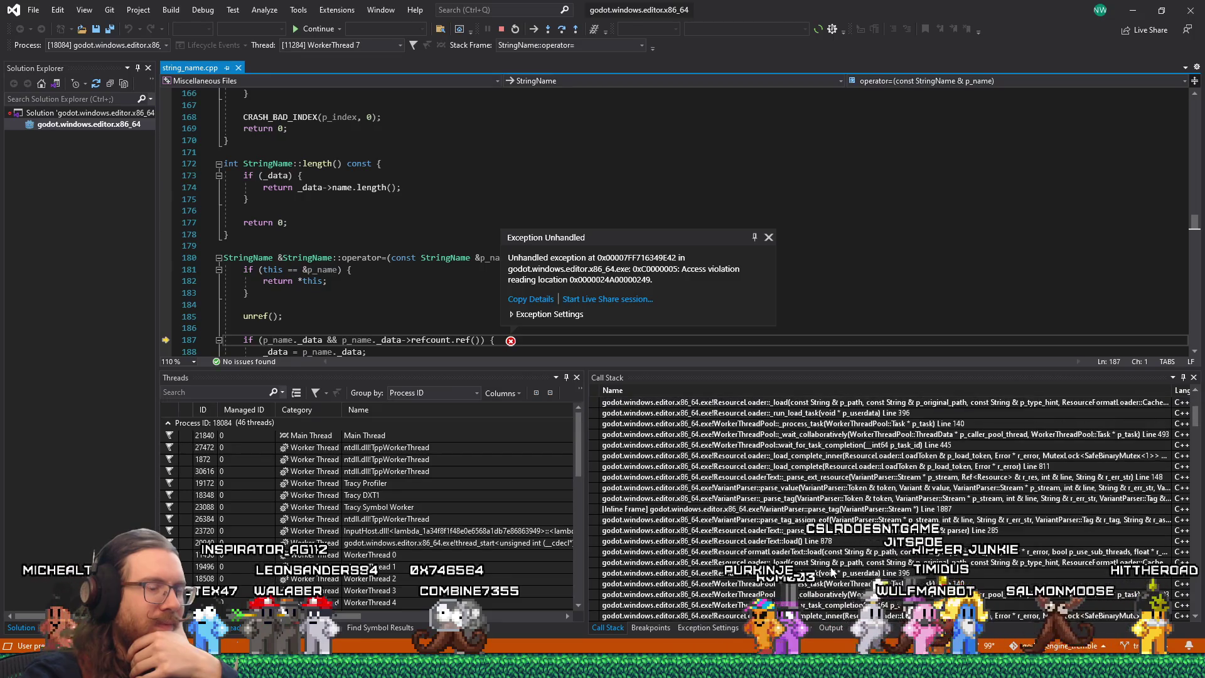
# Expand the Threads and Call Stack panes further and open the Debug menu.
pyautogui.moveTo(866, 368); pyautogui.dragTo(865, 275)
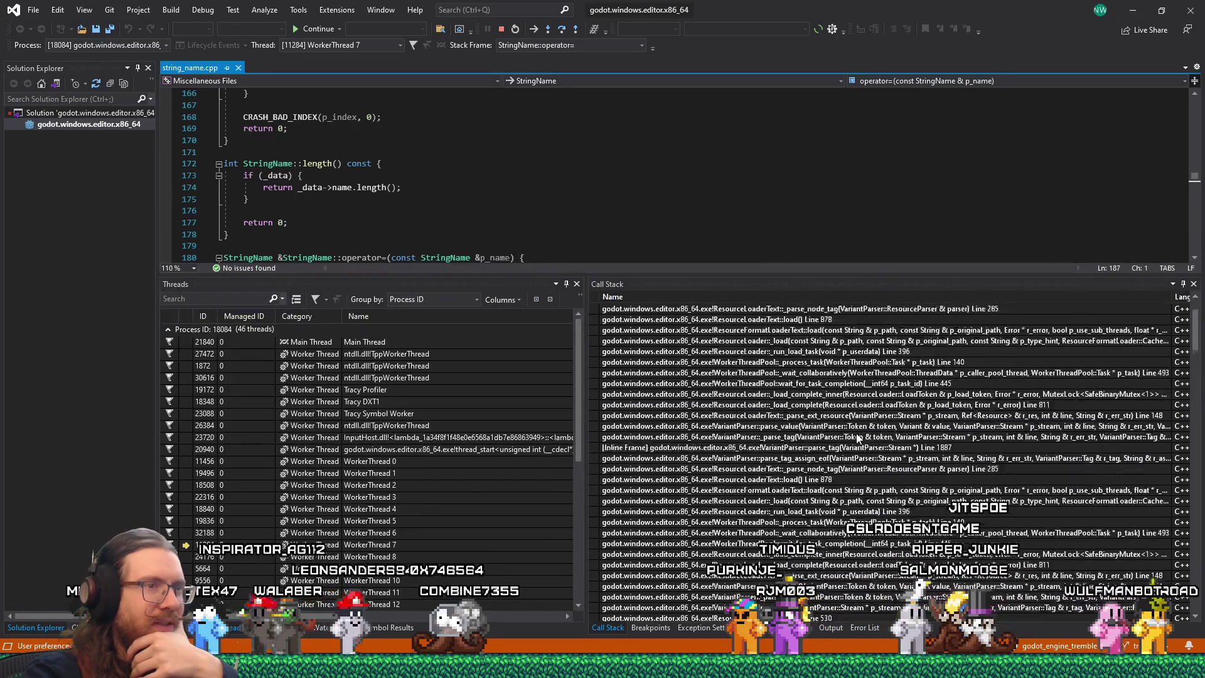
pyautogui.scroll(4, 866, 439)
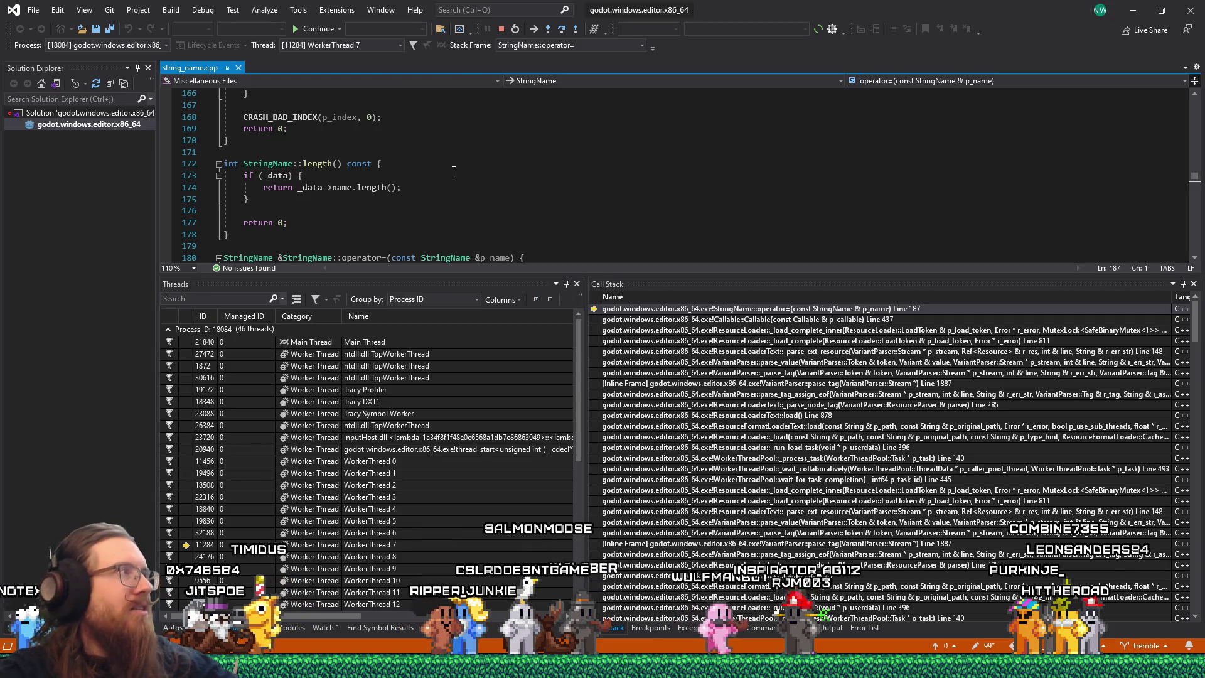
pyautogui.click(204, 10)
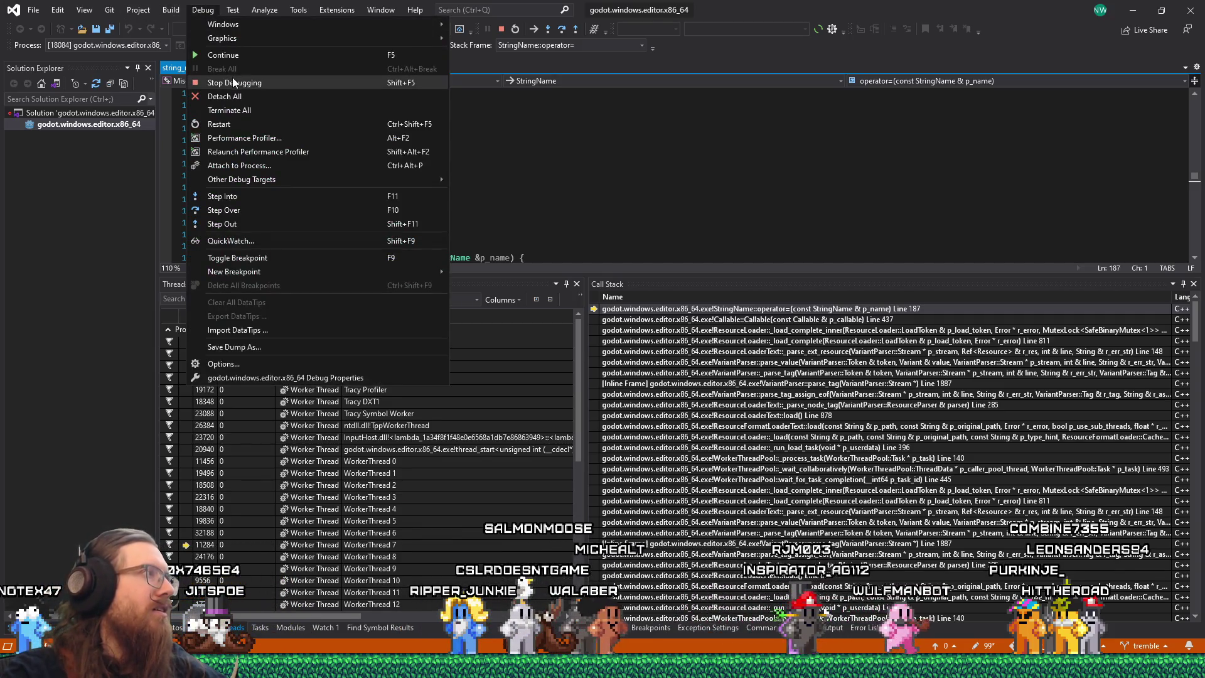
# Stop debugging, close the crashed Godot program, and quit Visual Studio without saving.
pyautogui.click(234, 83)
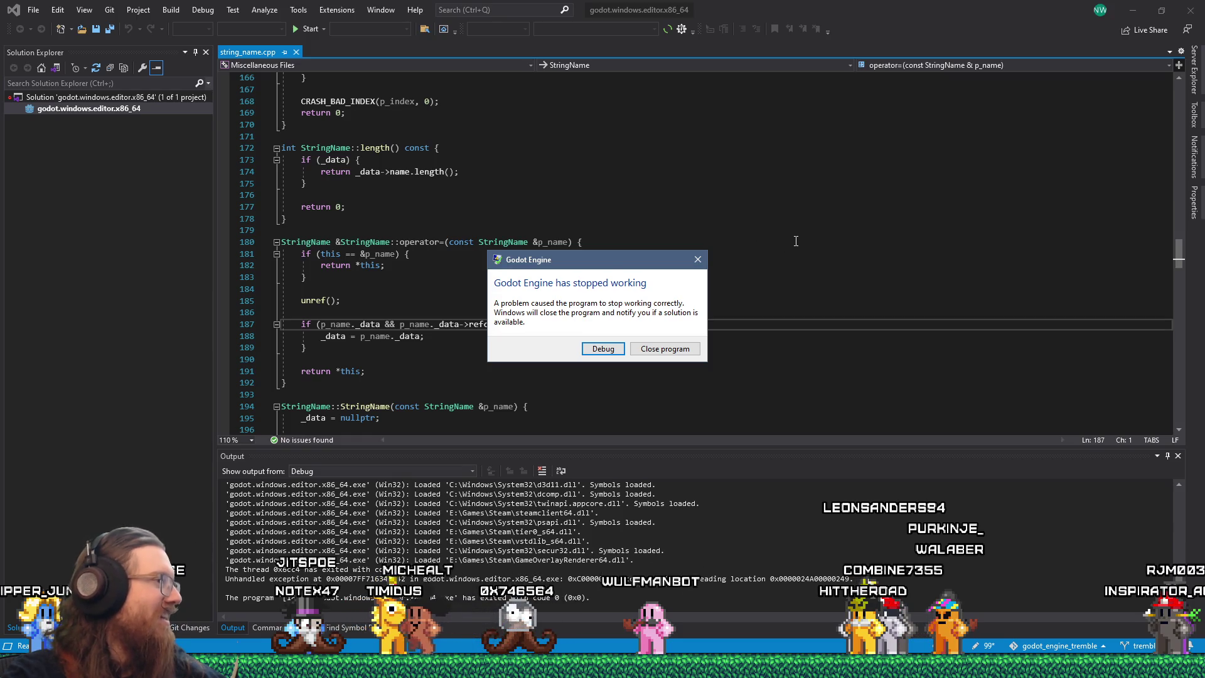
pyautogui.click(651, 346)
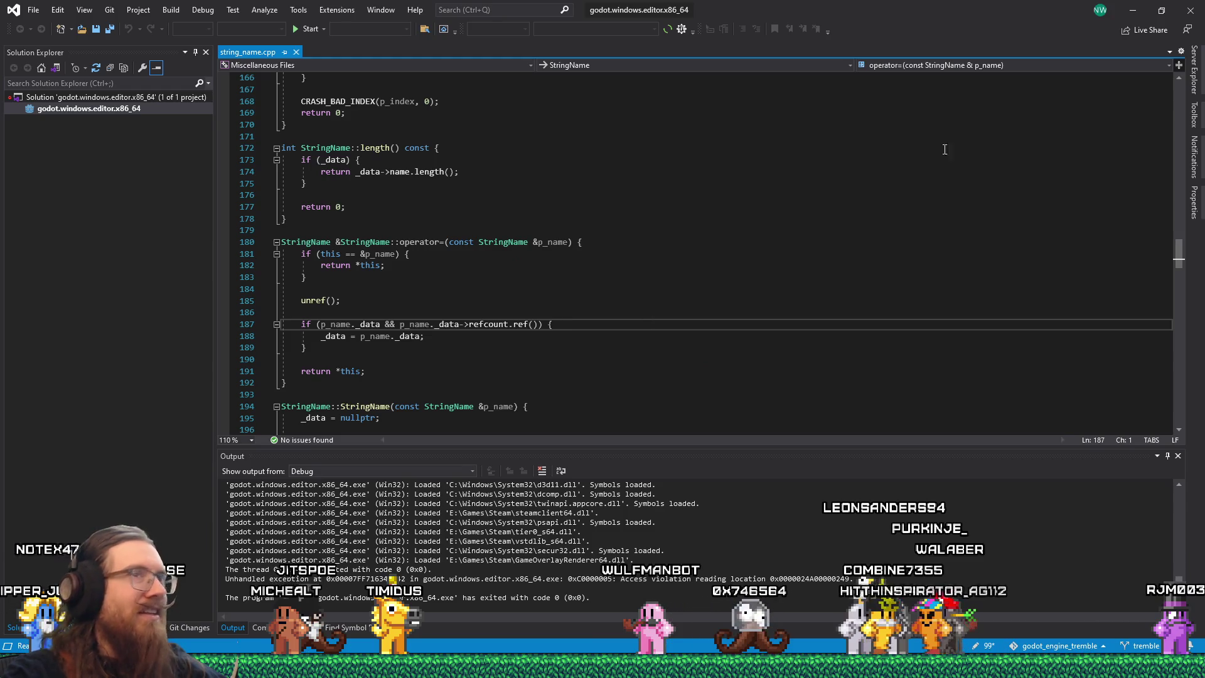
pyautogui.click(440, 147)
pyautogui.hotkey('alt', 'F4')
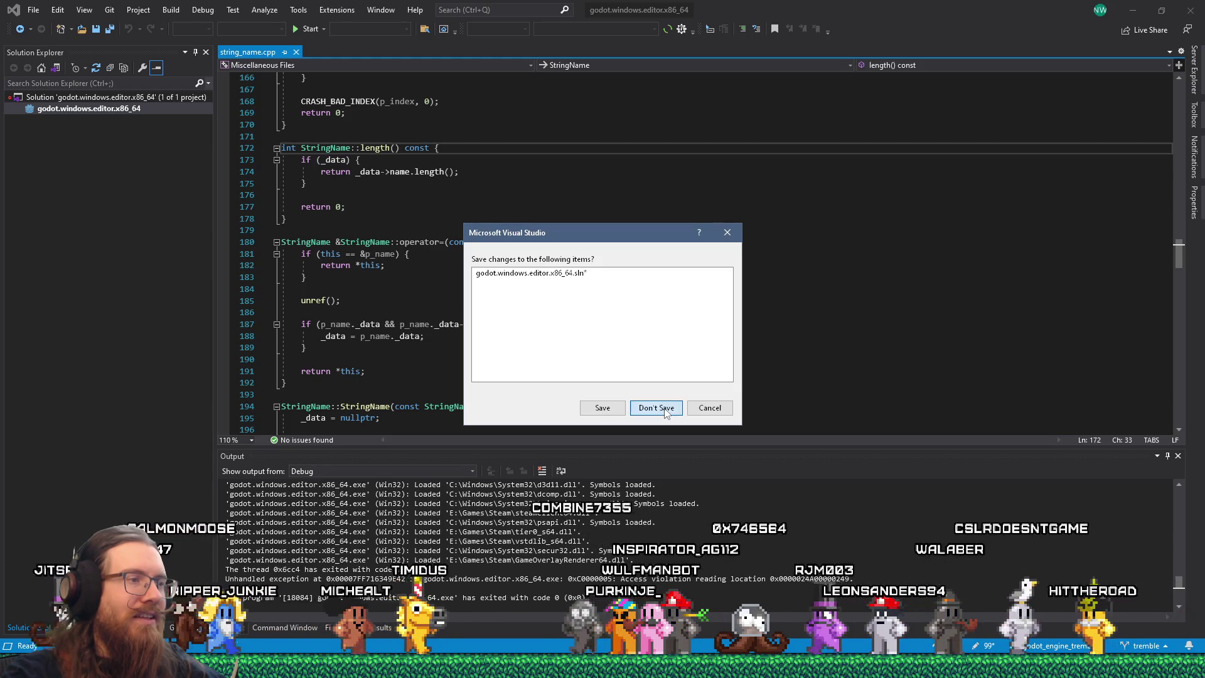
pyautogui.click(664, 409)
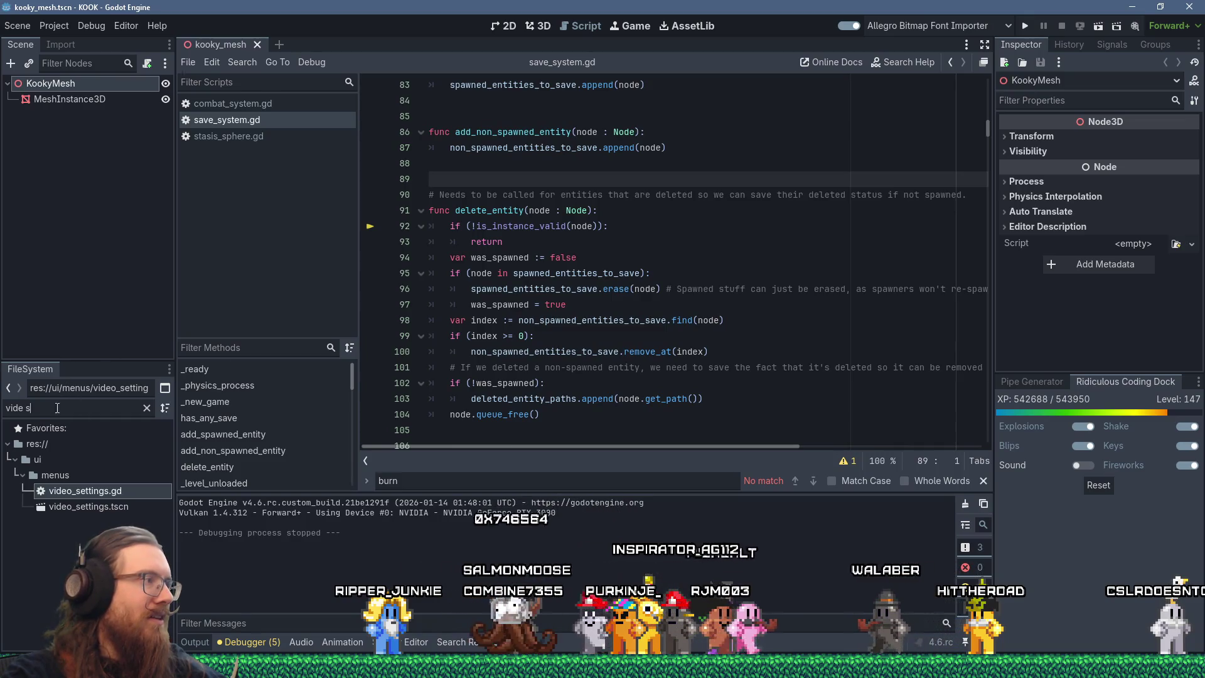
# Run a project-wide Find in Files search for 'resourceloader'.
pyautogui.click(242, 62)
pyautogui.click(249, 153)
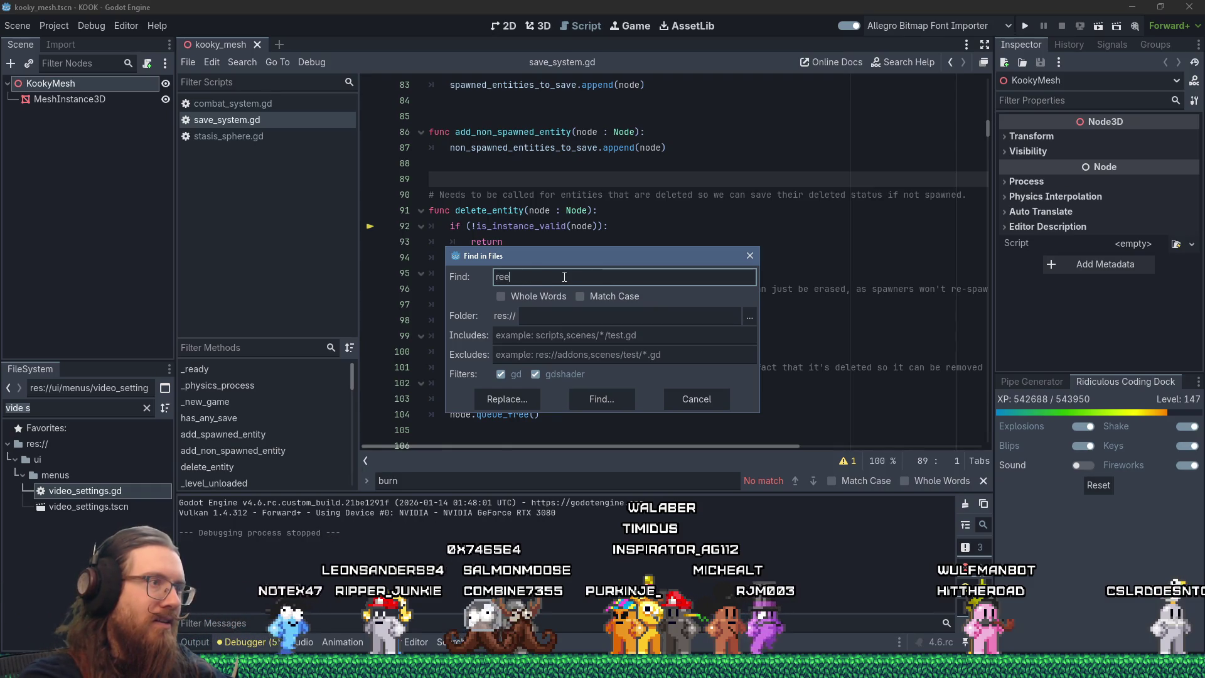
pyautogui.press('BackSpace')
pyautogui.write('source_loader')
pyautogui.press('Return')
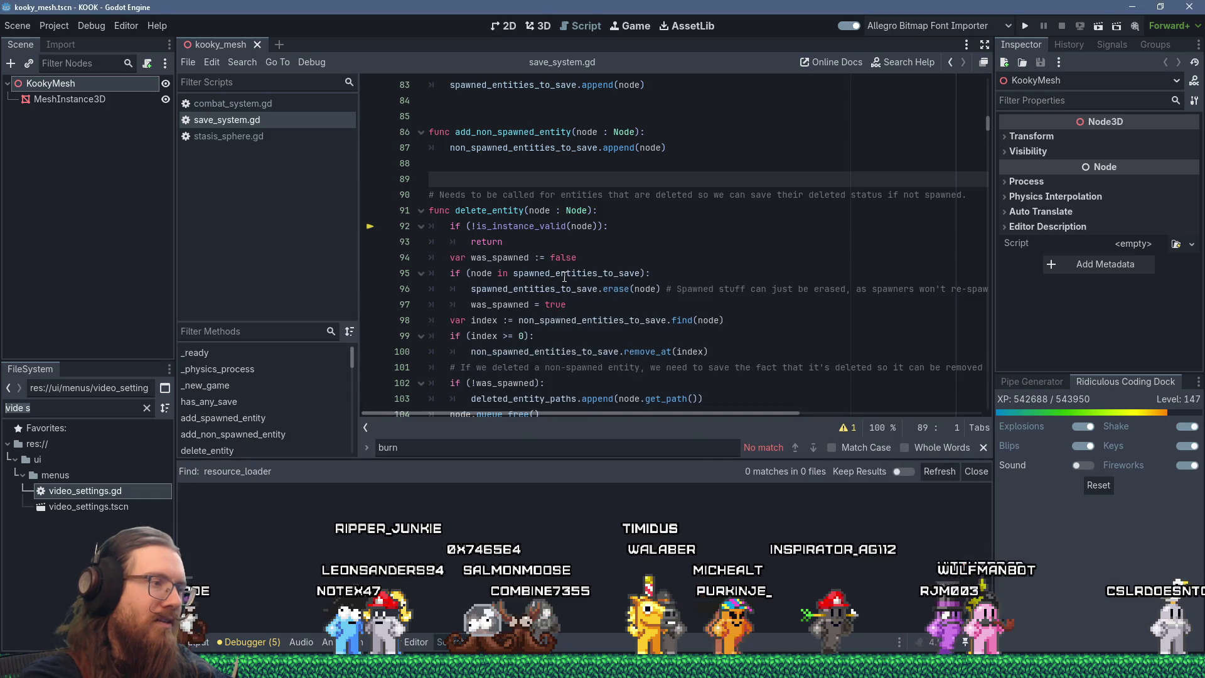
pyautogui.click(242, 62)
pyautogui.click(295, 157)
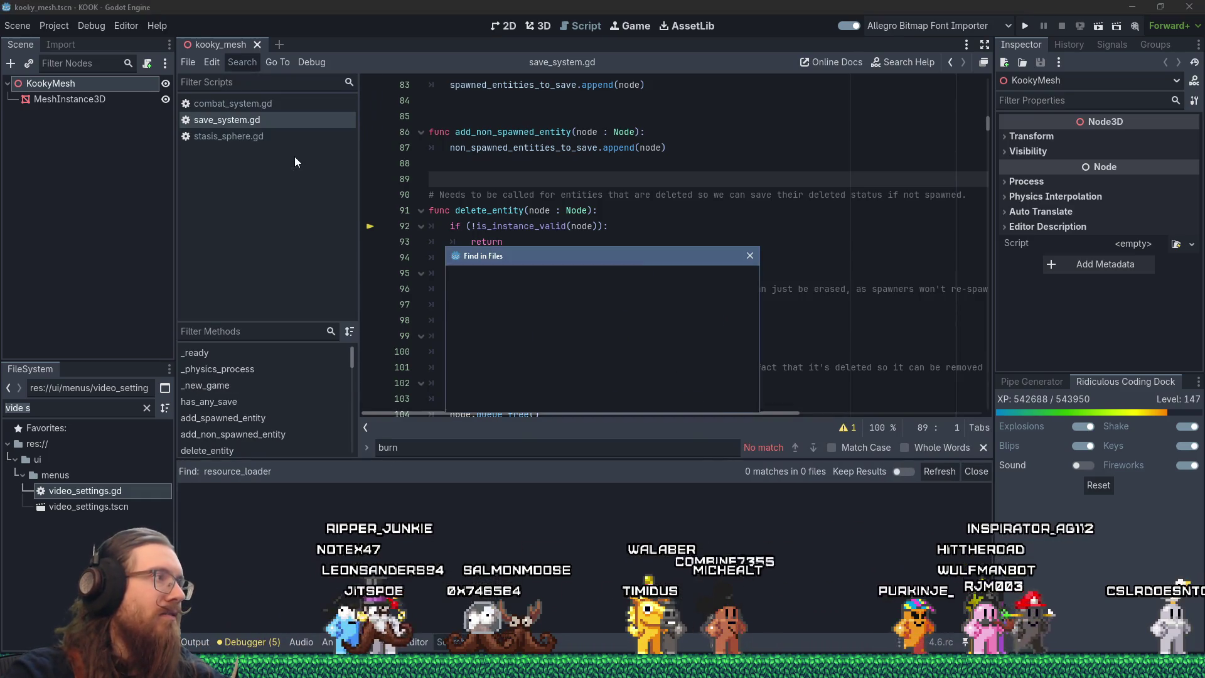
pyautogui.write('resourceloade')
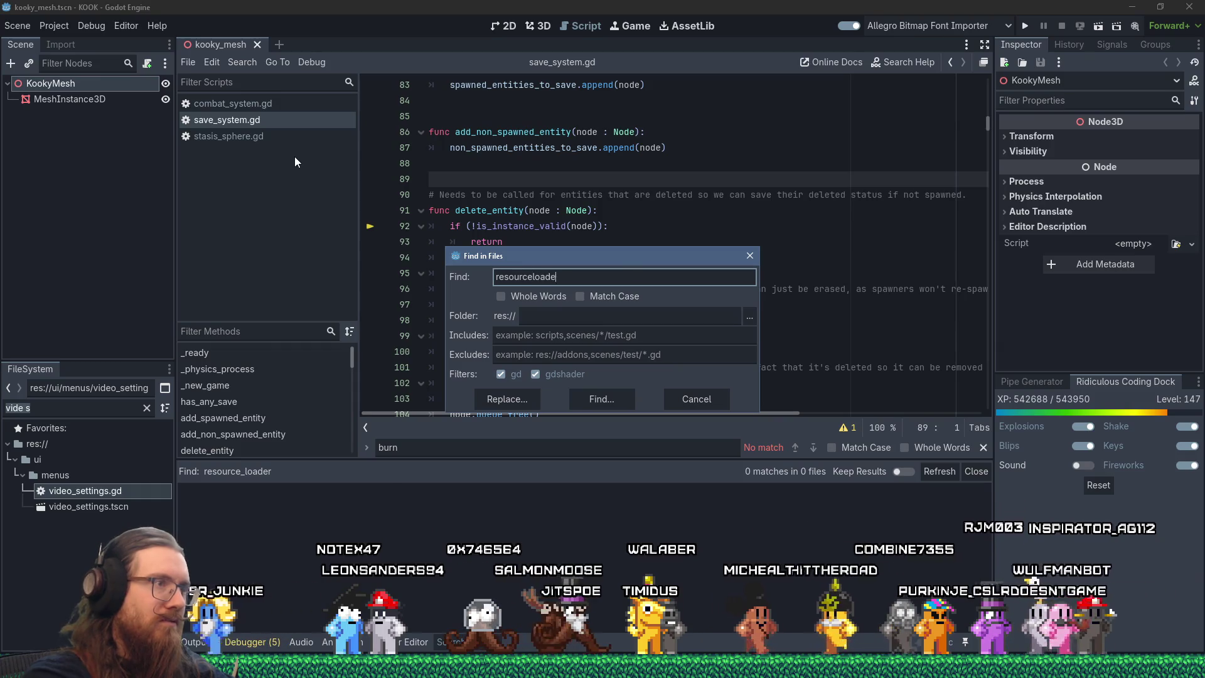
pyautogui.write('r')
pyautogui.press('Return')
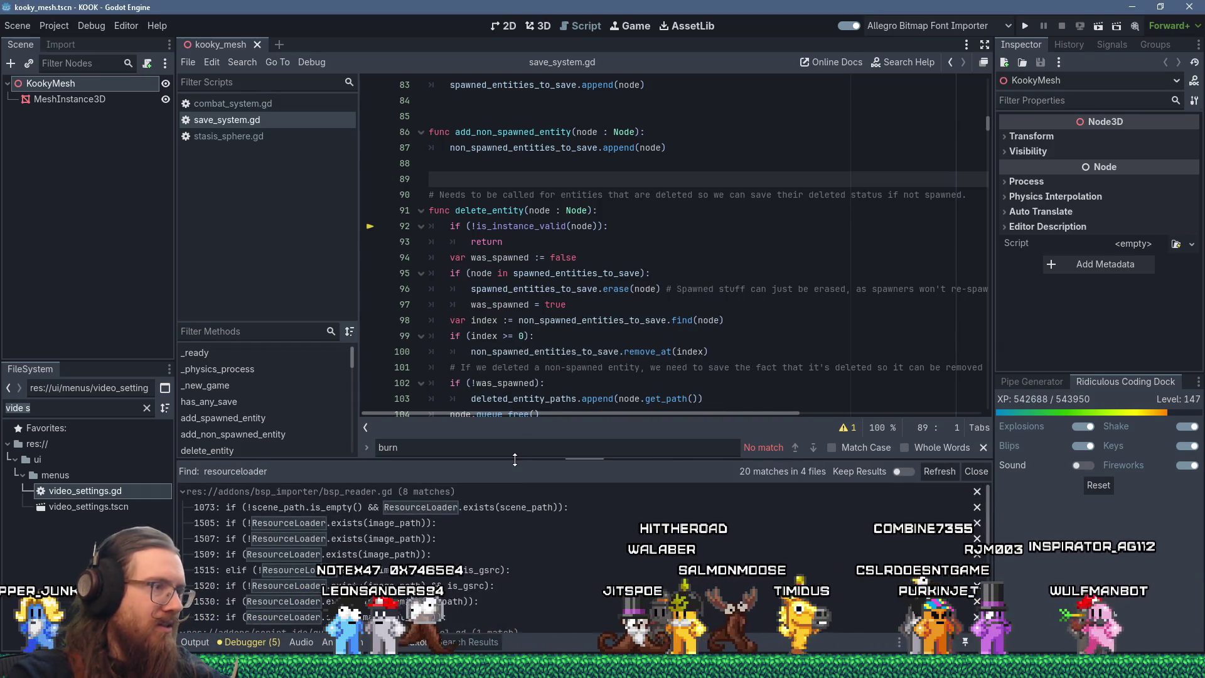
# Go to the load_threaded_request call on line 140 of level_system.gd and open its documentation.
pyautogui.moveTo(514, 460); pyautogui.dragTo(518, 293)
pyautogui.scroll(-2, 564, 473)
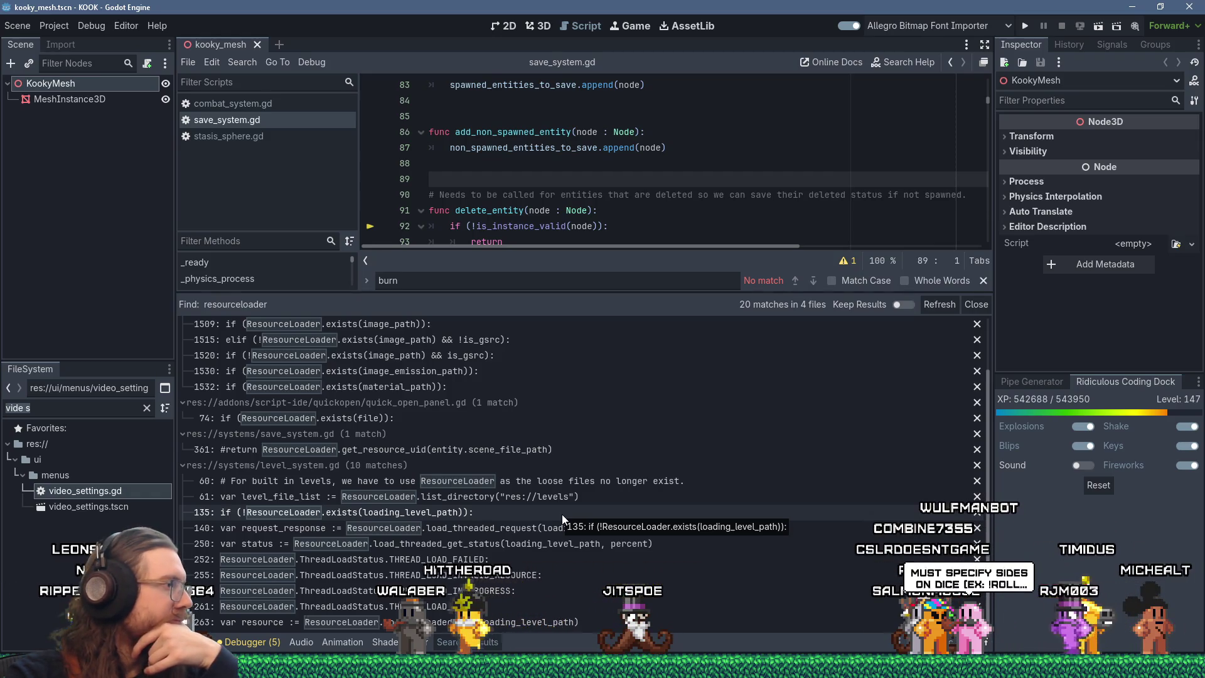
pyautogui.click(507, 530)
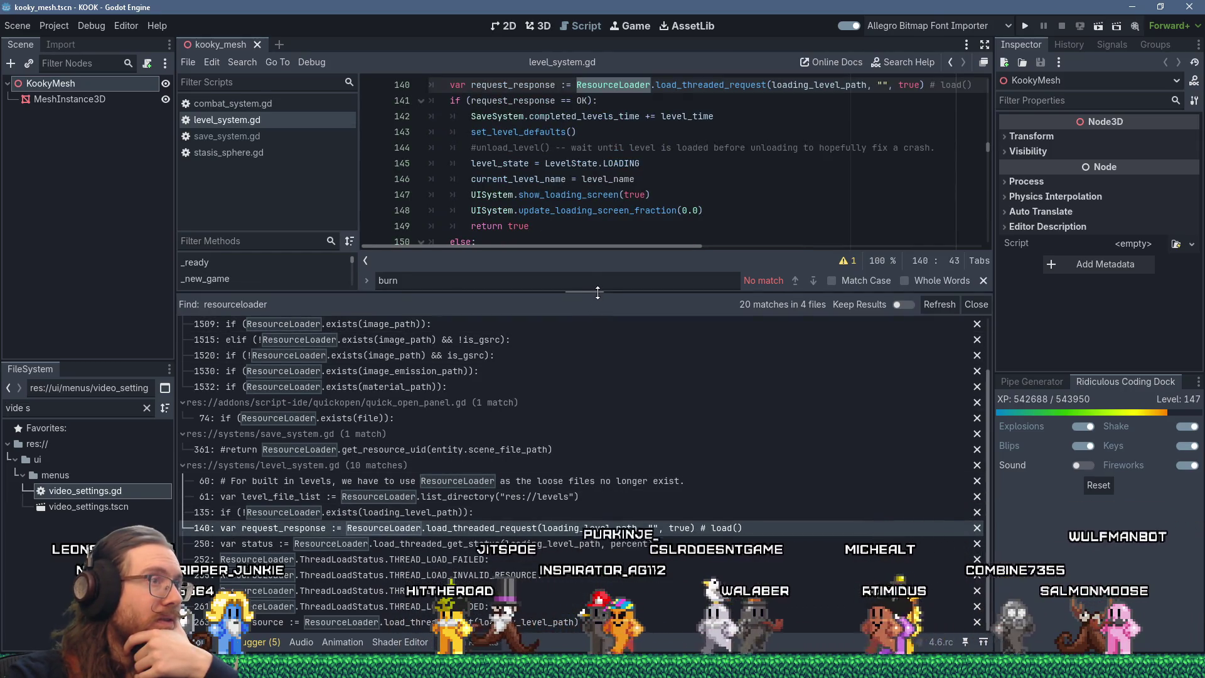
pyautogui.moveTo(600, 293); pyautogui.dragTo(572, 457)
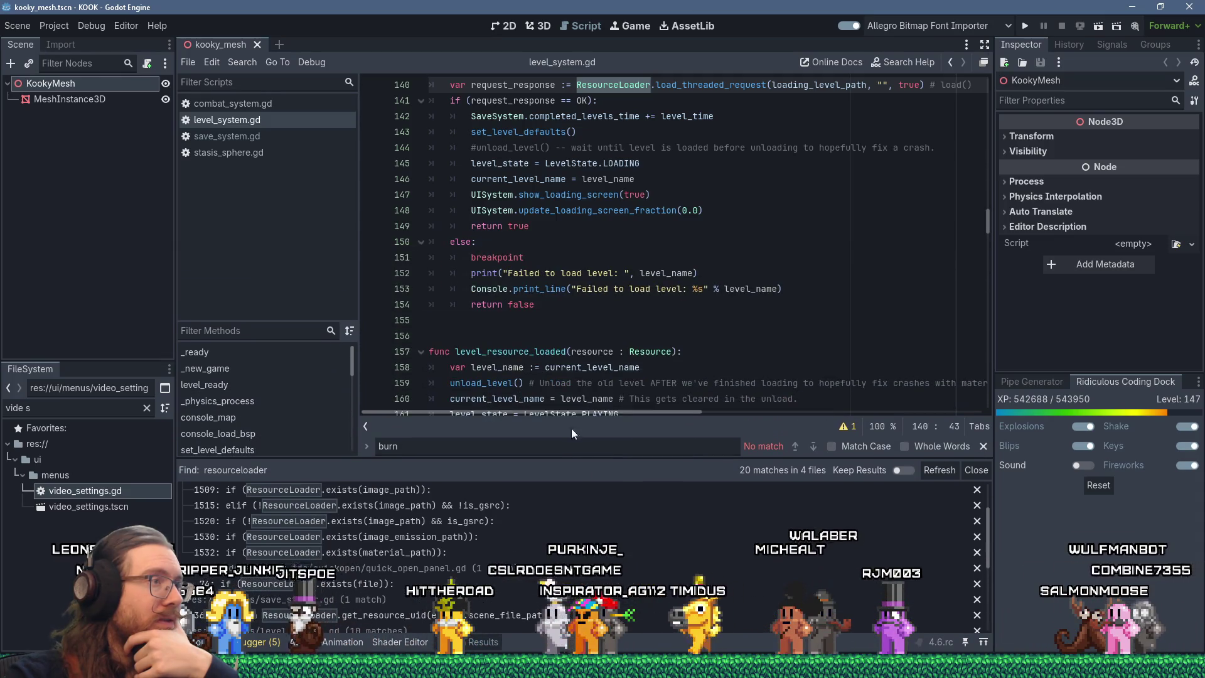
pyautogui.scroll(6, 554, 358)
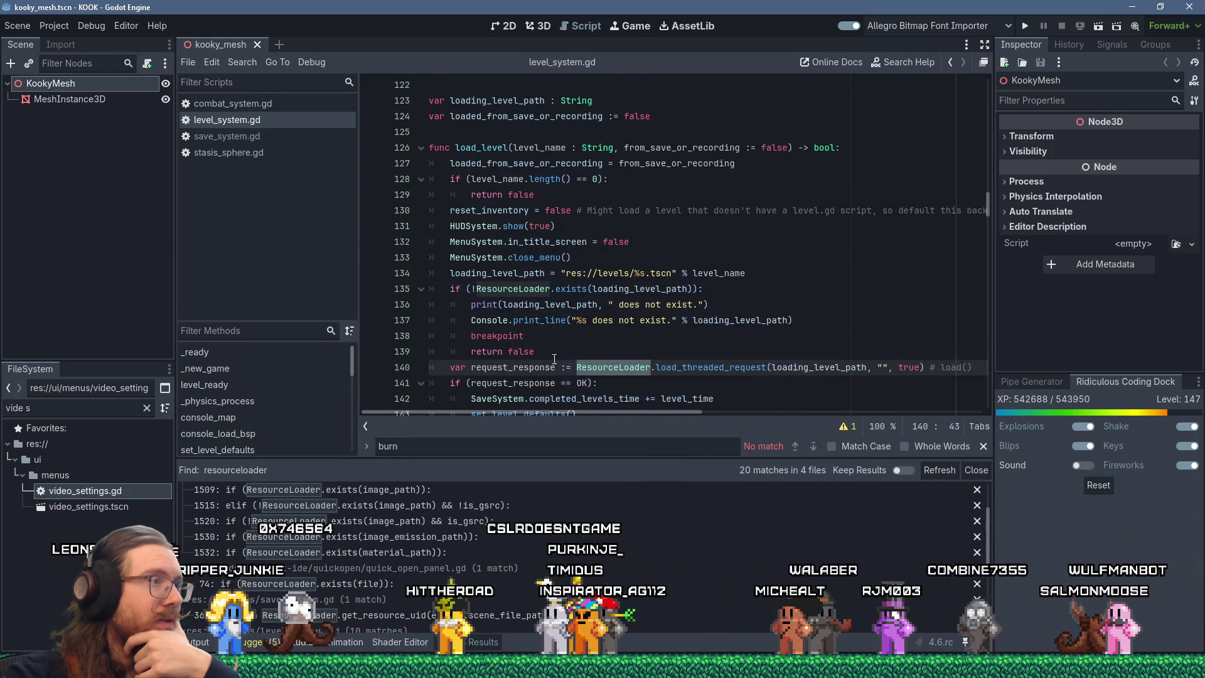
pyautogui.click(700, 365)
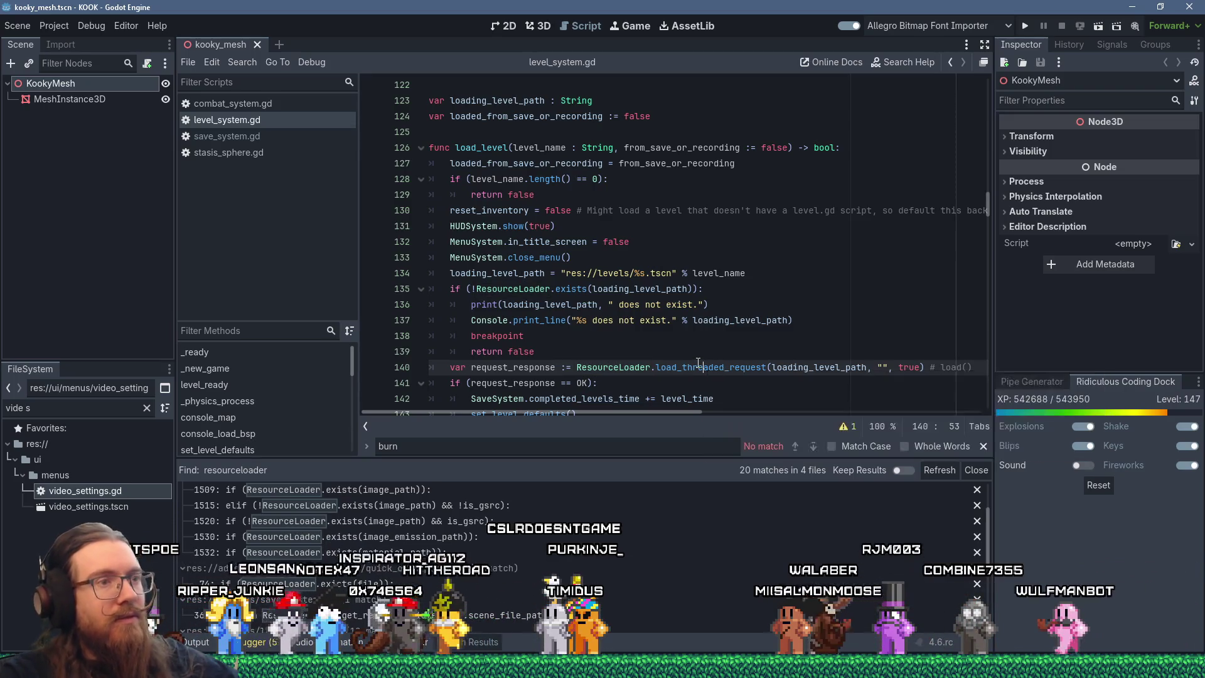
pyautogui.keyDown('ctrl'); pyautogui.click(698, 365); pyautogui.keyUp('ctrl')
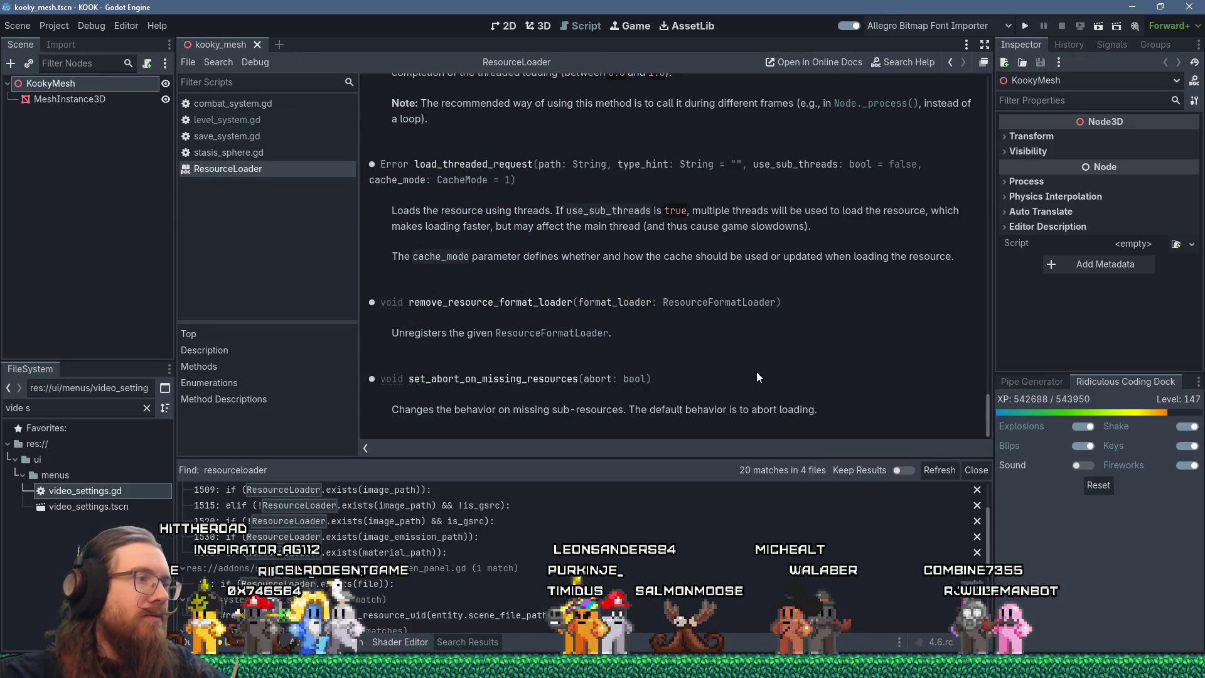
# Scroll through the ResourceLoader documentation page.
pyautogui.scroll(3, 758, 376)
pyautogui.scroll(6, 758, 376)
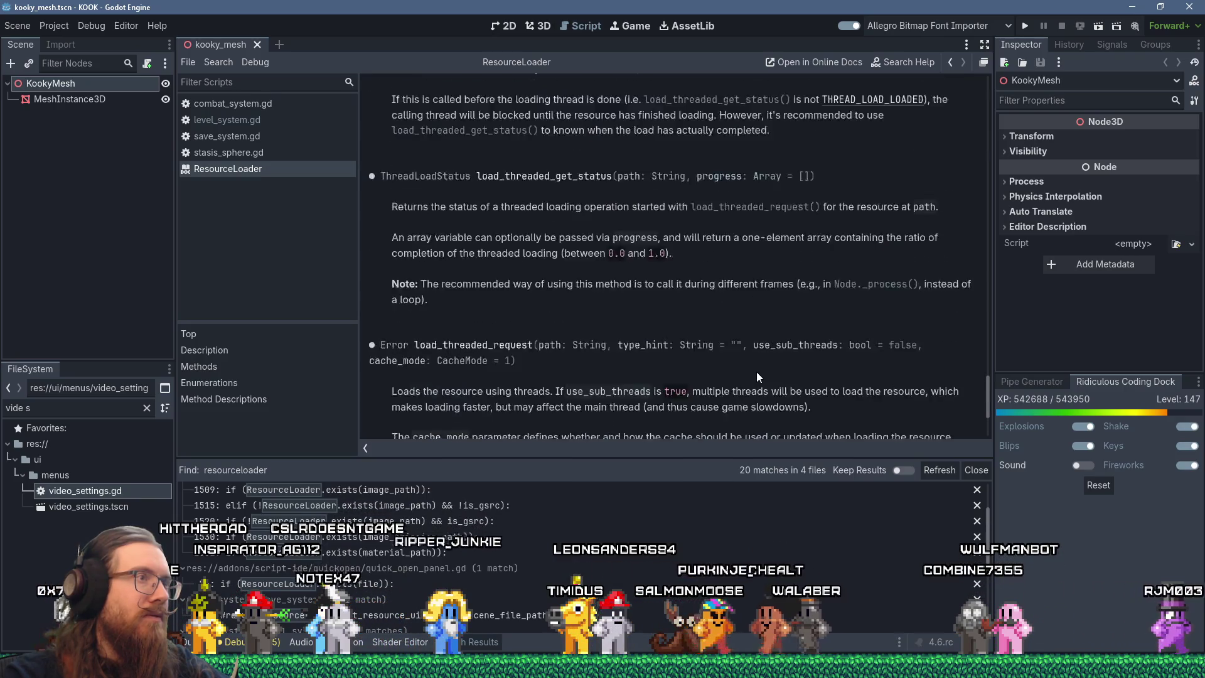
pyautogui.scroll(9, 758, 375)
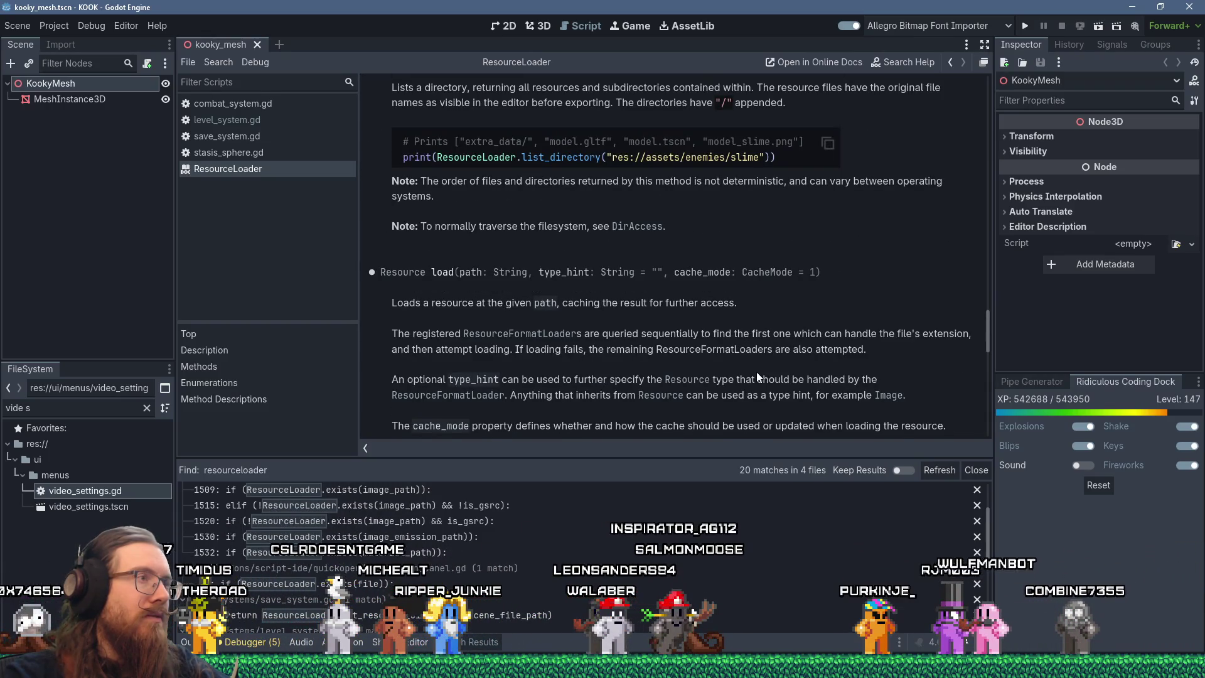
pyautogui.scroll(2, 756, 372)
pyautogui.scroll(4, 755, 372)
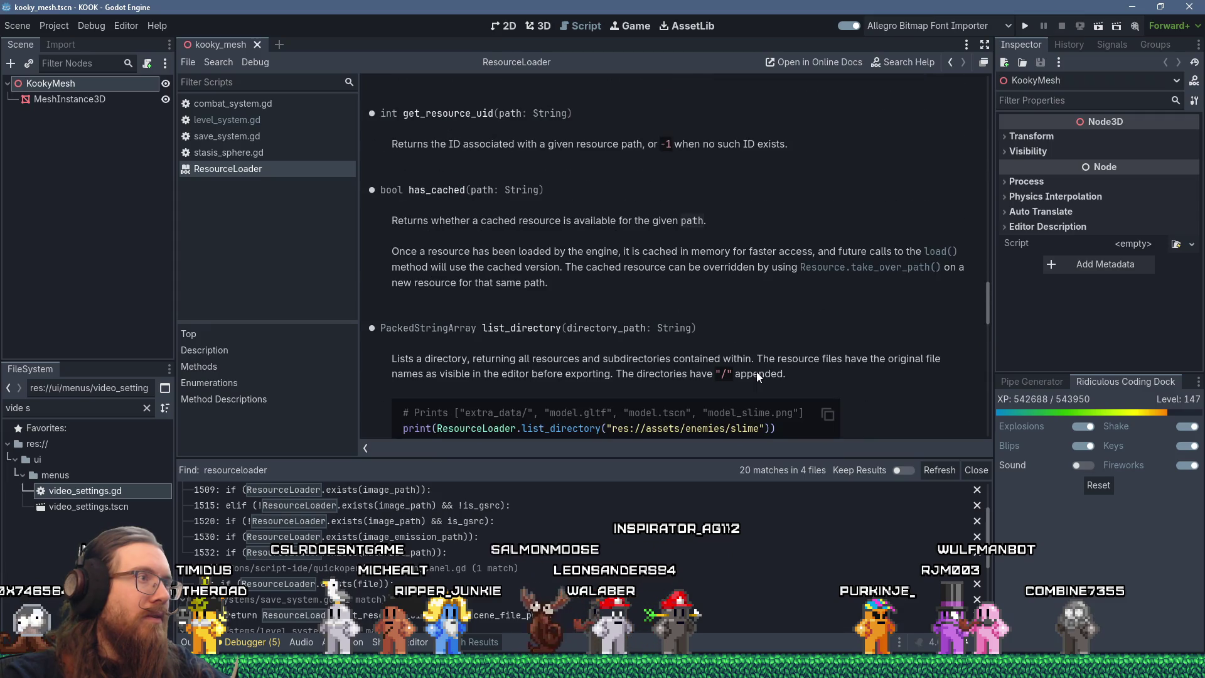
pyautogui.scroll(-5, 757, 375)
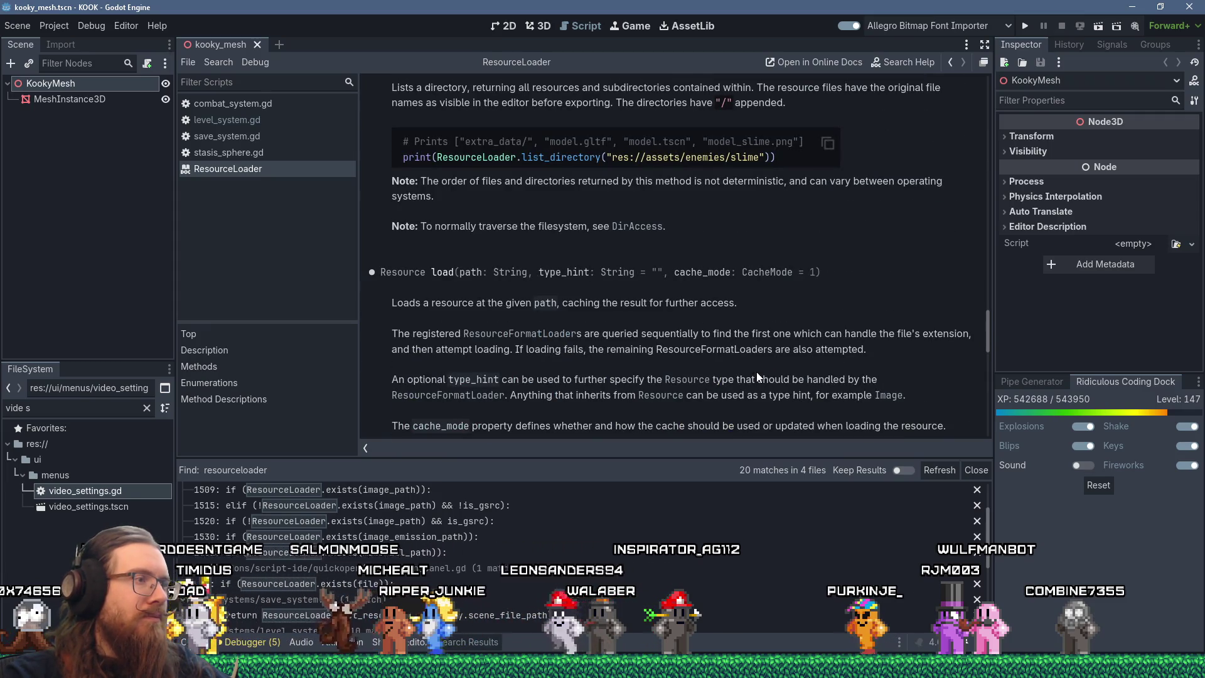
pyautogui.scroll(-2, 757, 376)
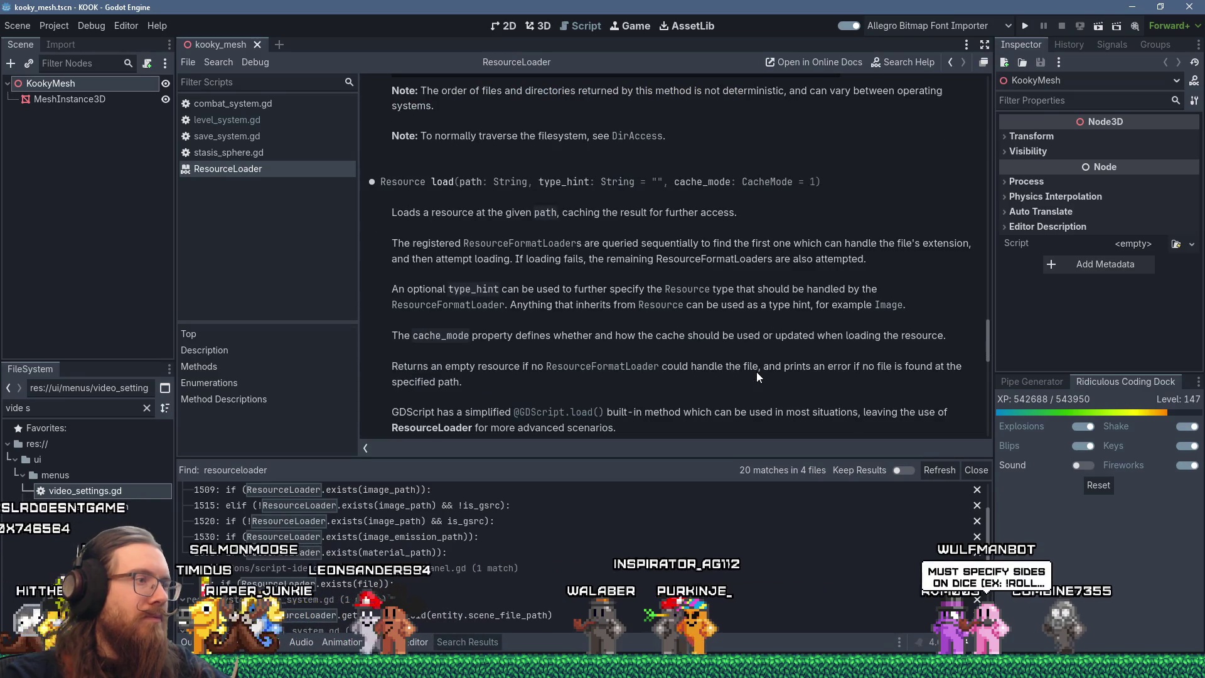
pyautogui.scroll(-1, 757, 375)
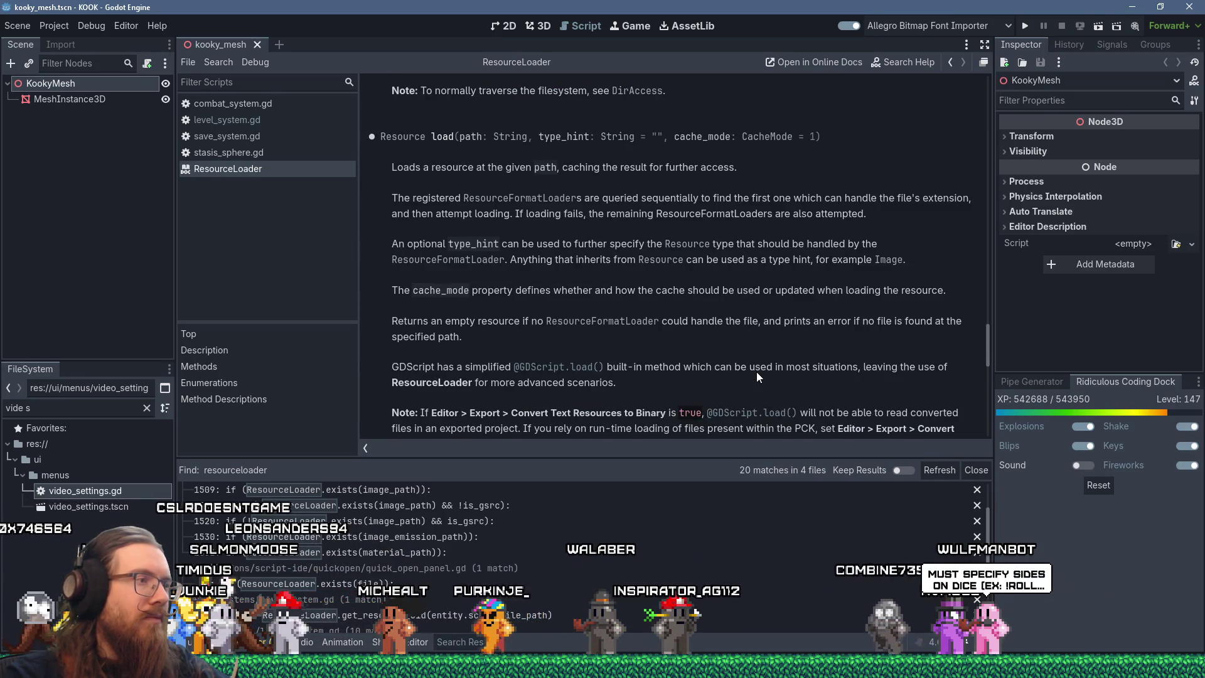
pyautogui.scroll(-1, 757, 377)
pyautogui.scroll(-1, 757, 376)
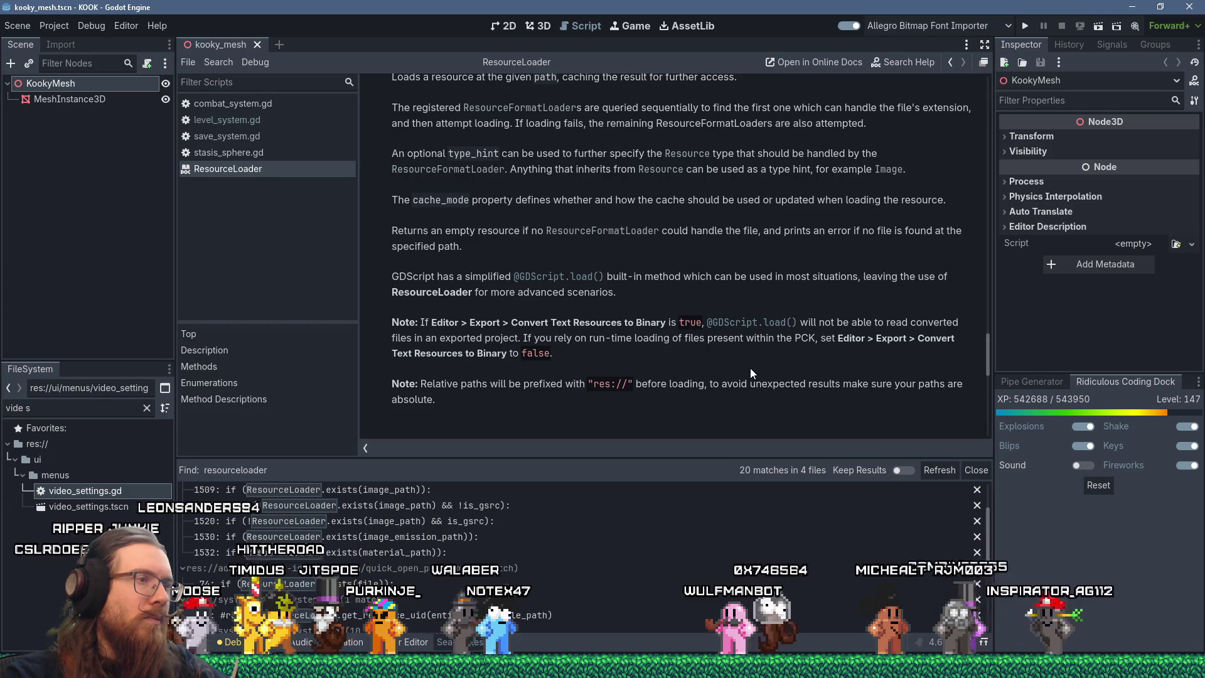
pyautogui.scroll(-3, 750, 368)
pyautogui.scroll(5, 751, 368)
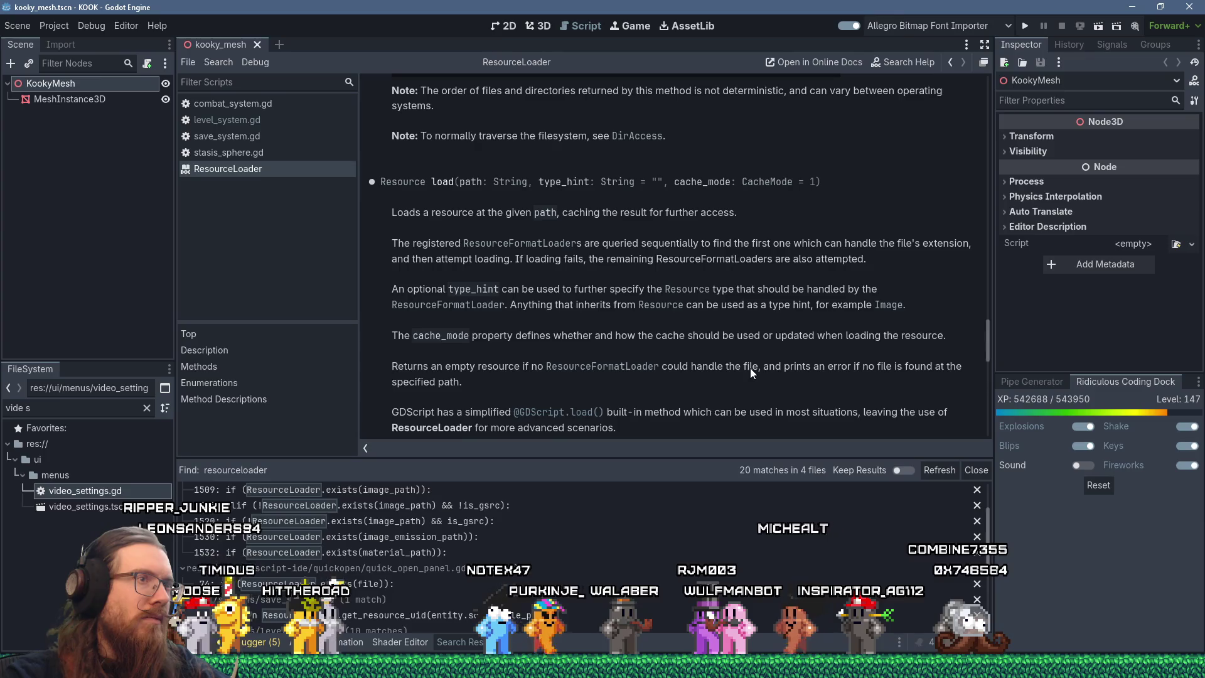
# Read the CacheMode enum explanation in the ResourceLoader docs.
pyautogui.click(767, 181)
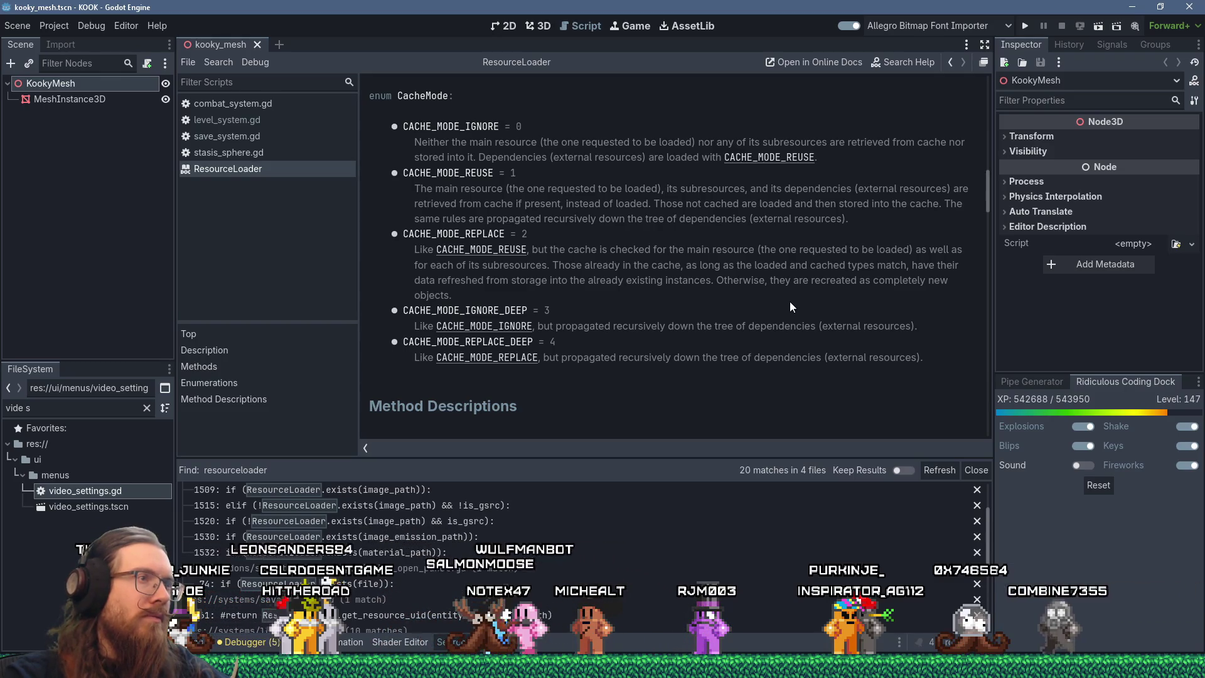
pyautogui.scroll(-3, 789, 302)
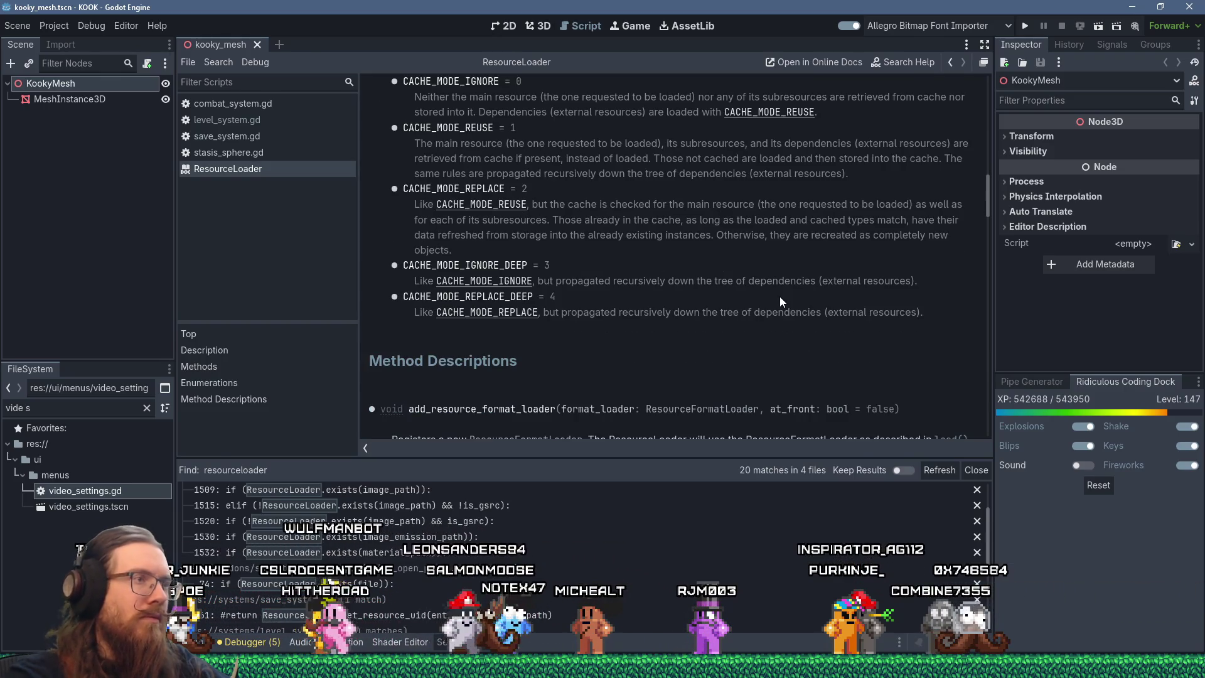
pyautogui.hotkey('alt', 'Left')
pyautogui.hotkey('alt', 'Right')
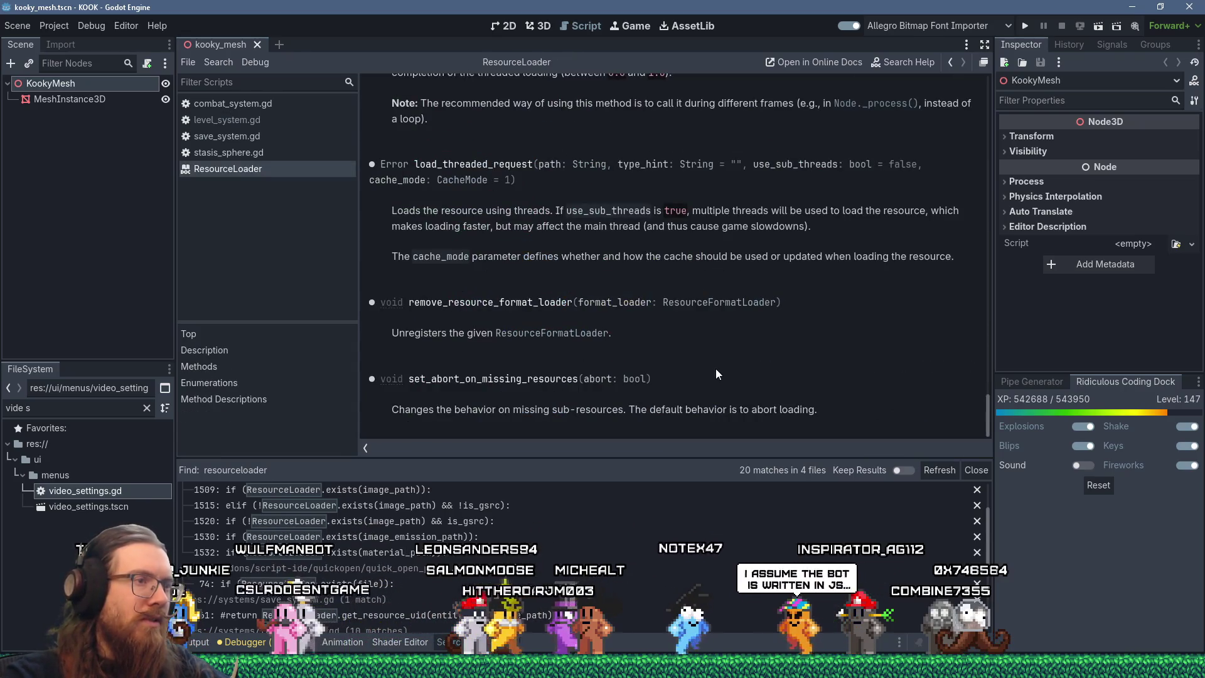
pyautogui.scroll(6, 715, 322)
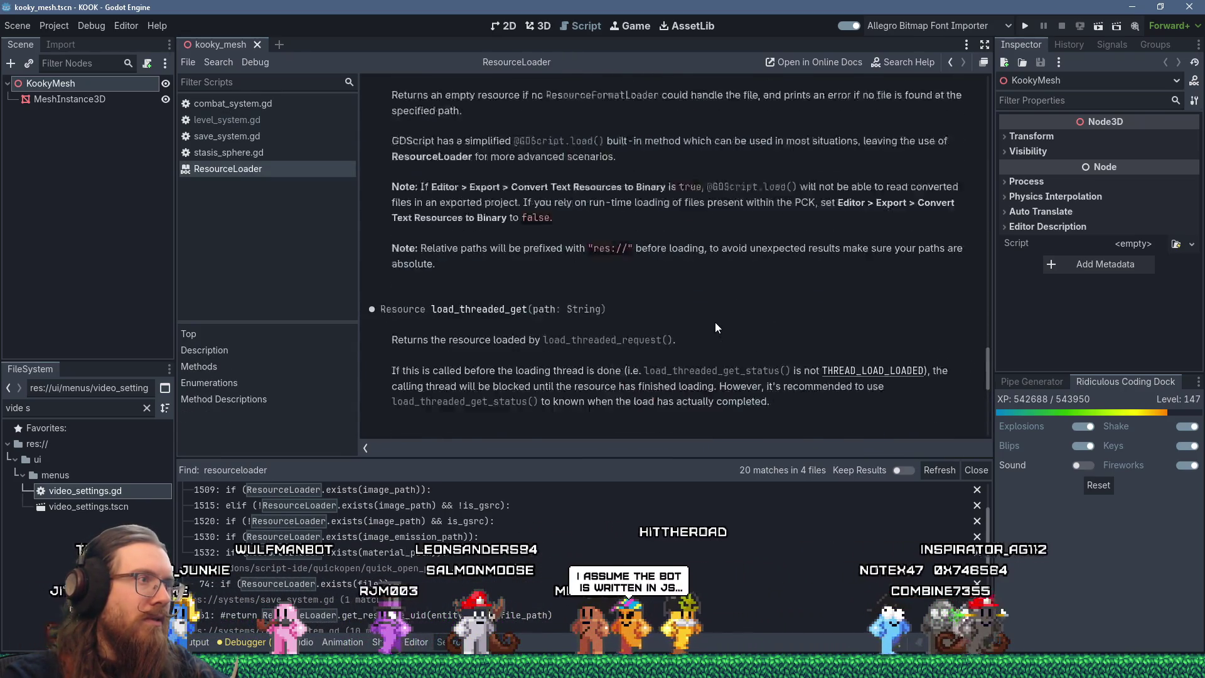
pyautogui.scroll(5, 716, 326)
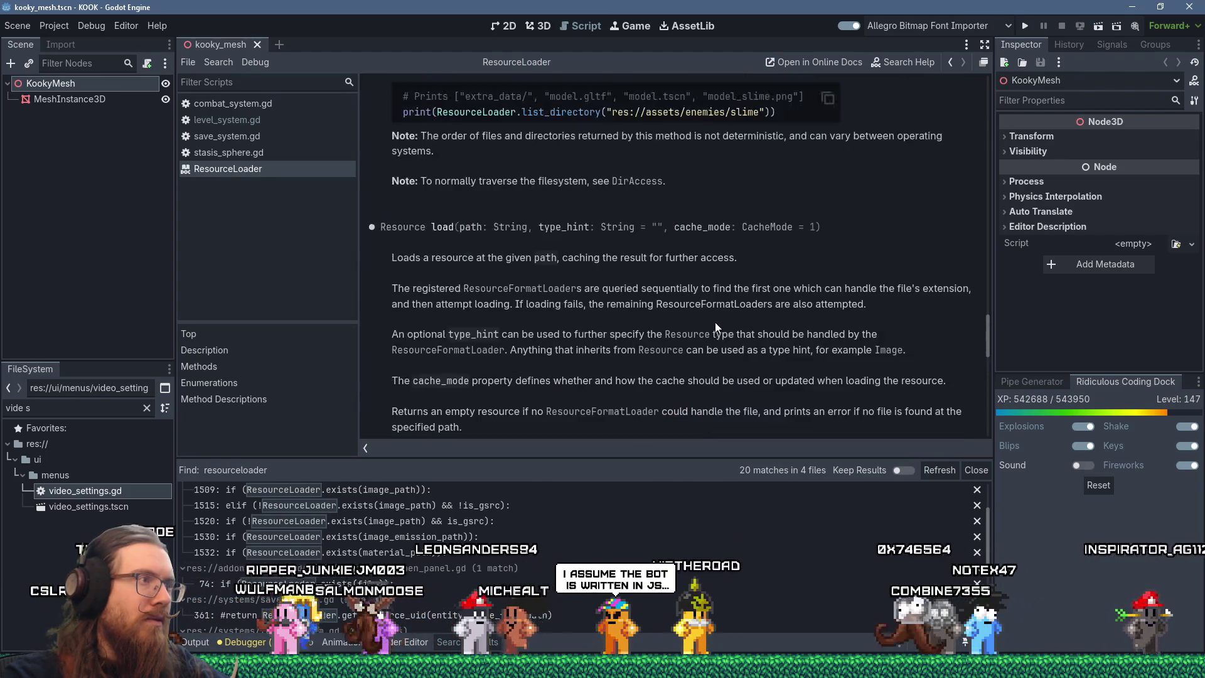
pyautogui.click(771, 228)
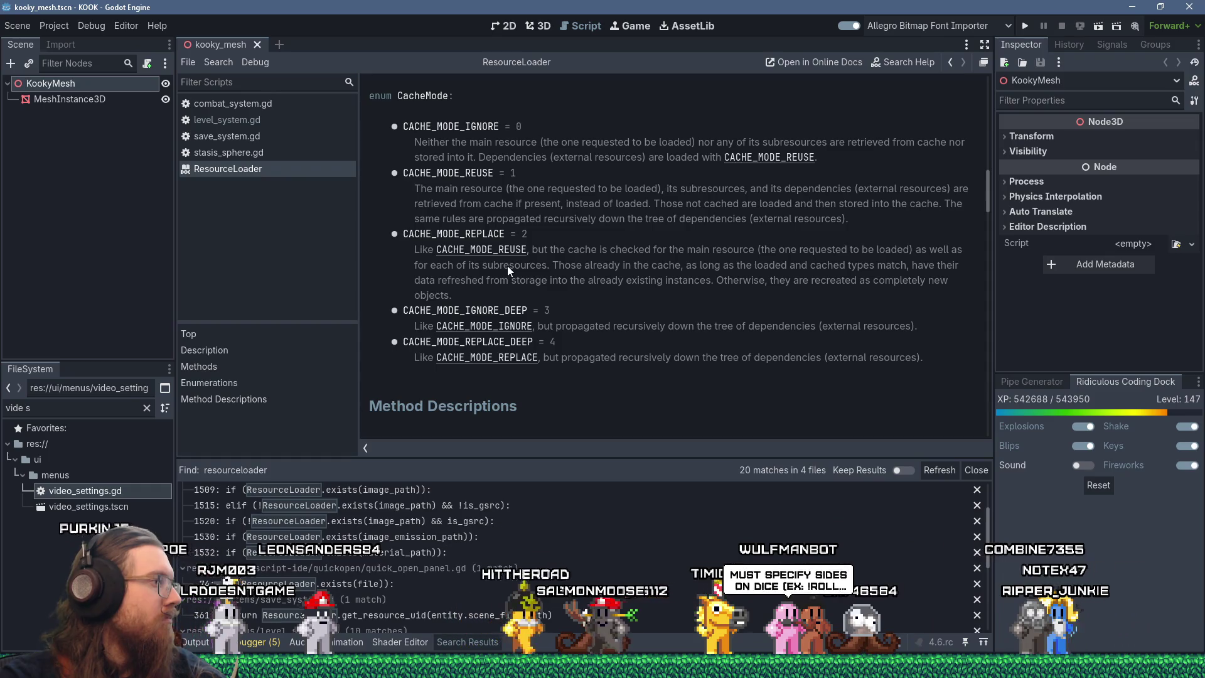
pyautogui.scroll(-2, 540, 269)
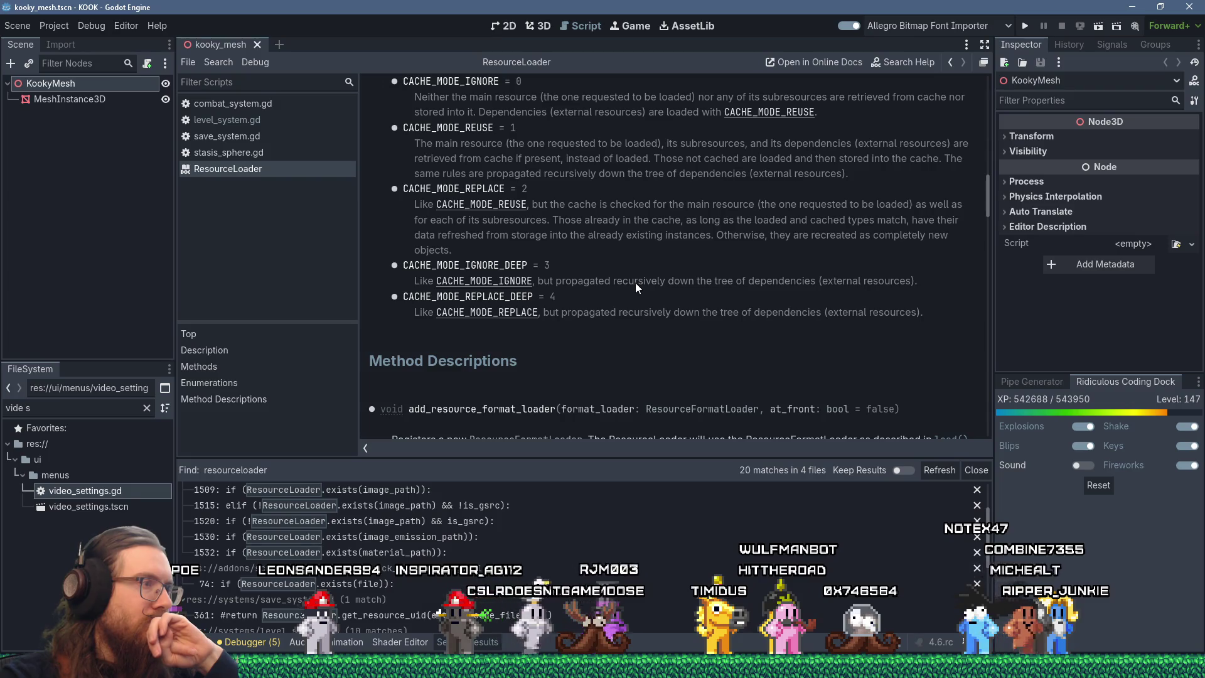
pyautogui.scroll(-3, 635, 284)
pyautogui.scroll(-3, 635, 284)
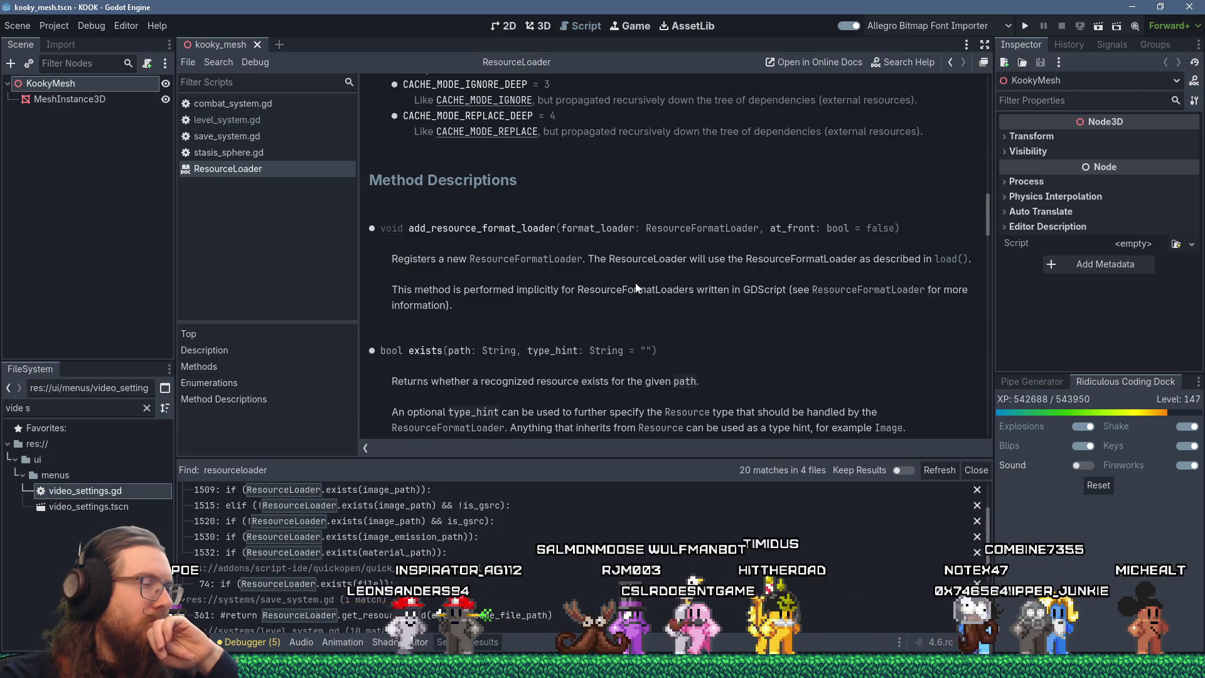
pyautogui.scroll(-6, 635, 284)
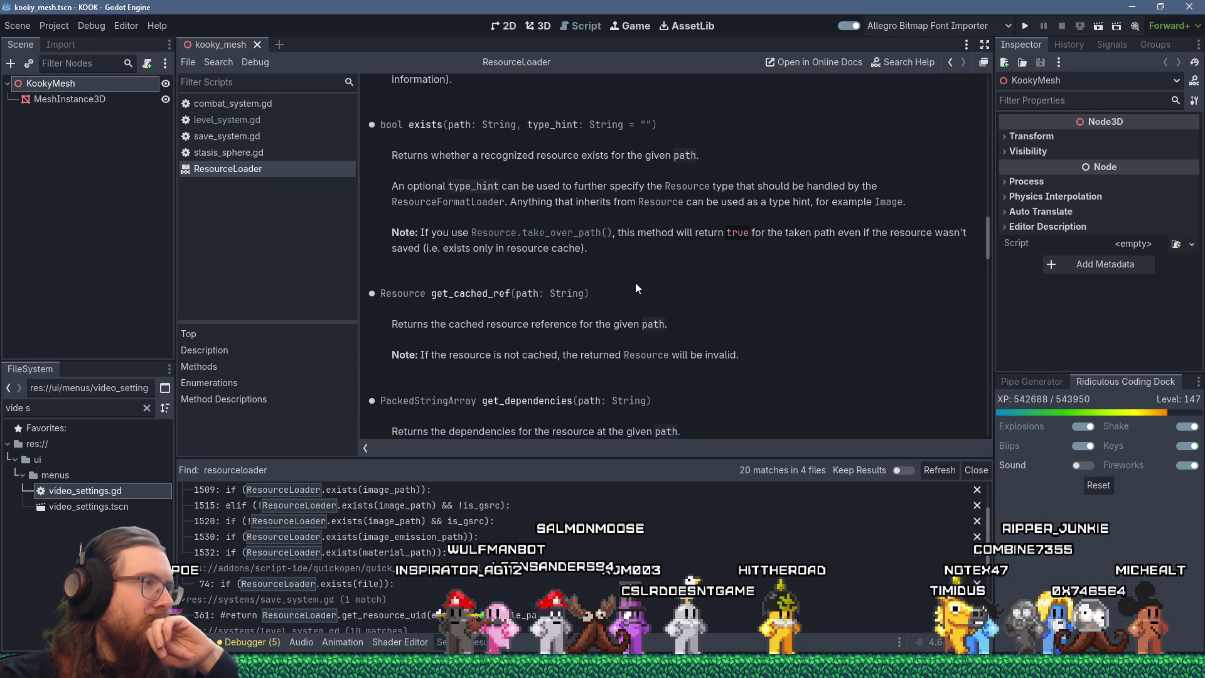
pyautogui.scroll(-3, 635, 283)
pyautogui.scroll(10, 906, 264)
pyautogui.moveTo(982, 224)
pyautogui.mouseDown()
pyautogui.moveTo(984, 280)
pyautogui.moveTo(980, 85)
pyautogui.moveTo(978, 141)
pyautogui.mouseUp()
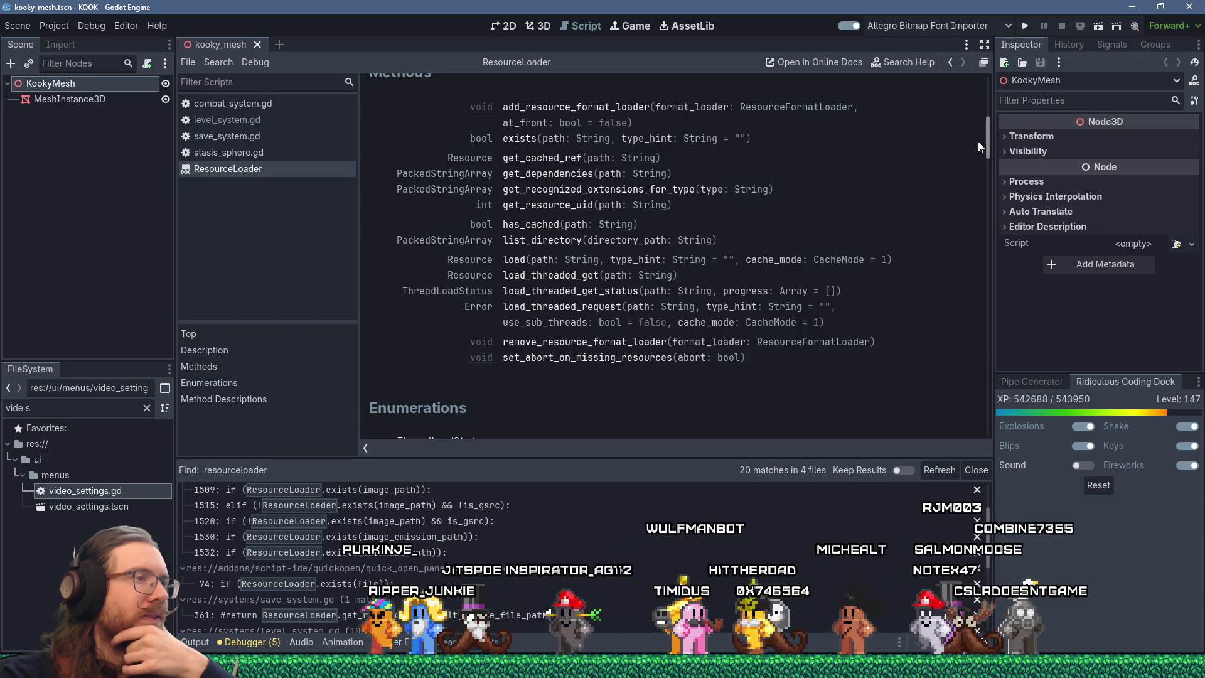
pyautogui.scroll(3, 978, 142)
pyautogui.scroll(-2, 978, 137)
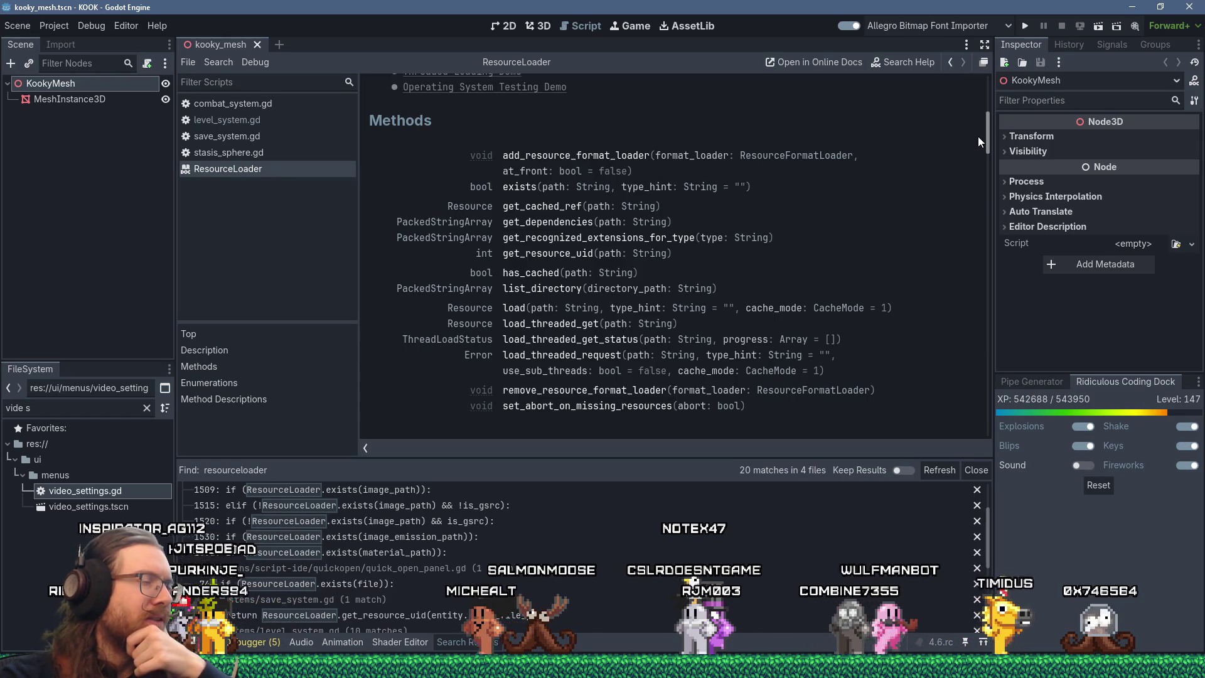
pyautogui.scroll(6, 978, 137)
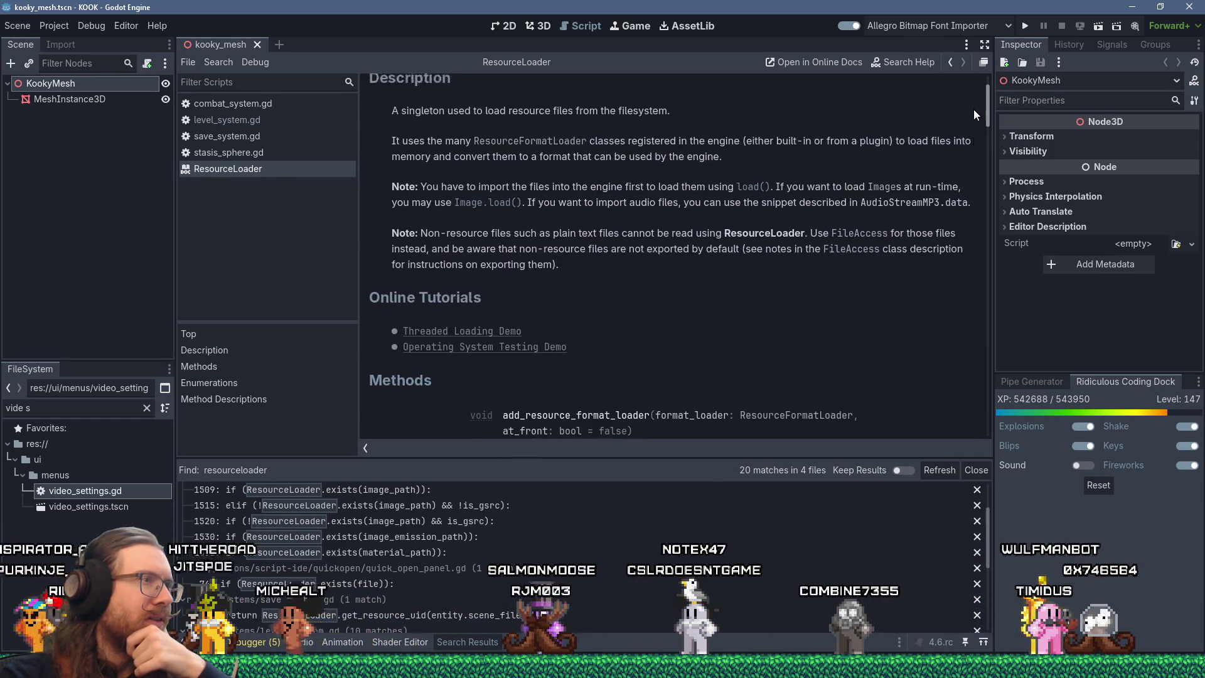
pyautogui.scroll(-6, 970, 101)
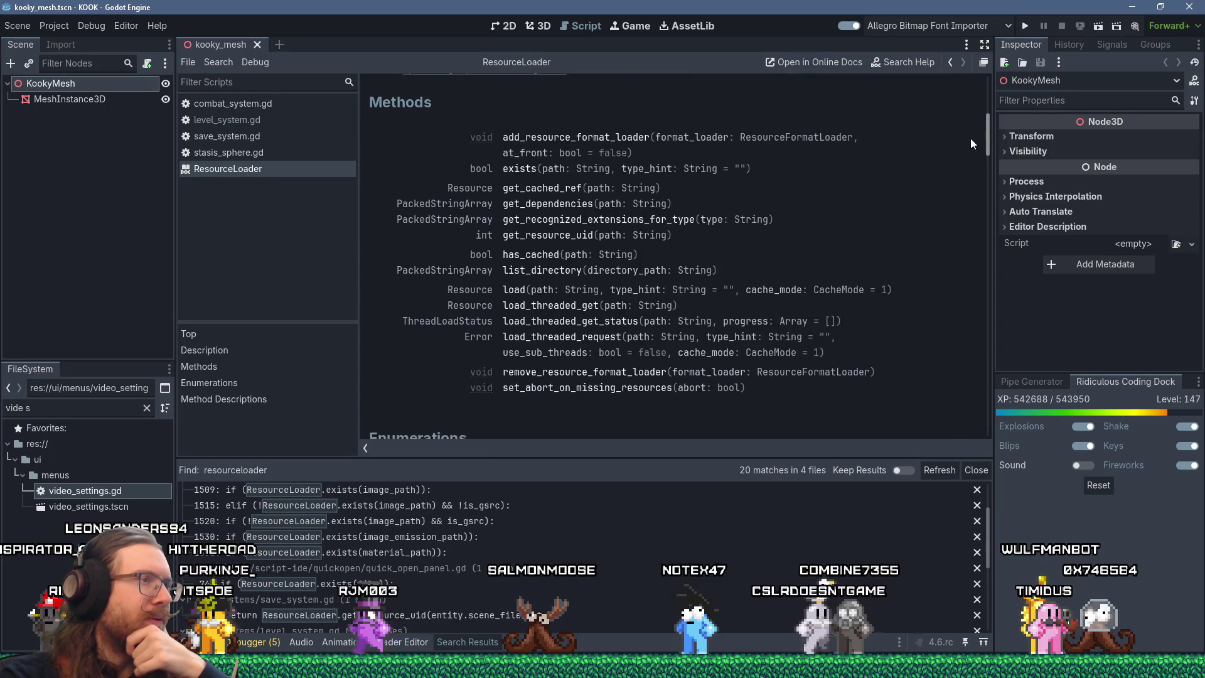
pyautogui.scroll(1, 971, 138)
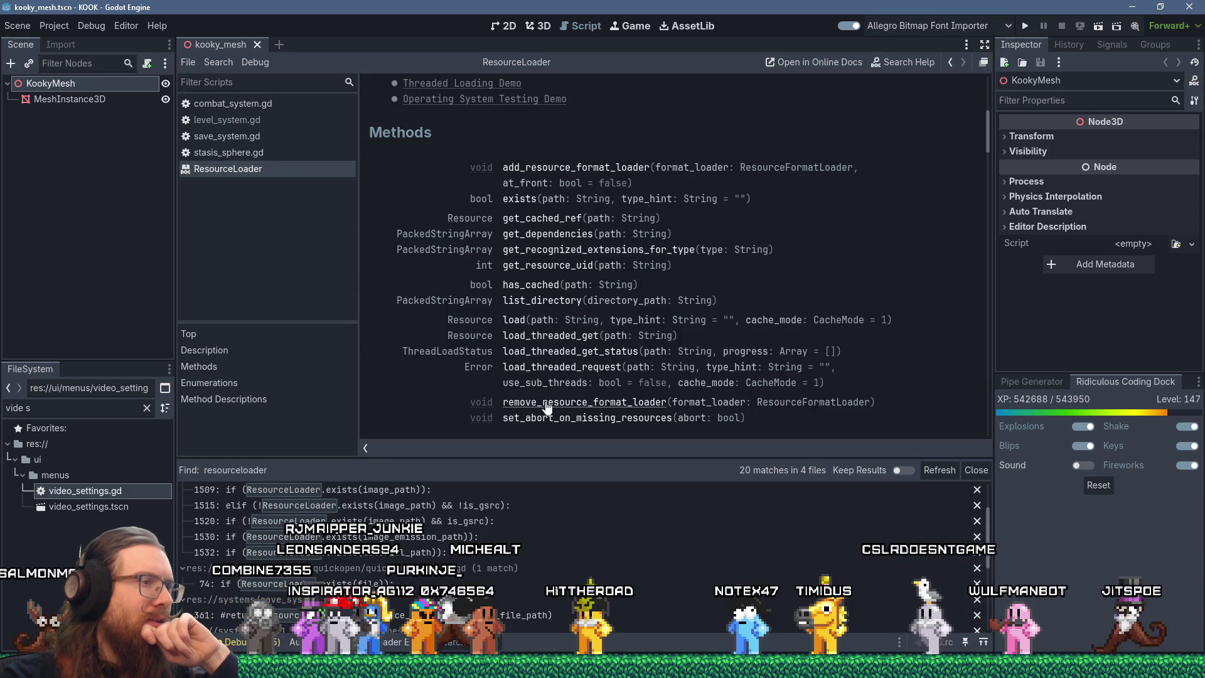
pyautogui.scroll(-3, 557, 419)
pyautogui.scroll(3, 556, 419)
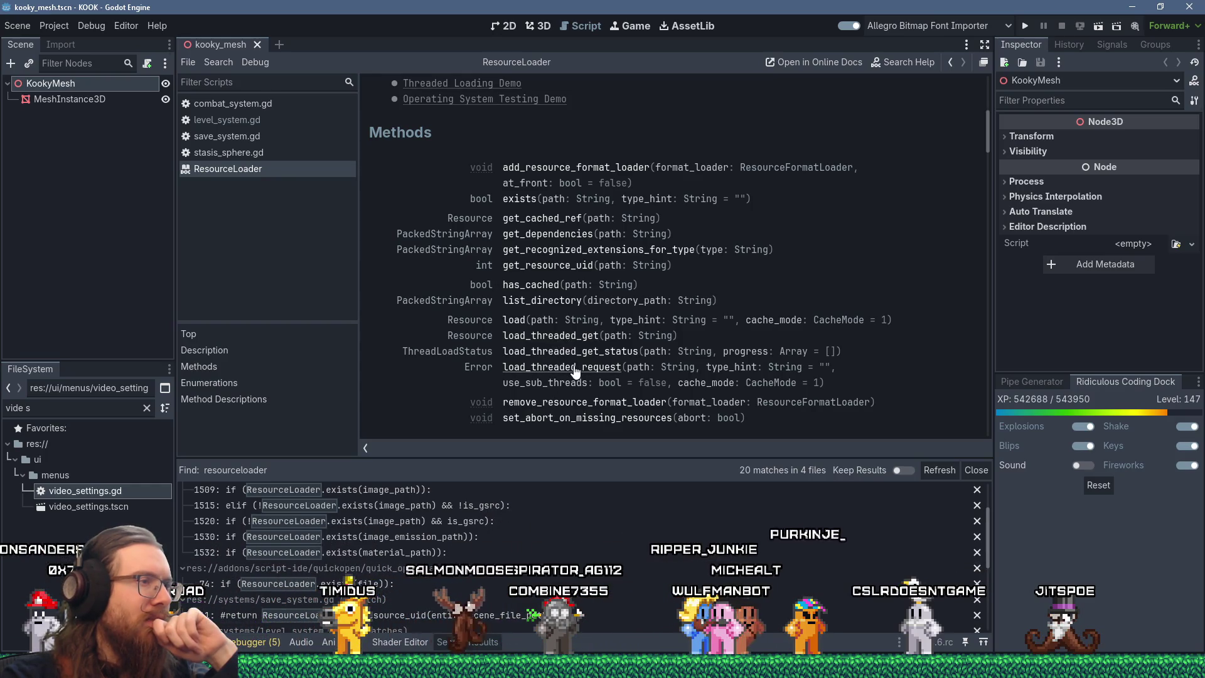
# Jump to the load_threaded_request description and copy the method name.
pyautogui.click(562, 337)
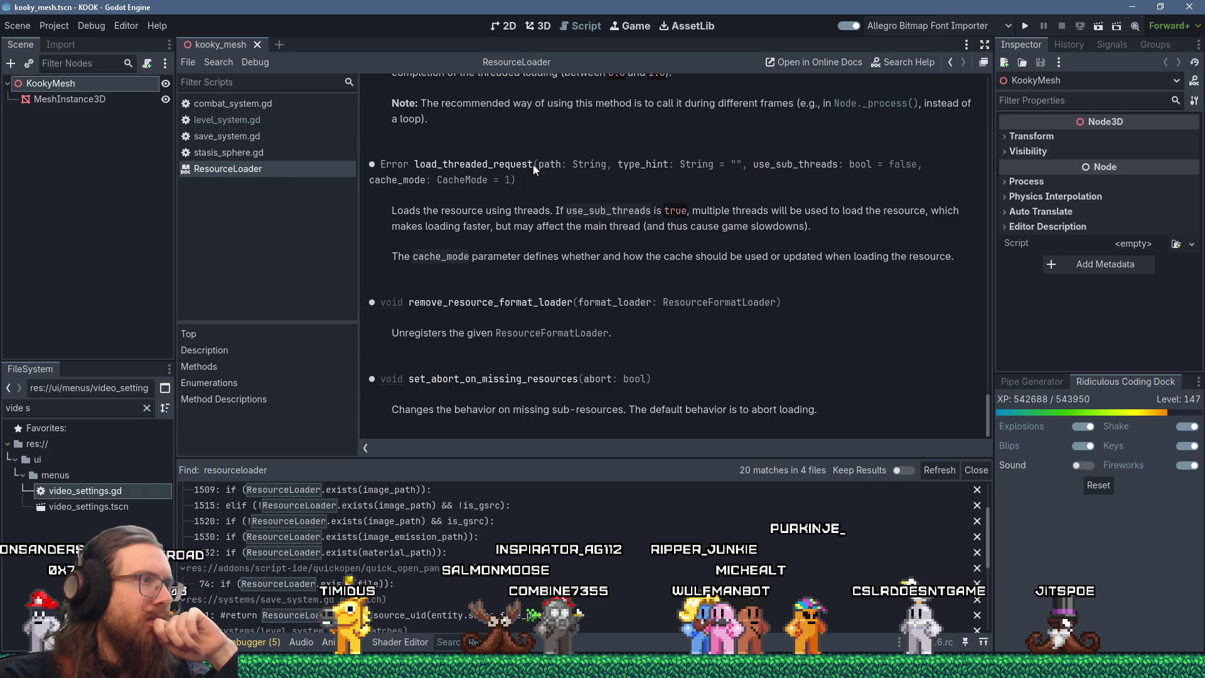
pyautogui.moveTo(472, 165); pyautogui.dragTo(415, 164)
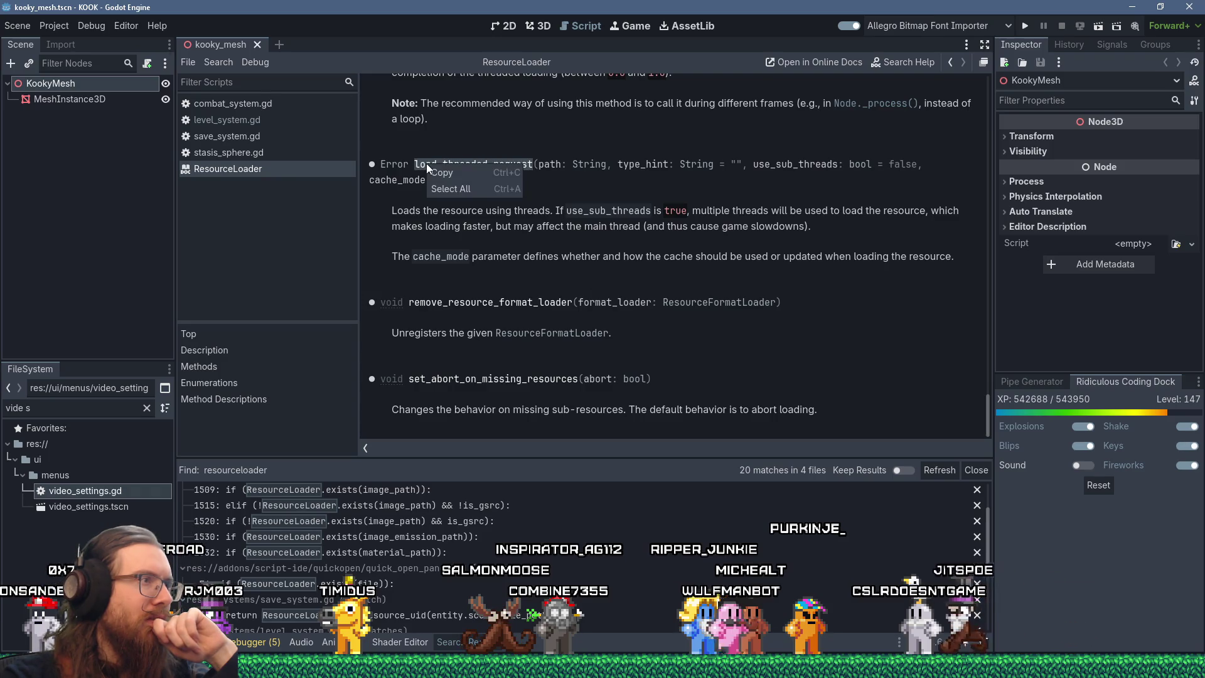
pyautogui.click(432, 171)
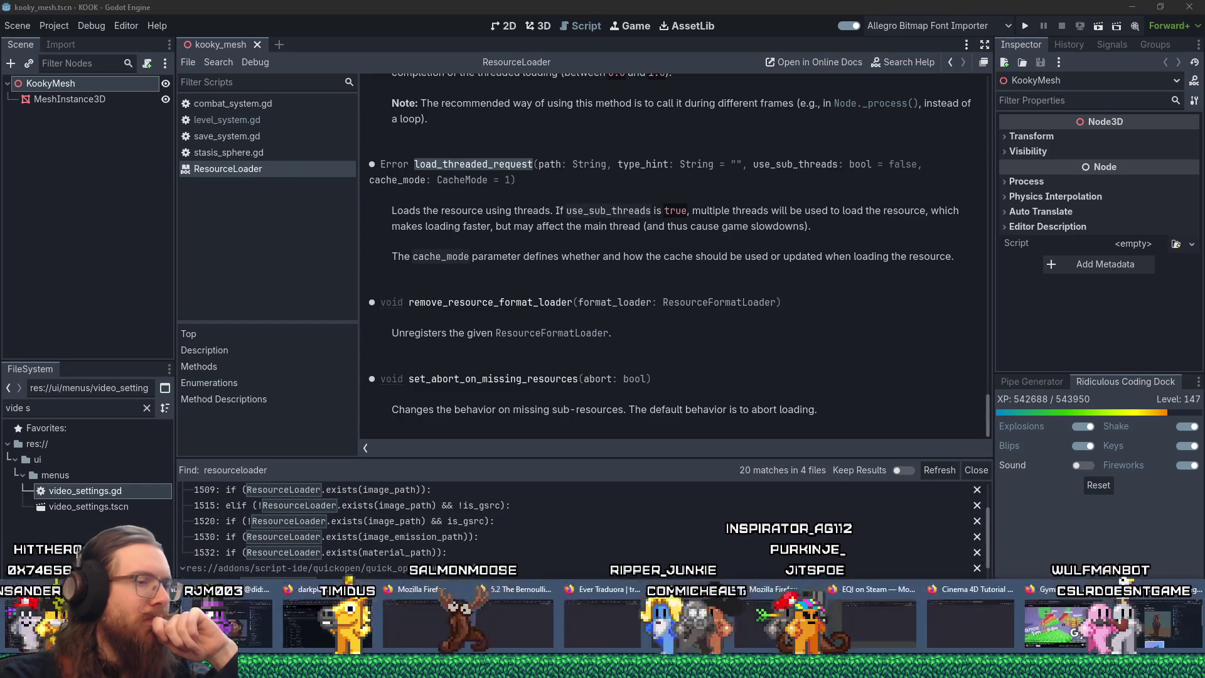
# In a new Firefox tab, reach the godotengine/godot issues via 'godot gith' and open issue #80770.
pyautogui.hotkey('alt', 'Tab')
pyautogui.click(1168, 31)
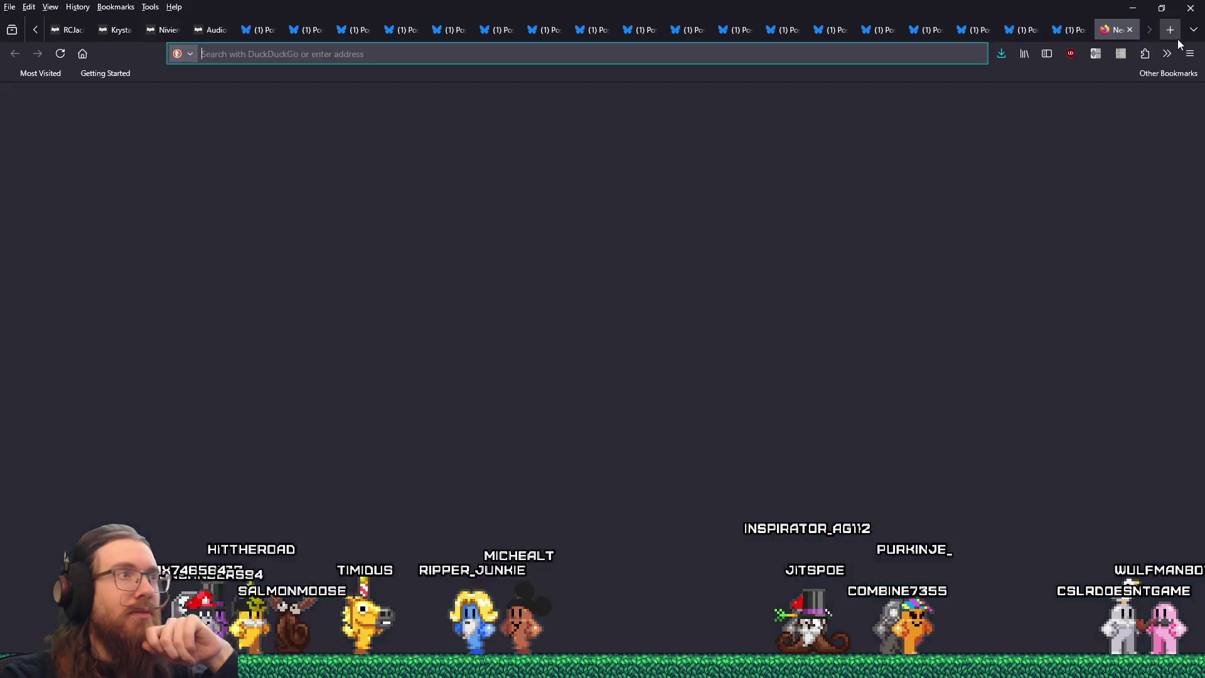
pyautogui.write('godot gith')
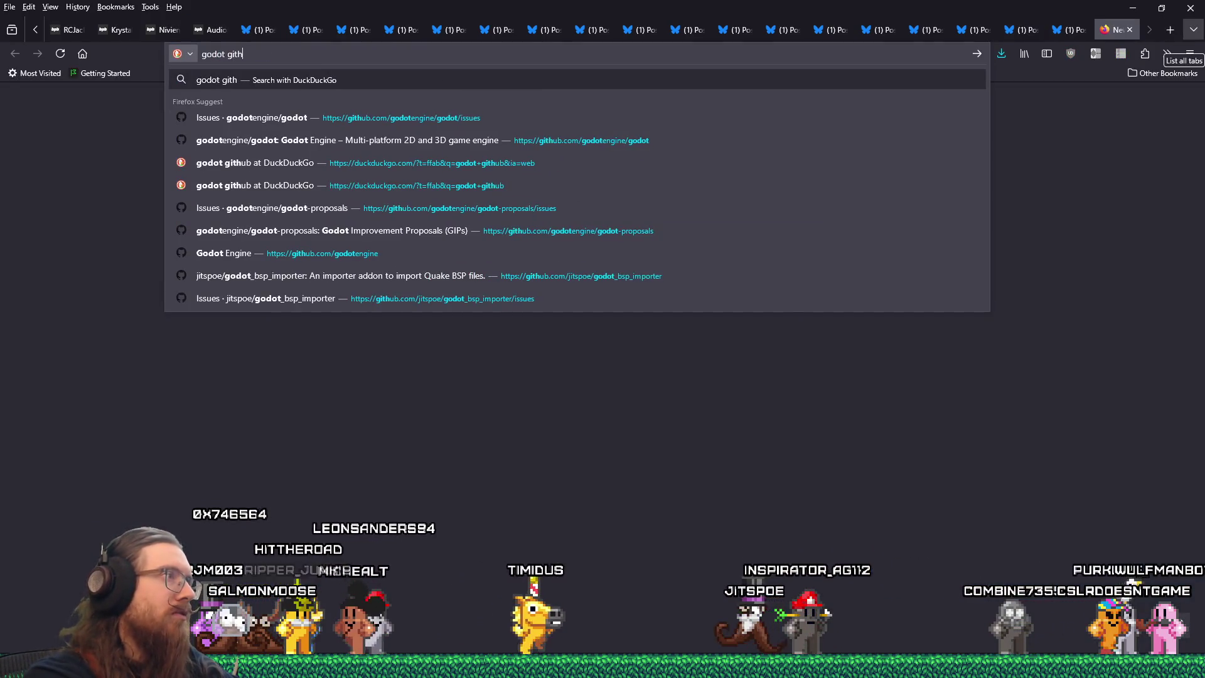
pyautogui.press('Down')
pyautogui.press('Return')
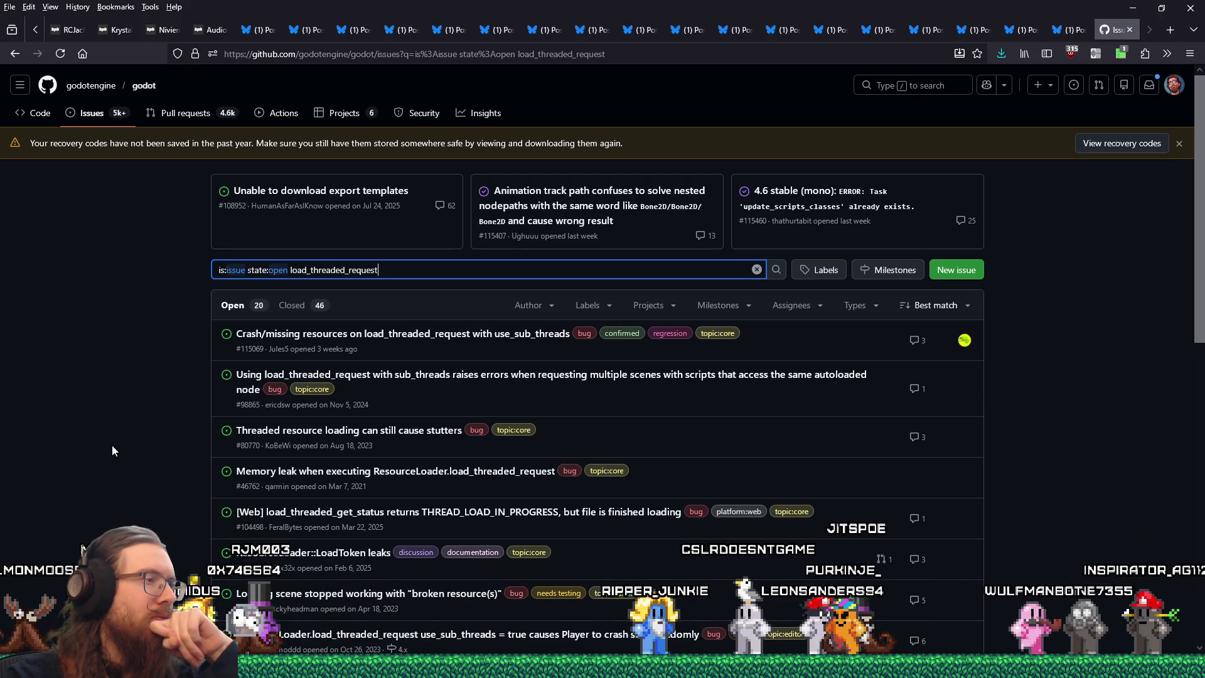
pyautogui.click(363, 432)
pyautogui.scroll(-4, 501, 563)
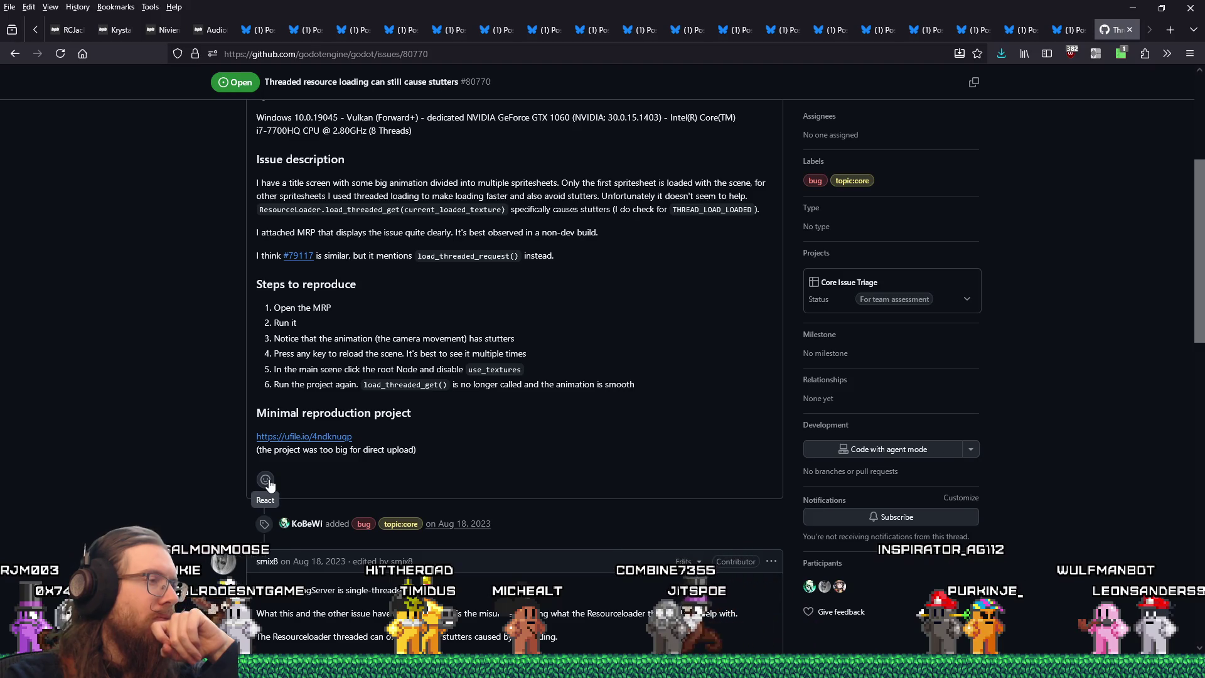
# Read through issue #80770's discussion, then go back to the load_threaded_request results.
pyautogui.scroll(-3, 197, 490)
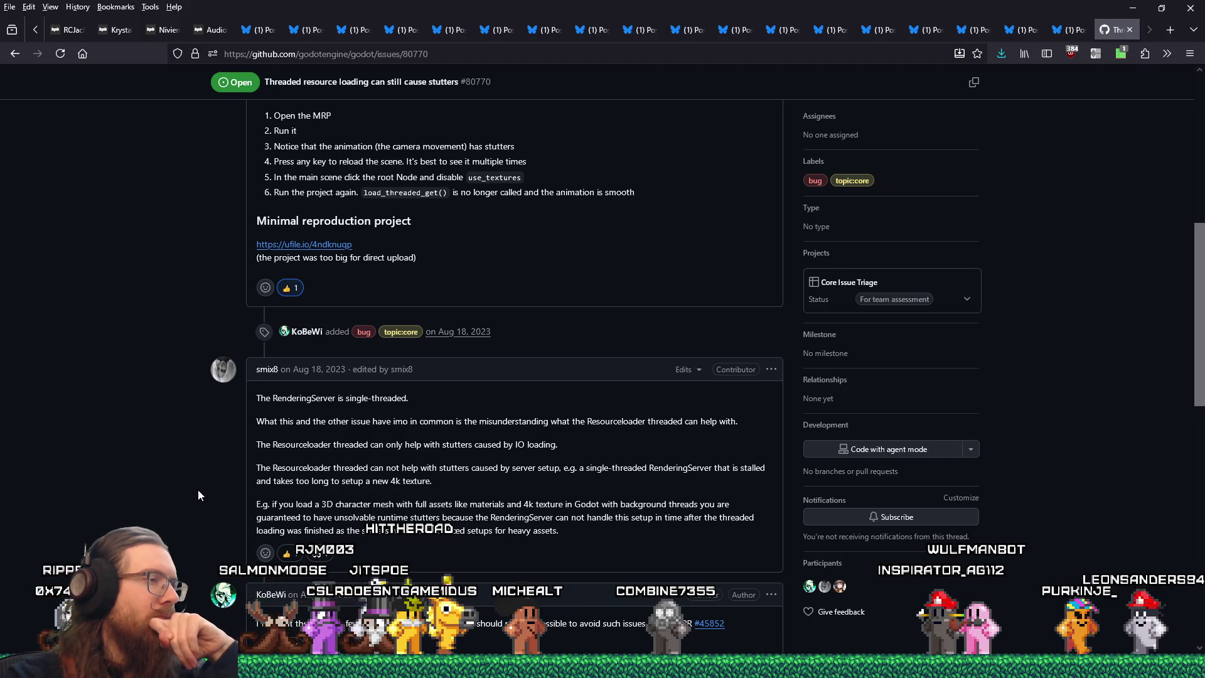
pyautogui.scroll(-2, 198, 495)
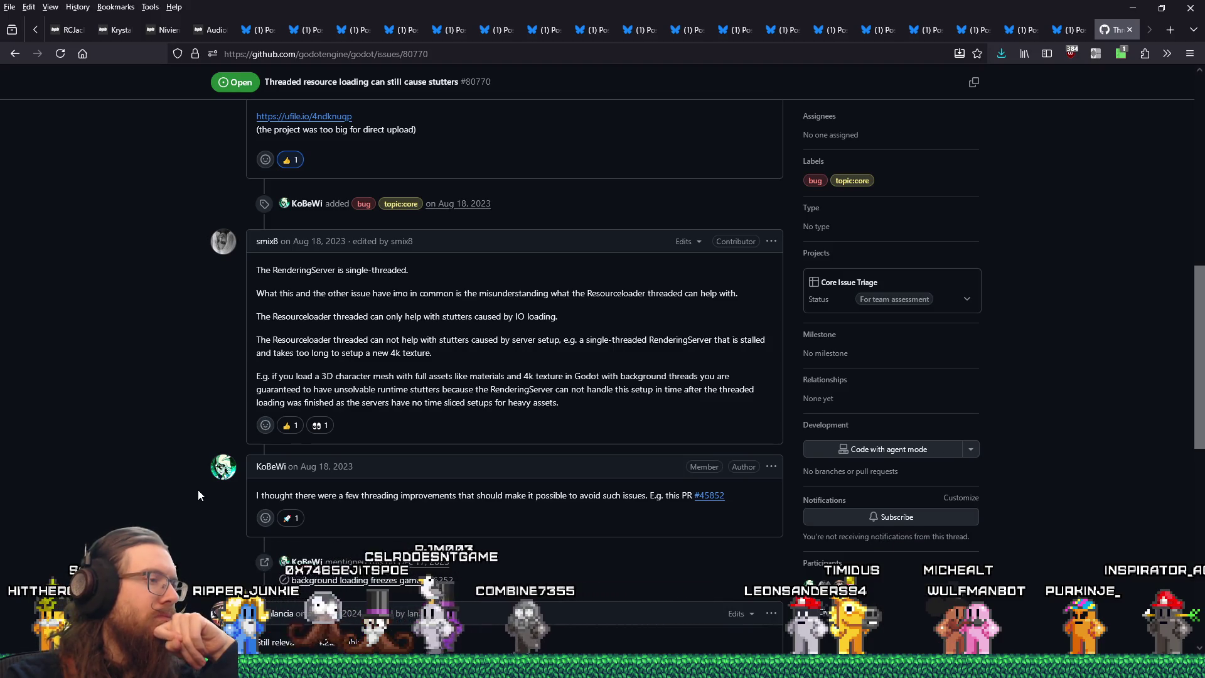
pyautogui.scroll(-3, 198, 492)
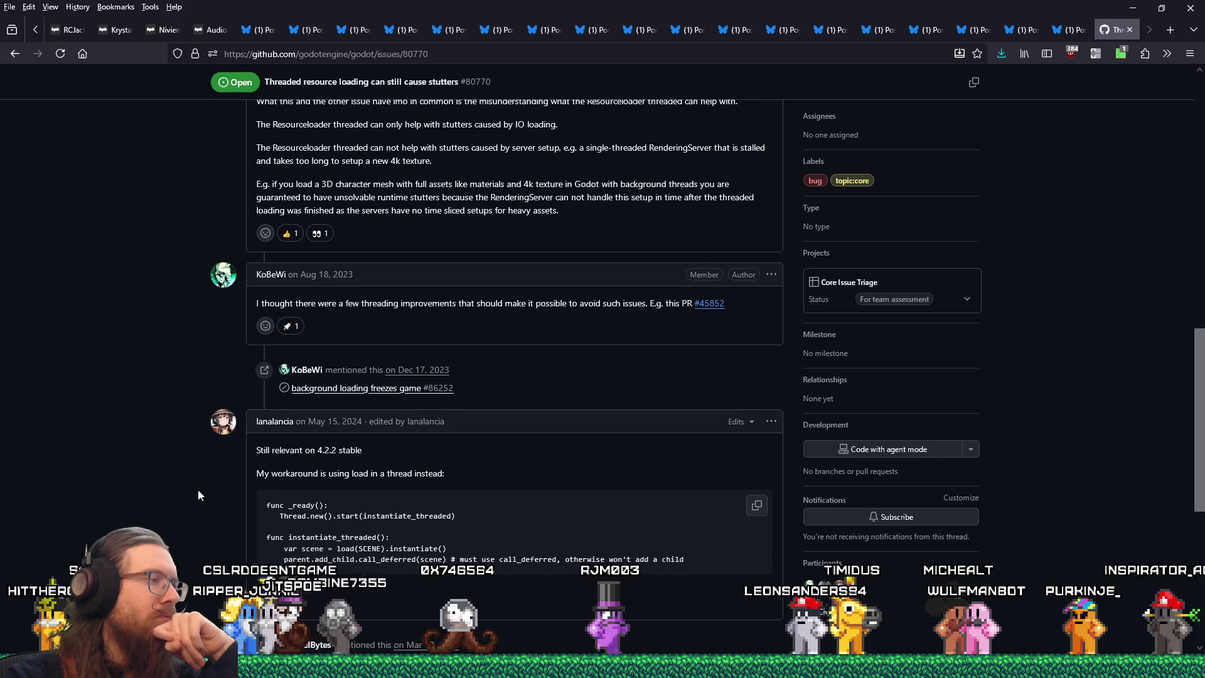
pyautogui.scroll(-5, 198, 492)
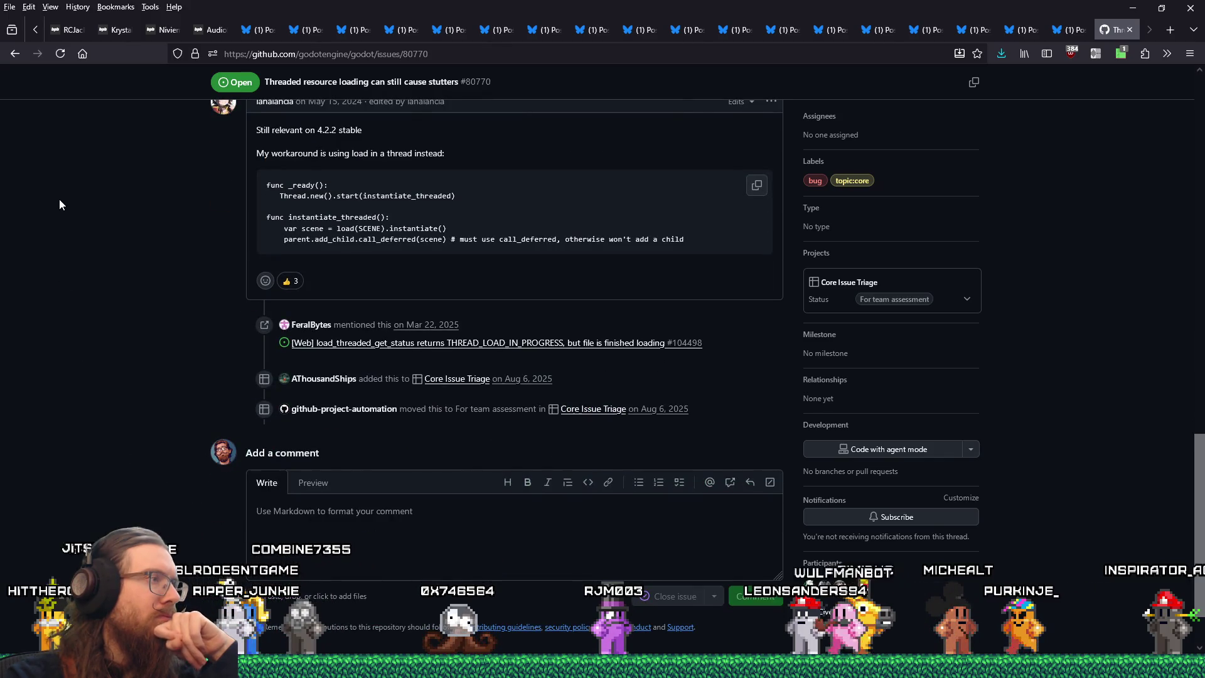
pyautogui.click(14, 62)
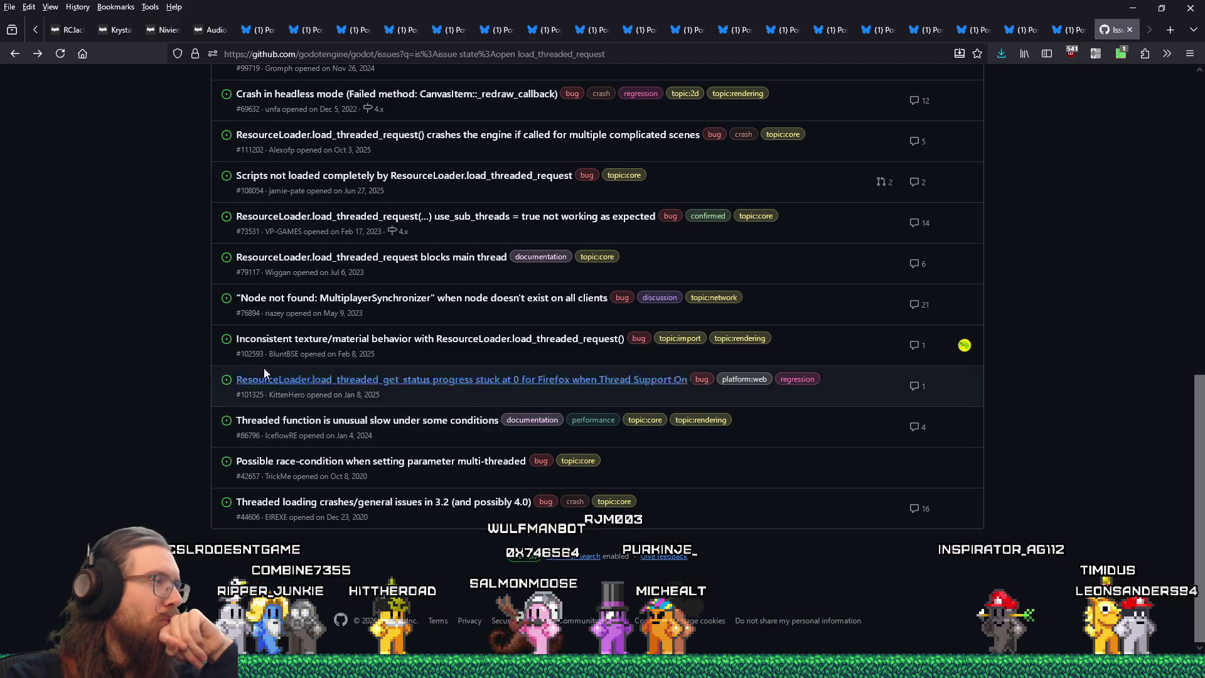
# Open issue #79117 and highlight the reply saying texture loading isn't asynchronous yet.
pyautogui.click(332, 257)
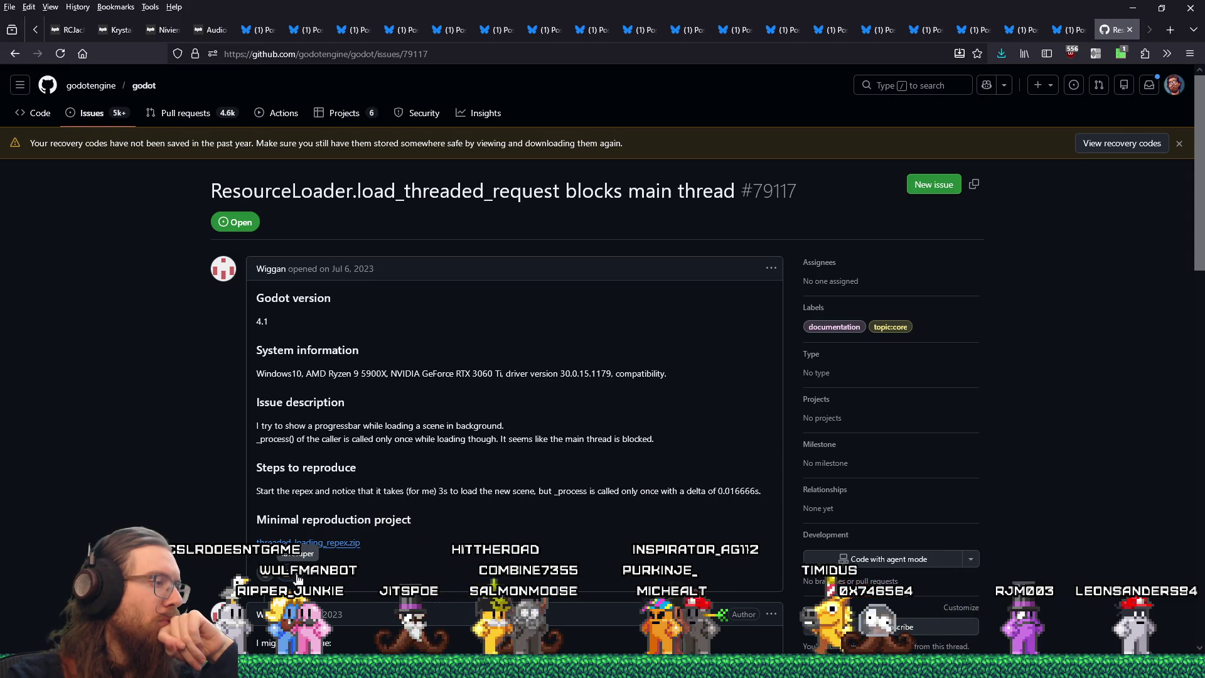
pyautogui.scroll(-4, 174, 464)
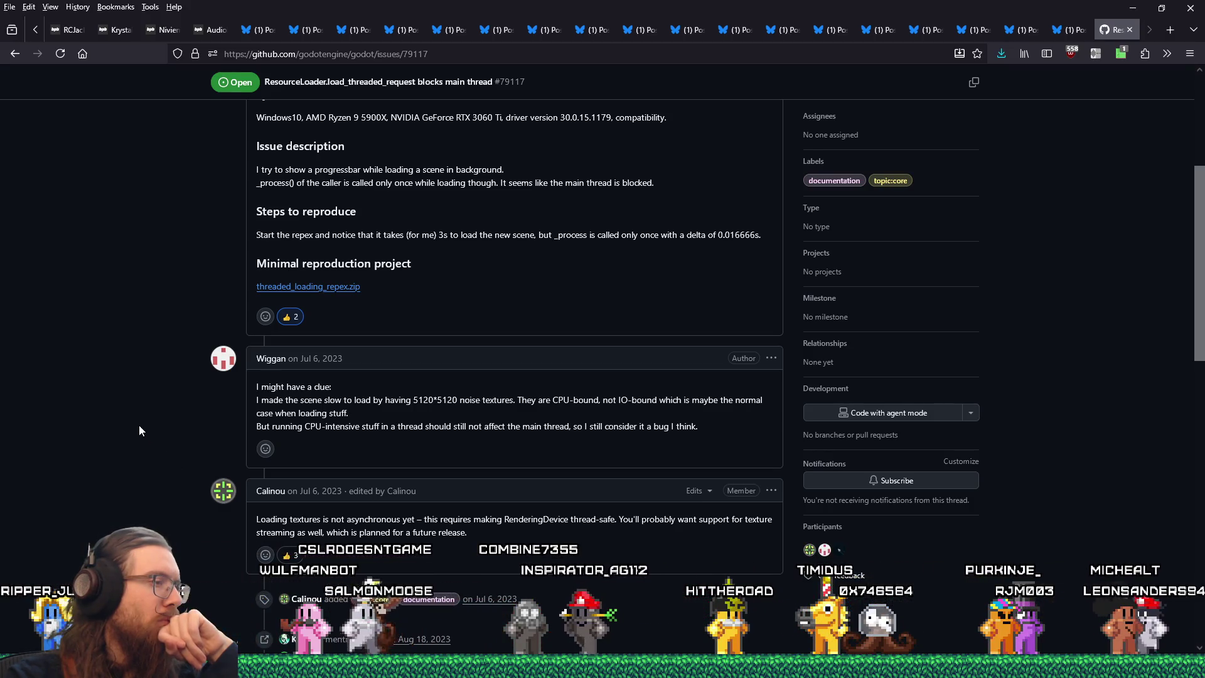
pyautogui.scroll(-3, 138, 424)
pyautogui.moveTo(288, 327)
pyautogui.mouseDown()
pyautogui.moveTo(438, 327)
pyautogui.moveTo(470, 340)
pyautogui.mouseUp()
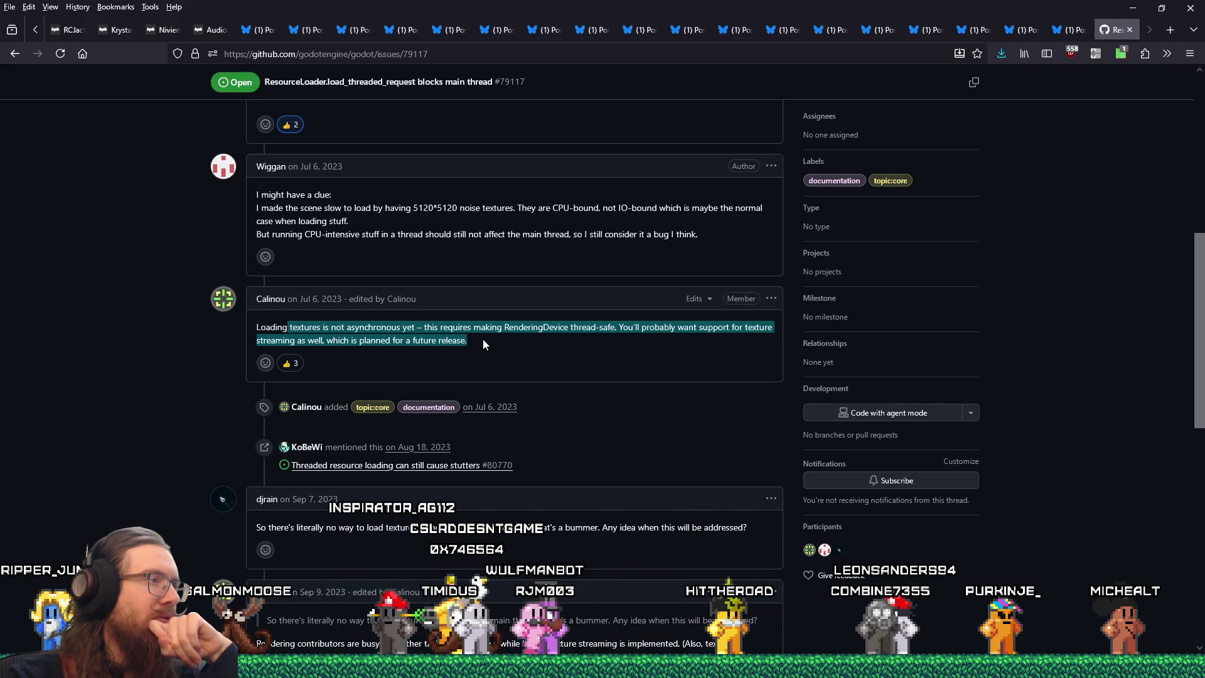
# Return to the load_threaded_request search results and open issue #44606 on threaded loading crashes.
pyautogui.click(15, 54)
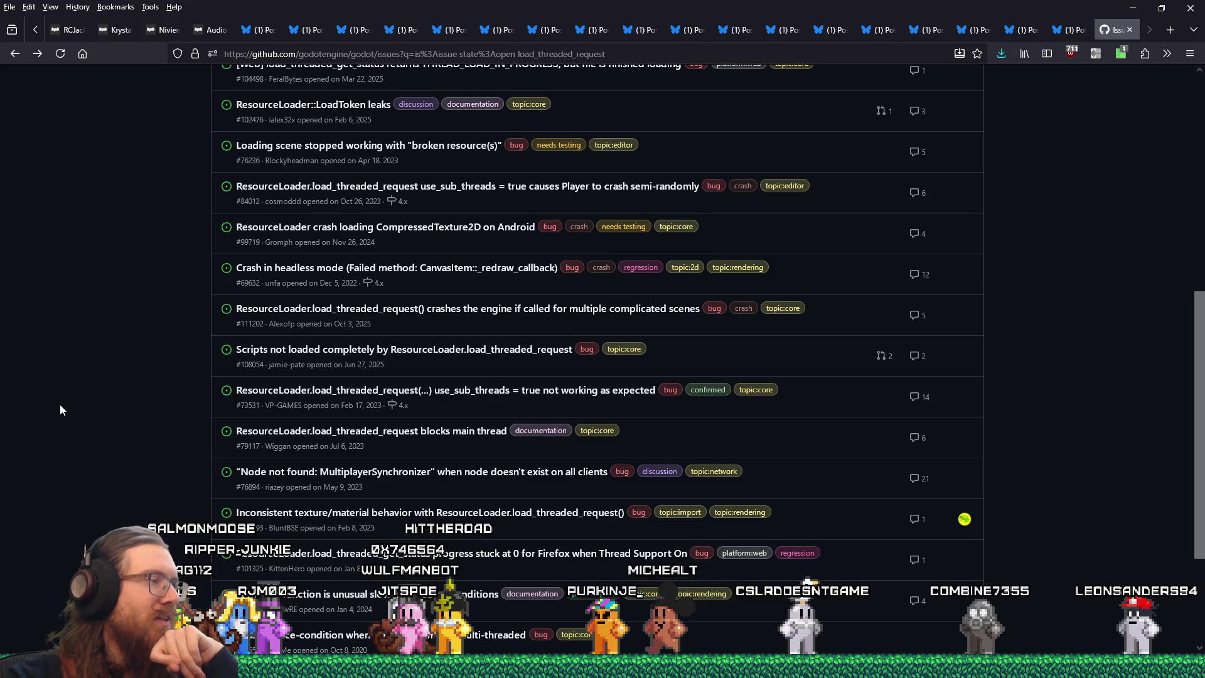
pyautogui.scroll(-2, 60, 410)
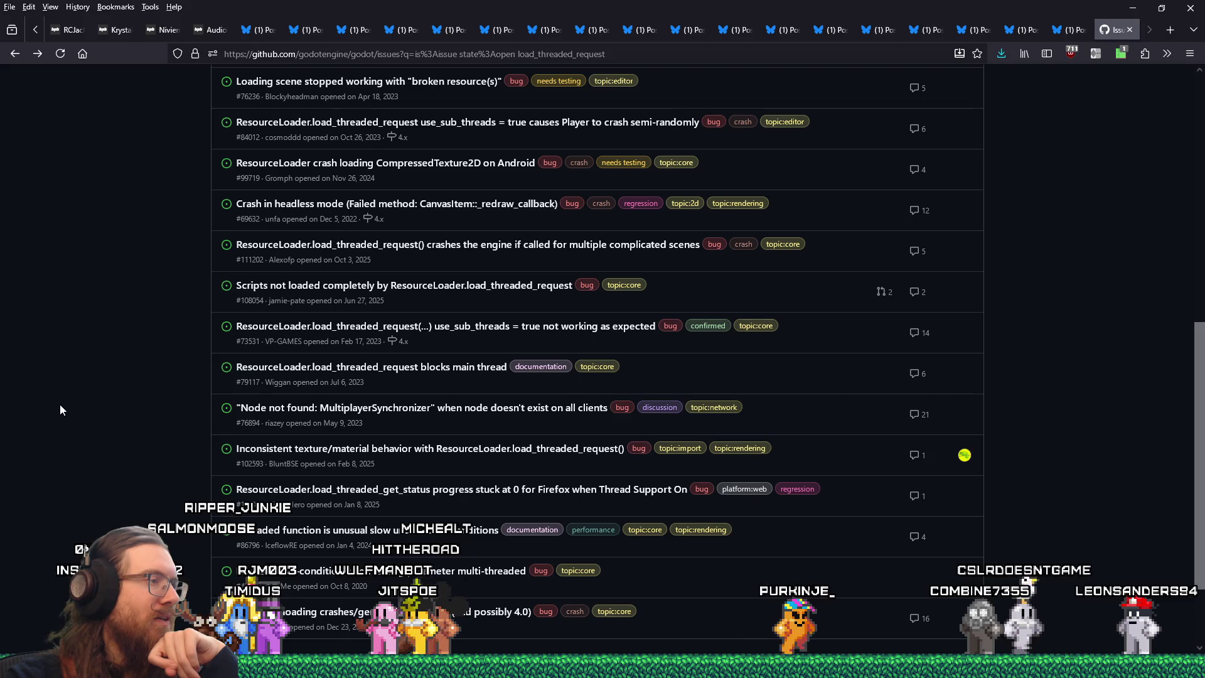
pyautogui.scroll(-2, 61, 409)
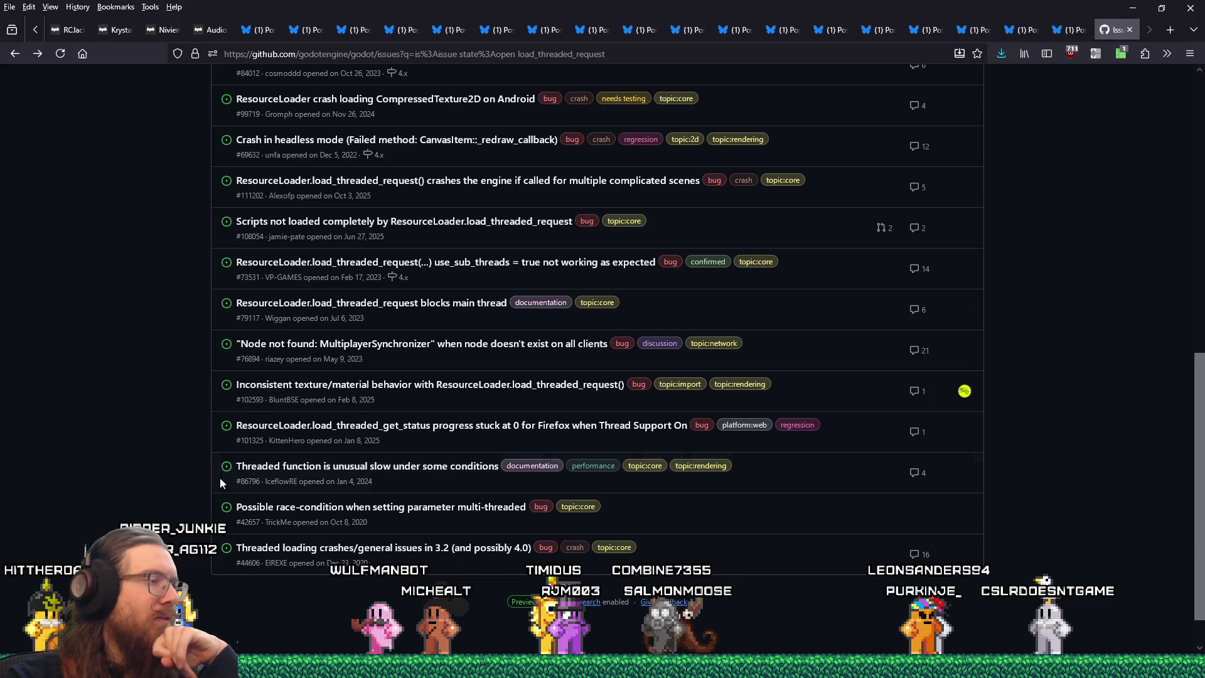
pyautogui.moveTo(290, 551)
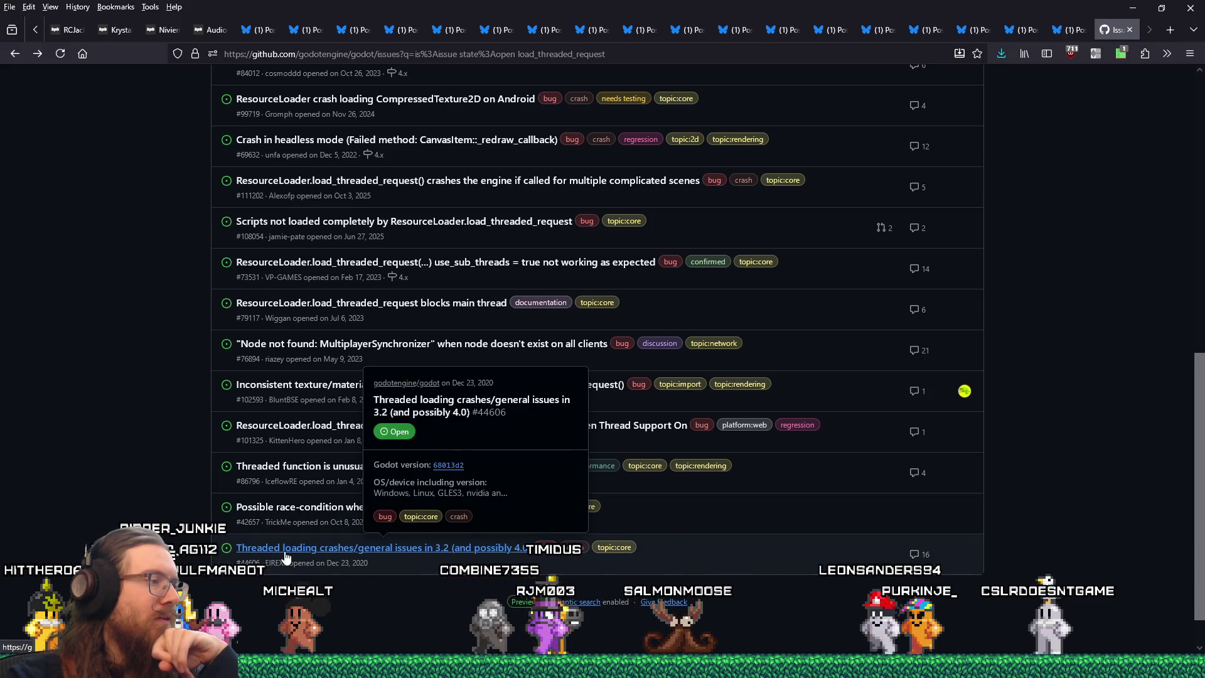
pyautogui.click(286, 549)
# Read issue #44606's description and replies about OpenGL thread-safety and unreproducible crashes.
pyautogui.scroll(-6, 157, 515)
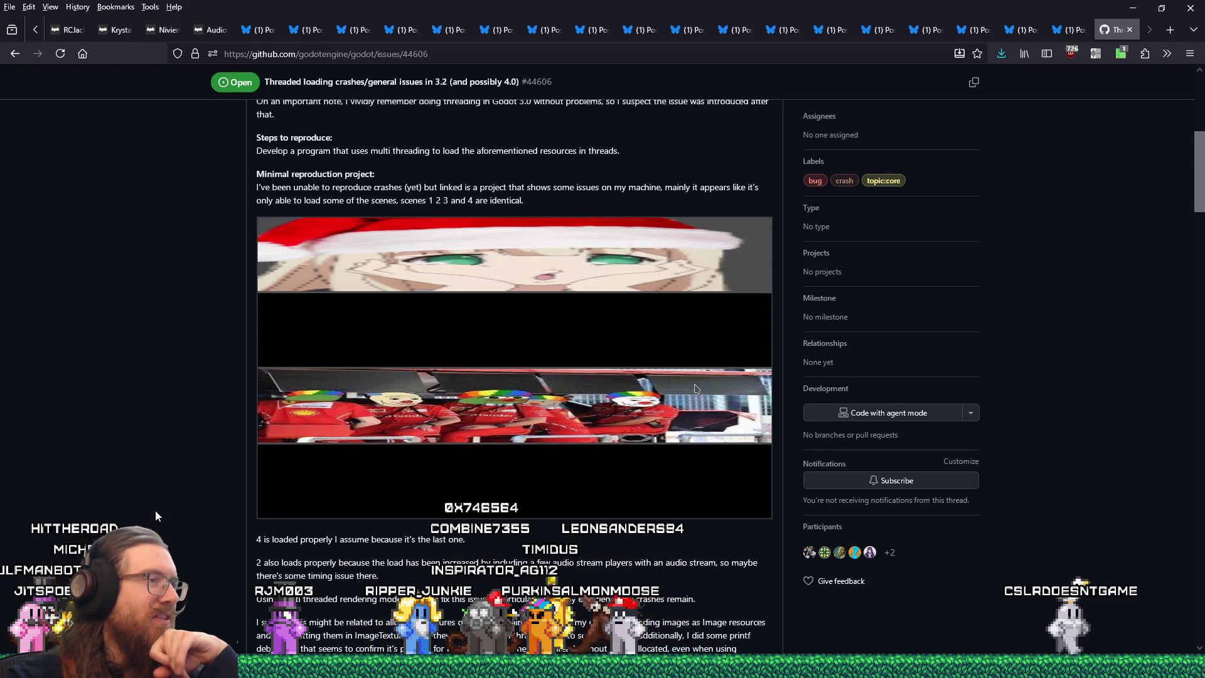
pyautogui.scroll(-4, 155, 510)
pyautogui.scroll(8, 156, 511)
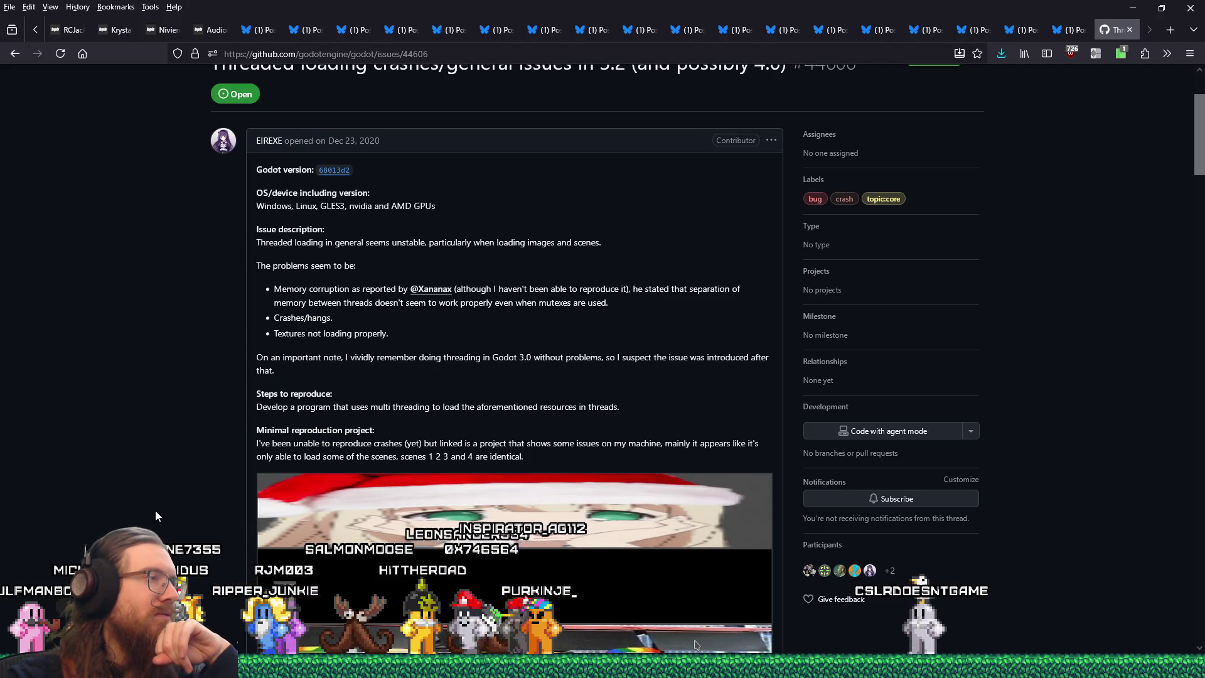
pyautogui.scroll(-5, 156, 512)
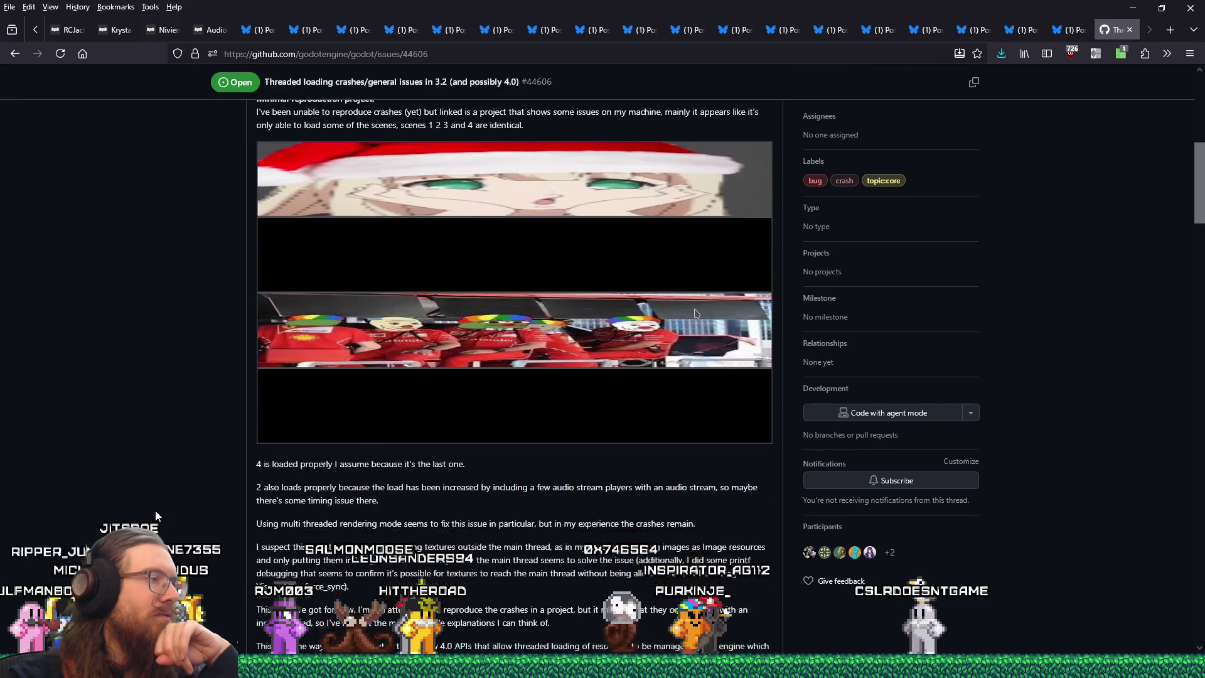
pyautogui.scroll(-5, 156, 512)
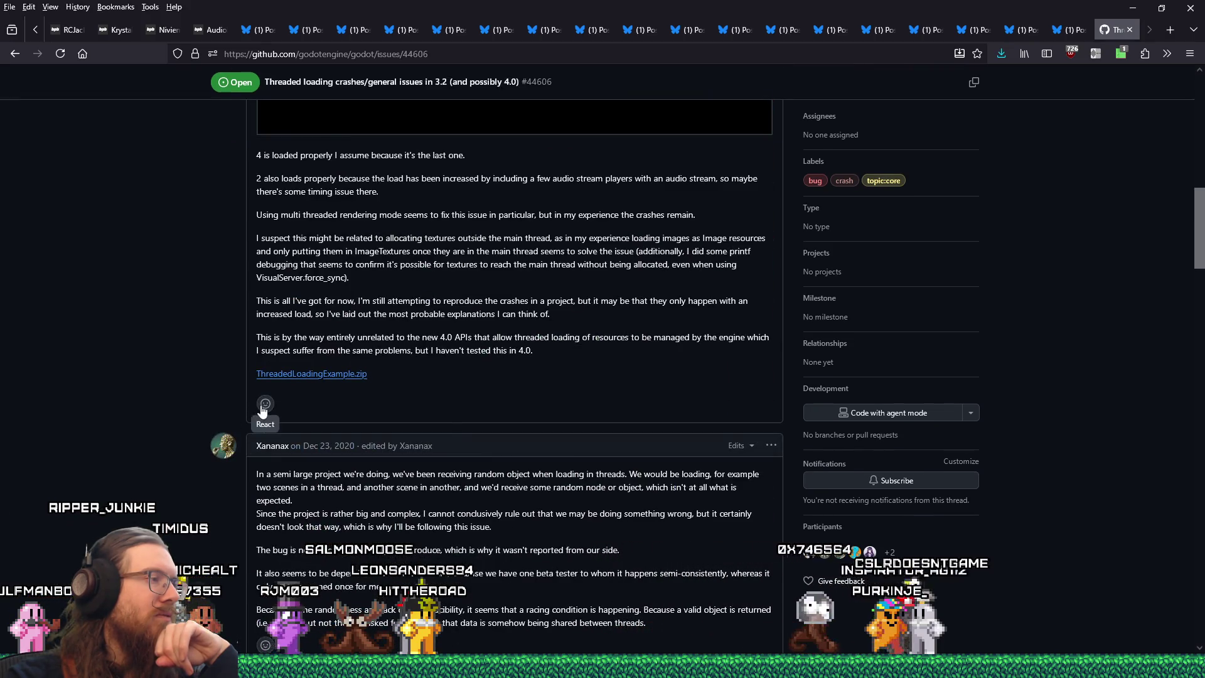
pyautogui.scroll(-7, 167, 482)
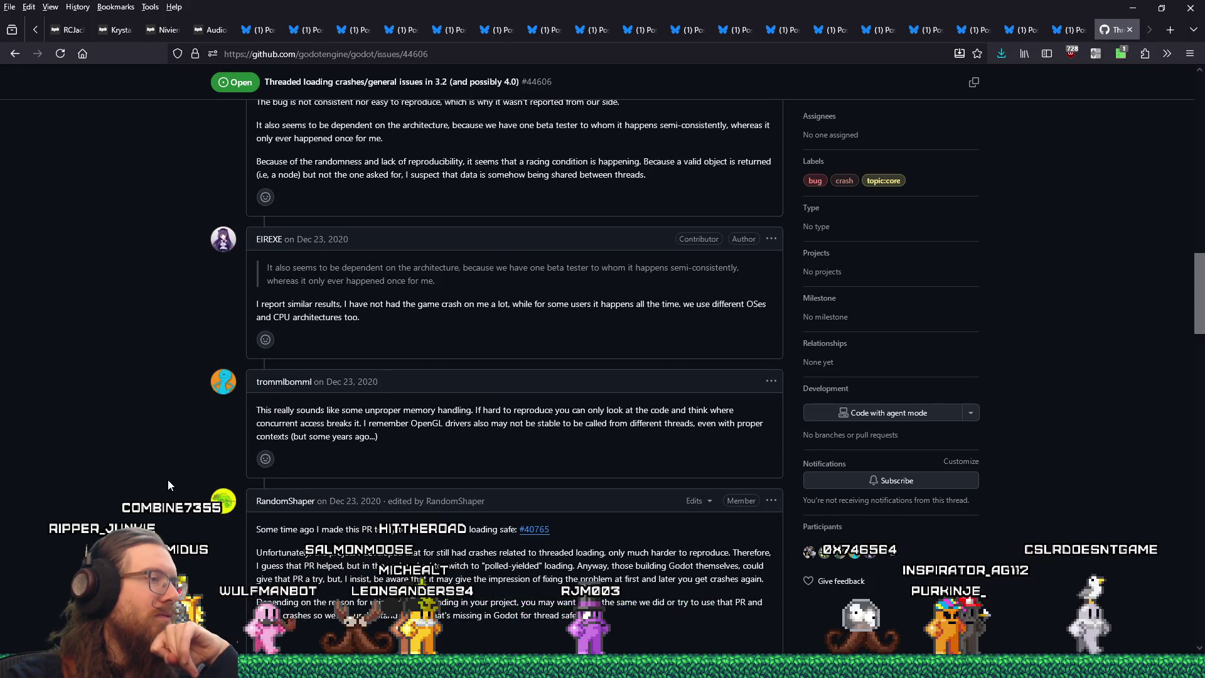
pyautogui.scroll(-3, 167, 484)
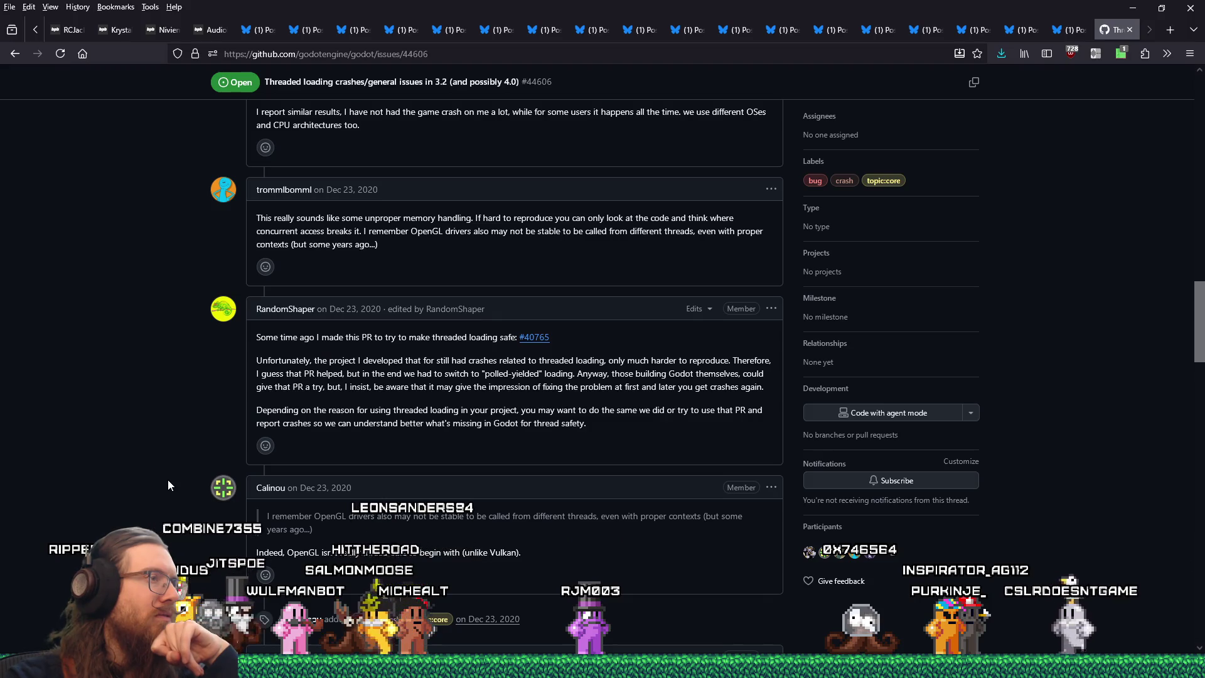
pyautogui.scroll(-4, 167, 485)
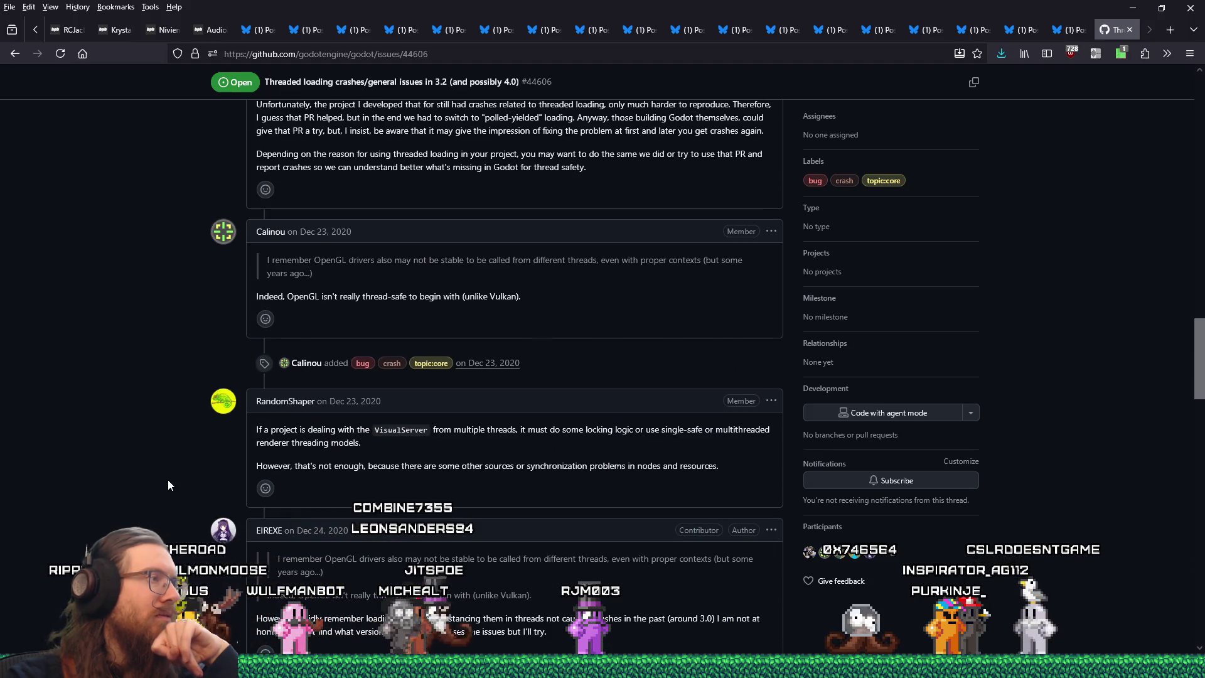
pyautogui.scroll(-5, 169, 484)
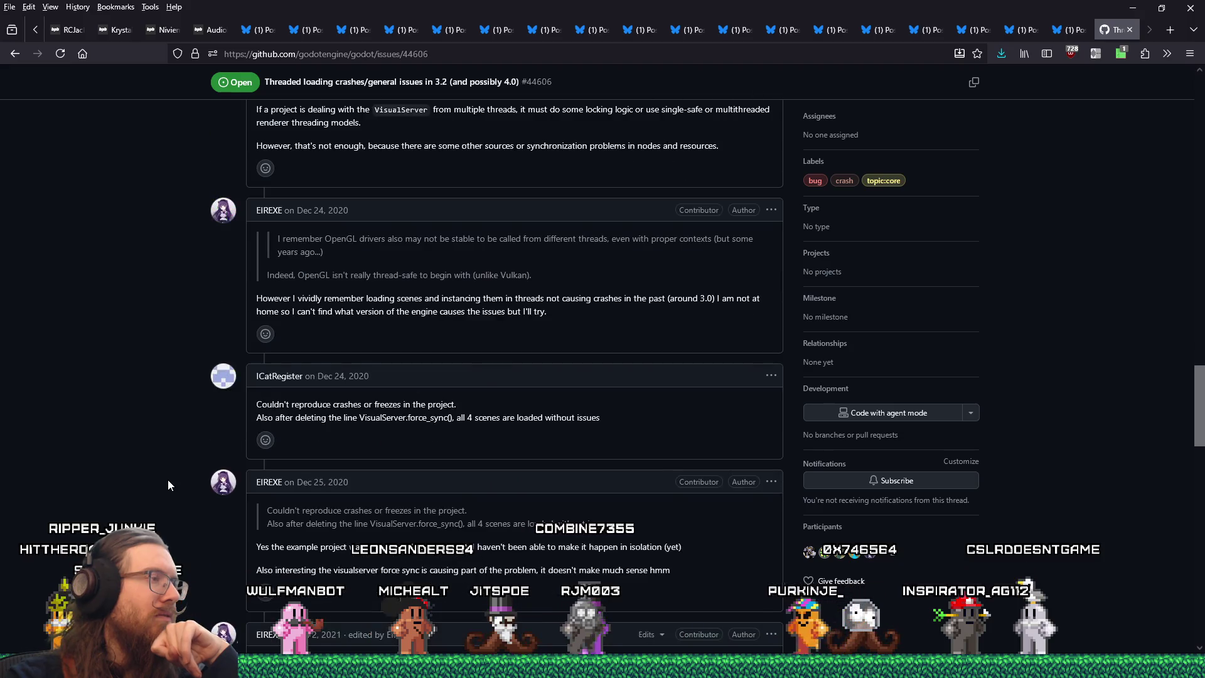